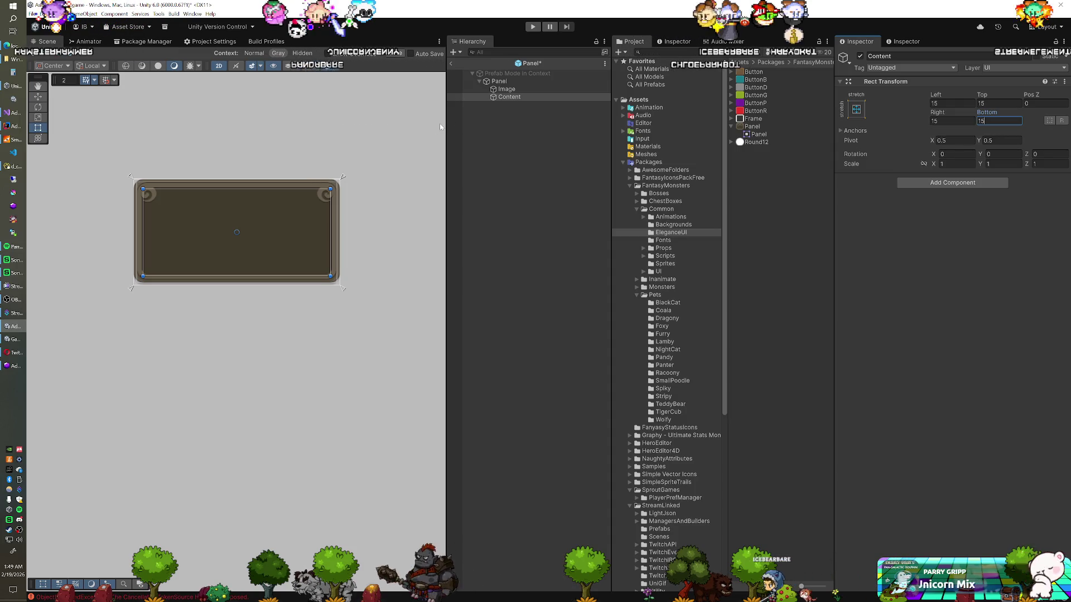
# - Make the Panel prefab's Image colour black with alpha 81, exit Prefab mode, and enter Play mode
pyautogui.click(506, 89)
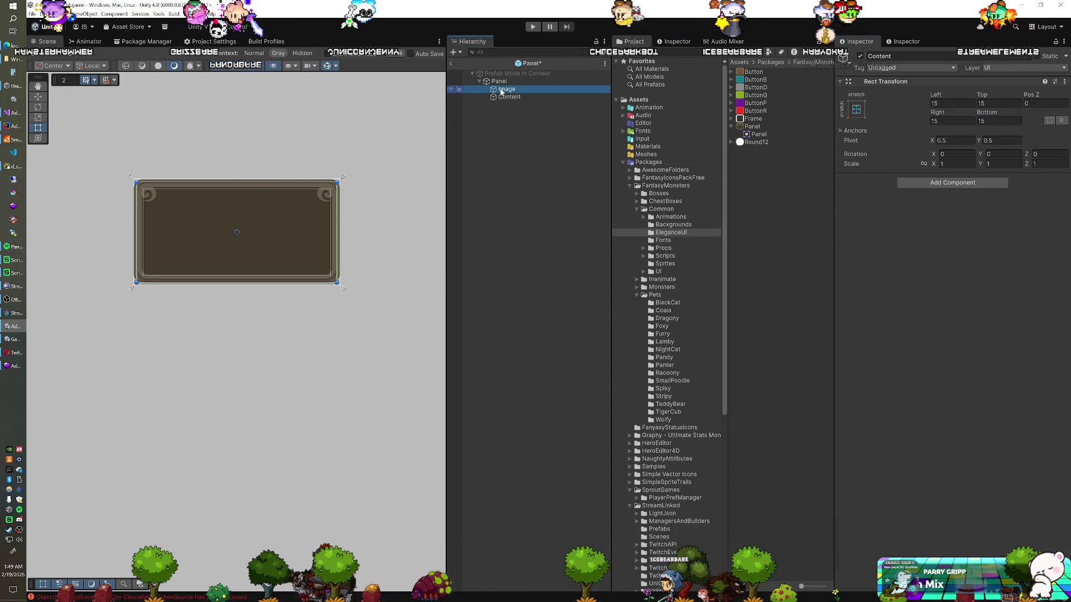
pyautogui.press('Up')
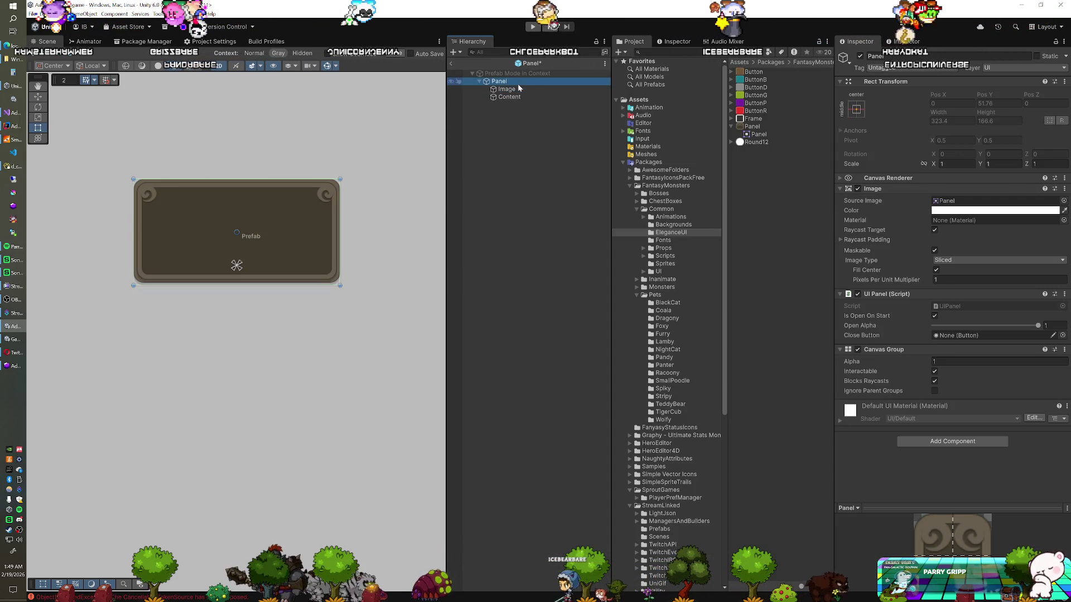
pyautogui.click(938, 211)
pyautogui.moveTo(980, 287); pyautogui.dragTo(968, 313)
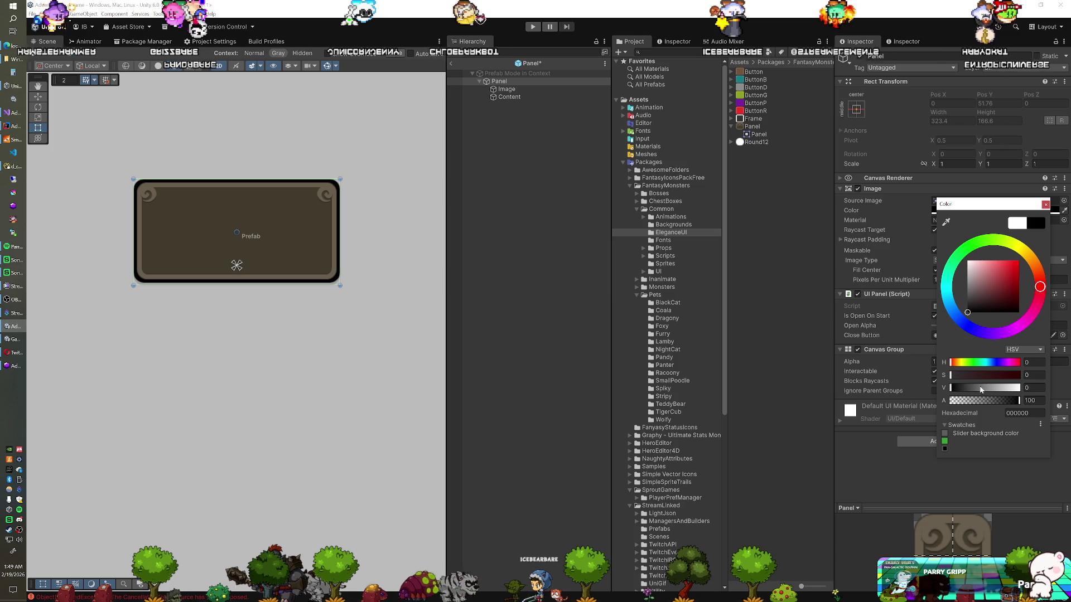
pyautogui.click(1010, 401)
pyautogui.moveTo(1008, 402); pyautogui.dragTo(1007, 401)
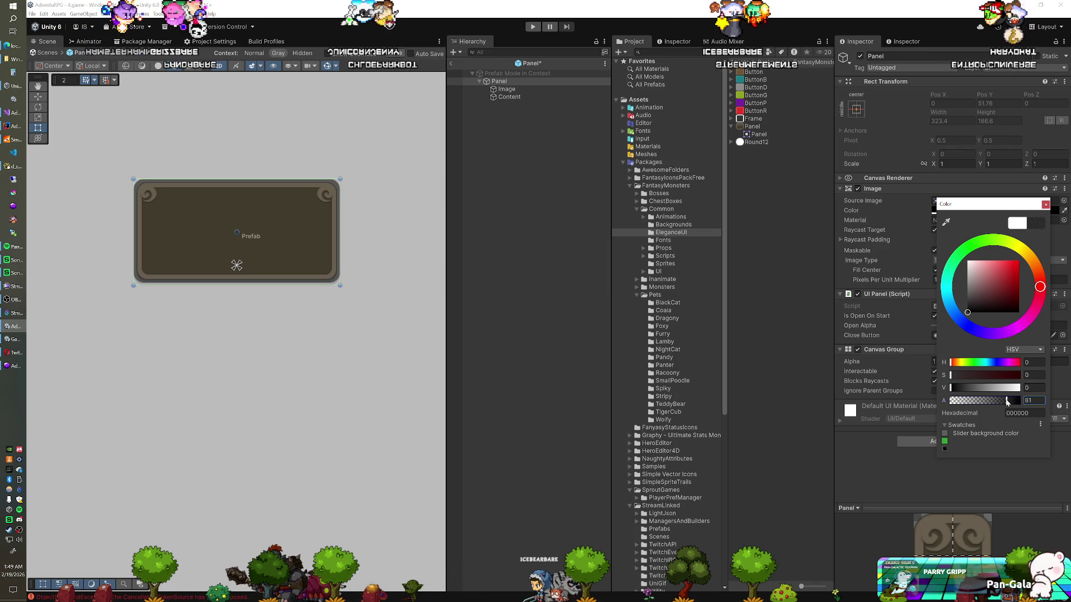
pyautogui.click(1045, 204)
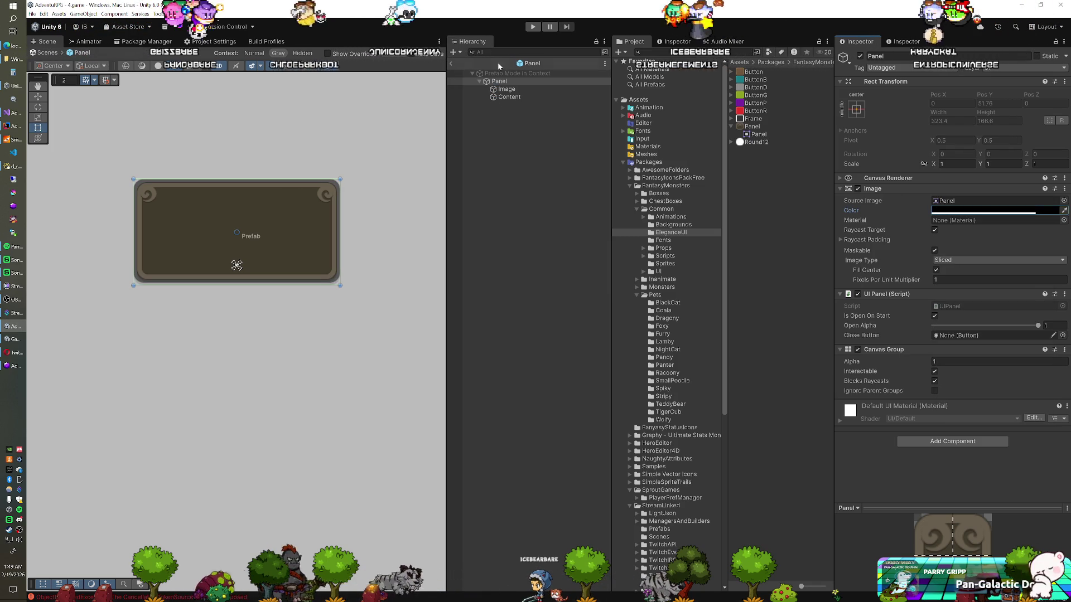
pyautogui.click(451, 65)
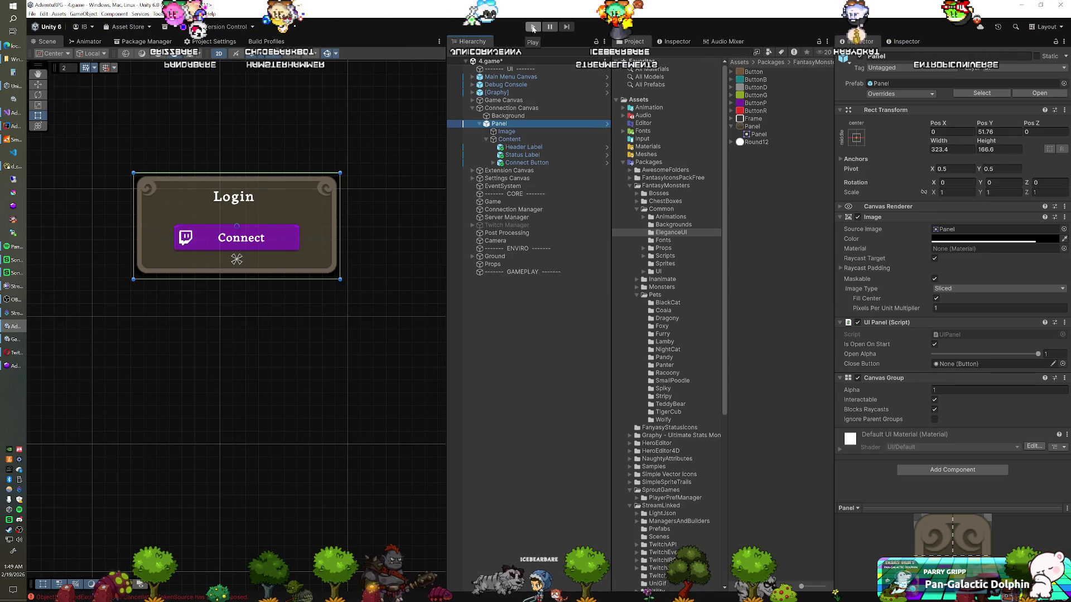
pyautogui.click(533, 27)
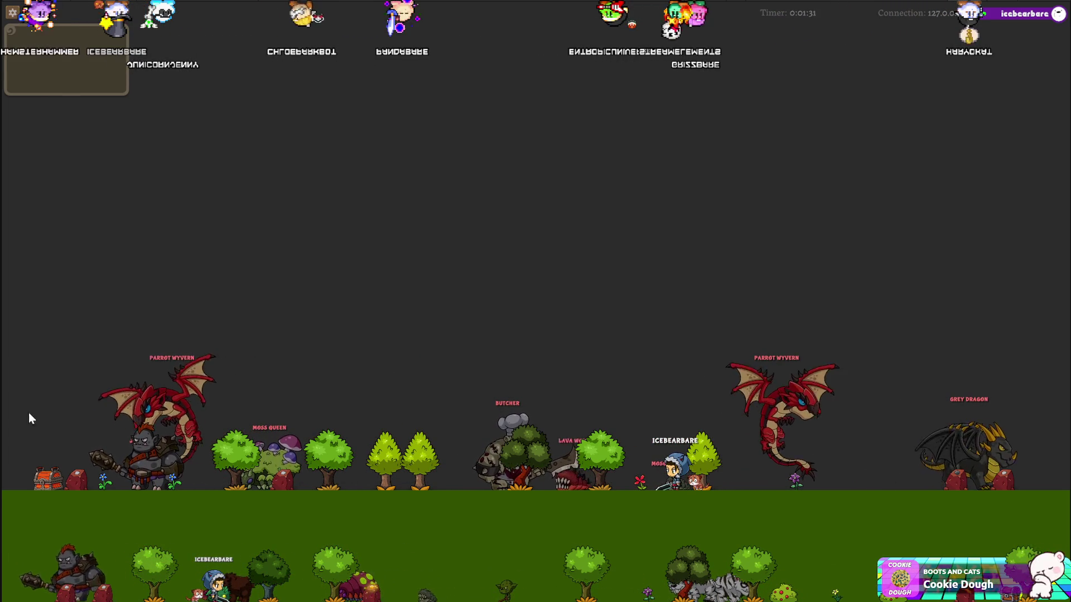
# - Bring up the in-game pause menu with Escape
pyautogui.press('Escape')
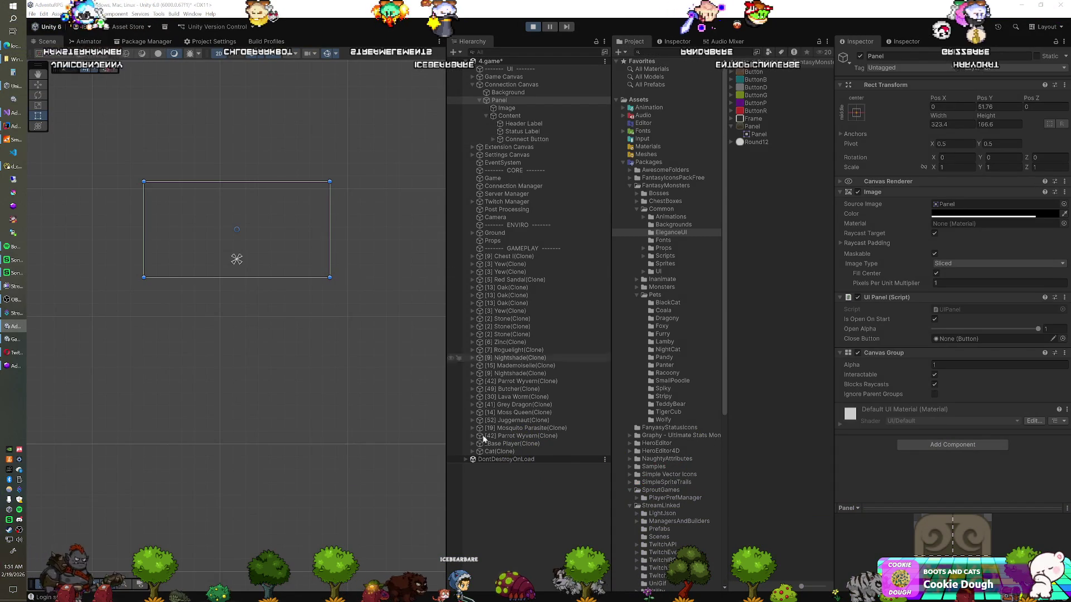
# - Expand DontDestroyOnLoad > Main Menu Canvas and inspect the Settings Panel's image colour
pyautogui.click(465, 460)
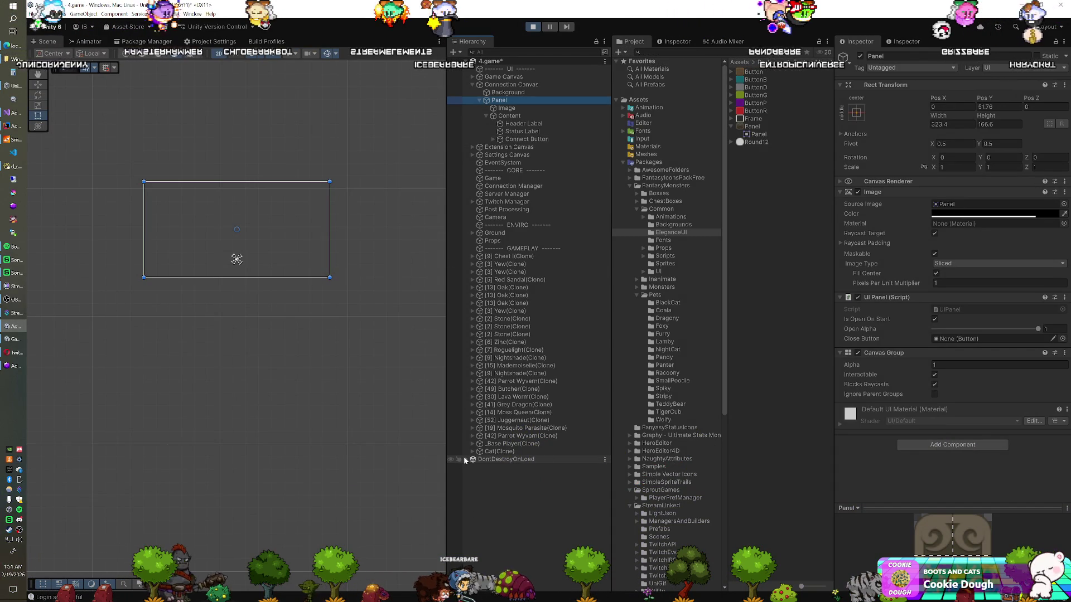
pyautogui.click(473, 483)
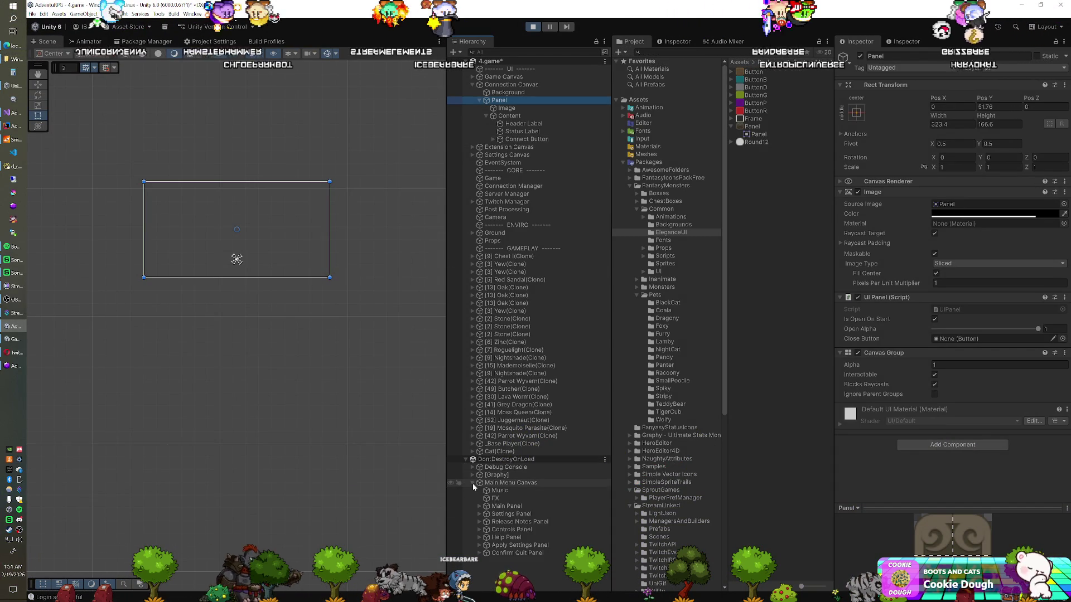
pyautogui.click(489, 515)
pyautogui.click(480, 514)
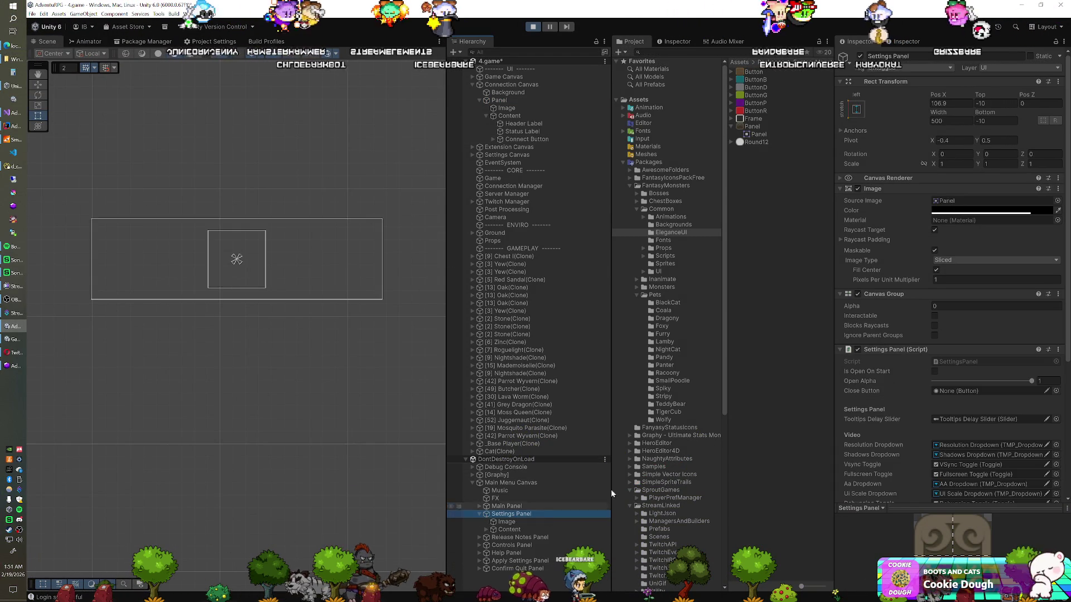
pyautogui.click(999, 211)
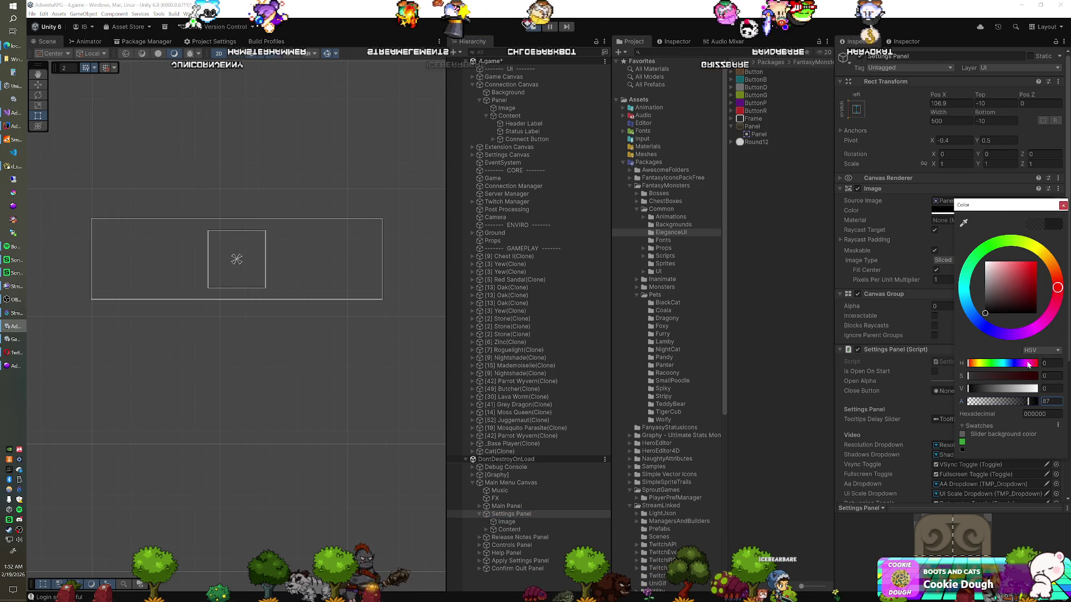
pyautogui.click(1063, 205)
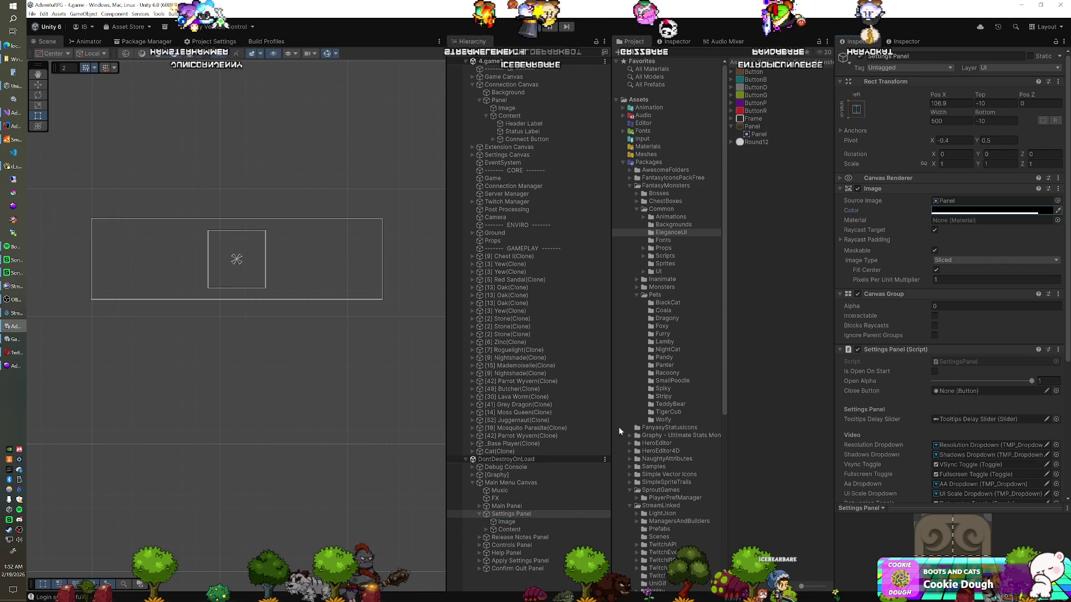
# - Set the Settings Panel Image's Left, Top and Right offsets to 10
pyautogui.click(524, 524)
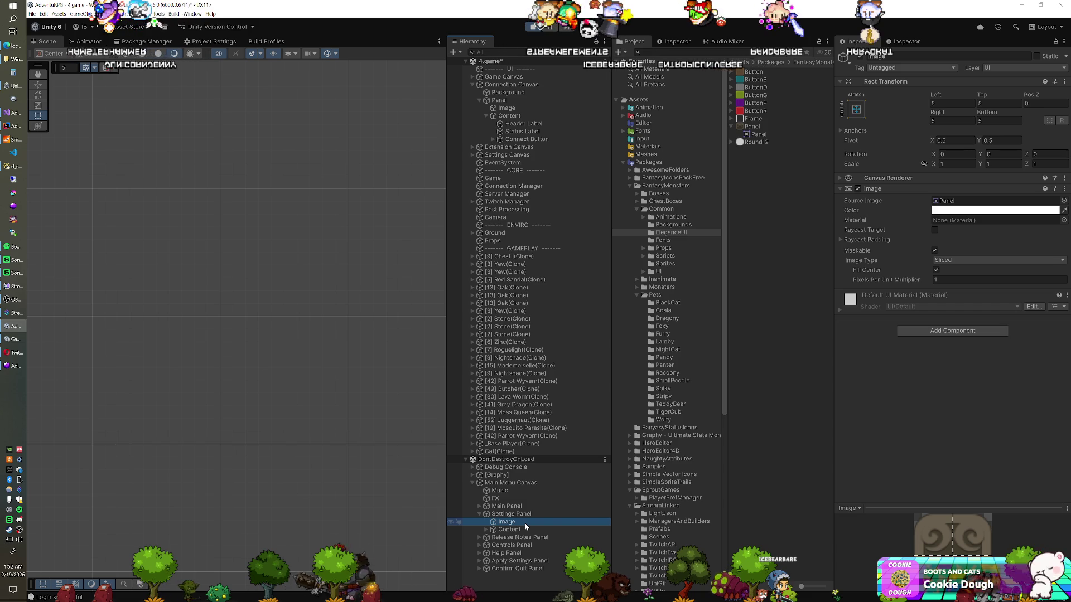
pyautogui.click(952, 103)
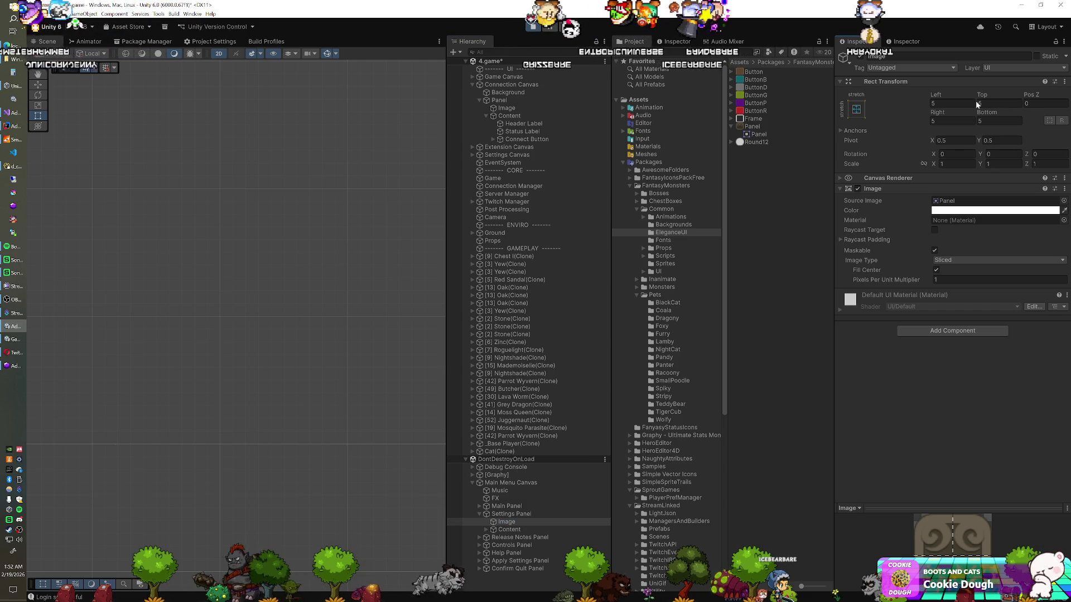
pyautogui.write('10')
pyautogui.press('Tab')
pyautogui.write('10')
pyautogui.press('Tab')
pyautogui.press('Tab')
pyautogui.write('10')
pyautogui.press('Tab')
pyautogui.write('10')
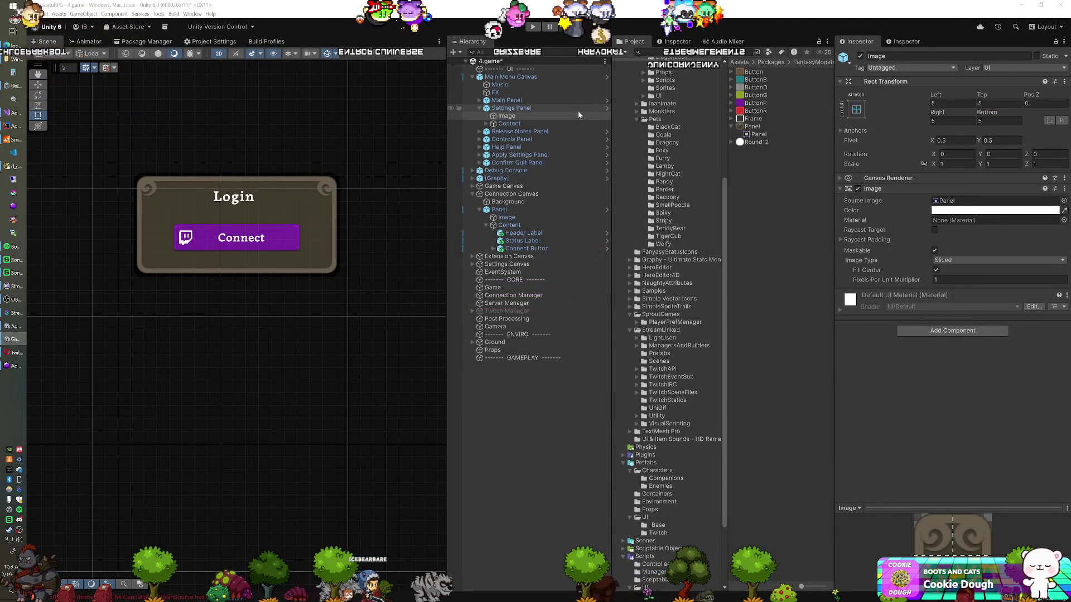
# - Switch over to the Visual Studio window
pyautogui.click(11, 113)
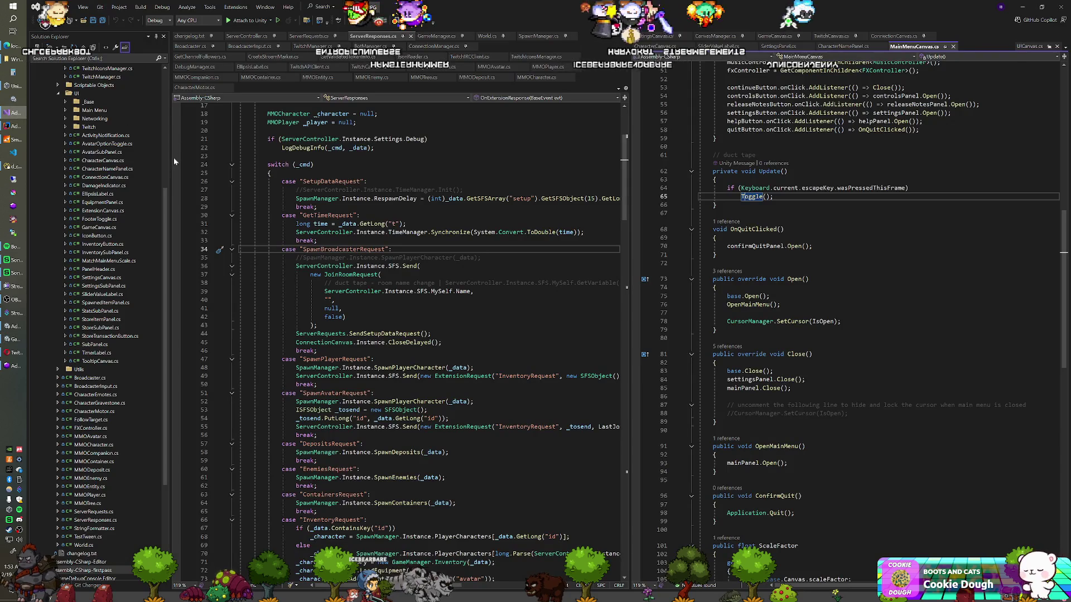
# - Undo and confirm discarding Panel.prefab's pending Git changes, then return to Unity
pyautogui.click(87, 585)
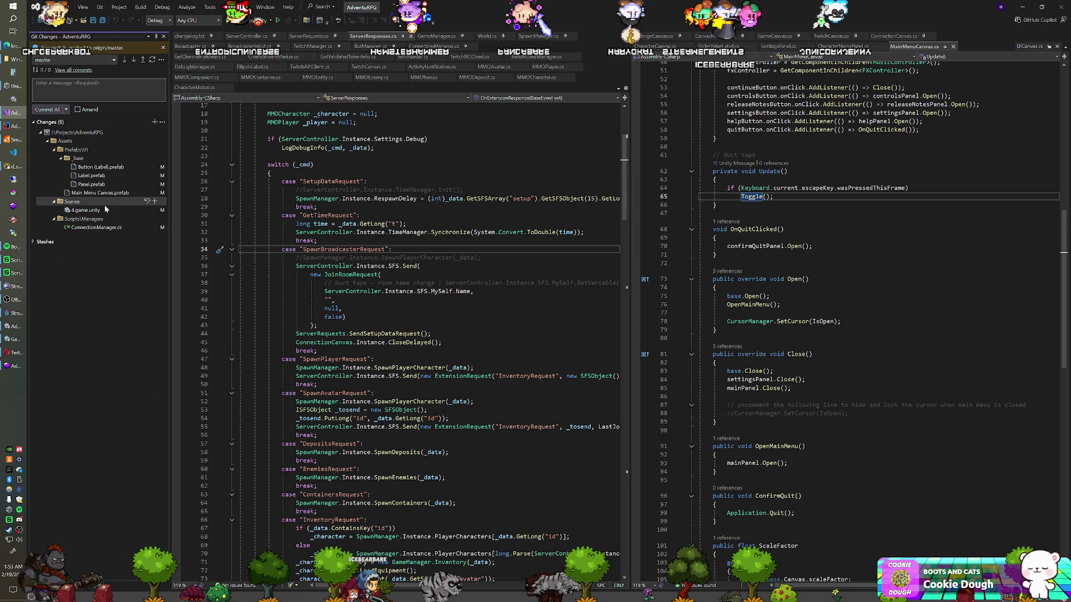
pyautogui.click(147, 184)
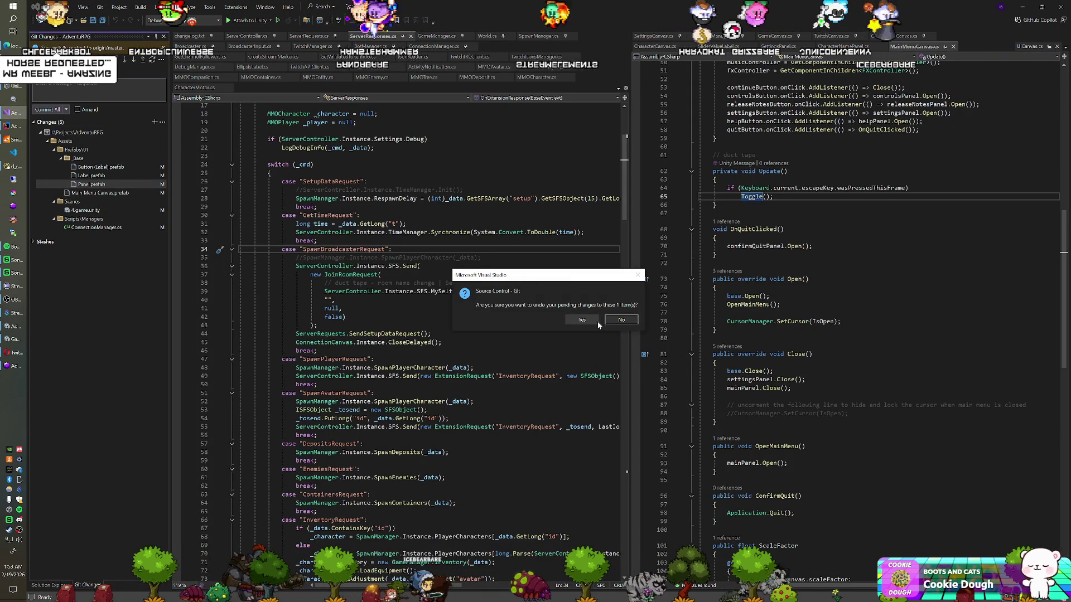
pyautogui.click(619, 320)
pyautogui.hotkey('alt', 'Tab')
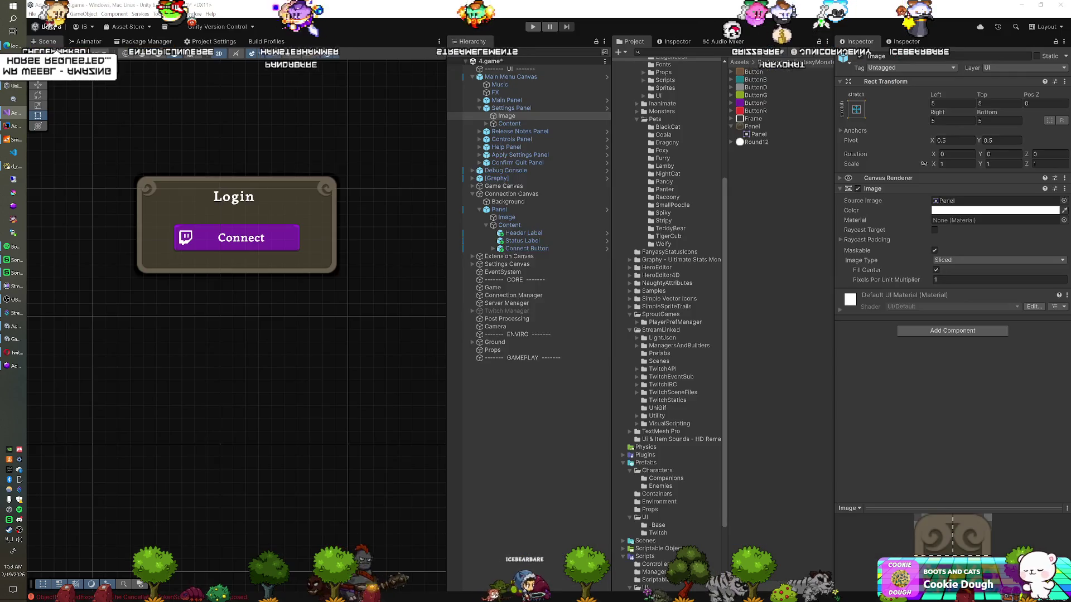
pyautogui.hotkey('ctrl', 'p')
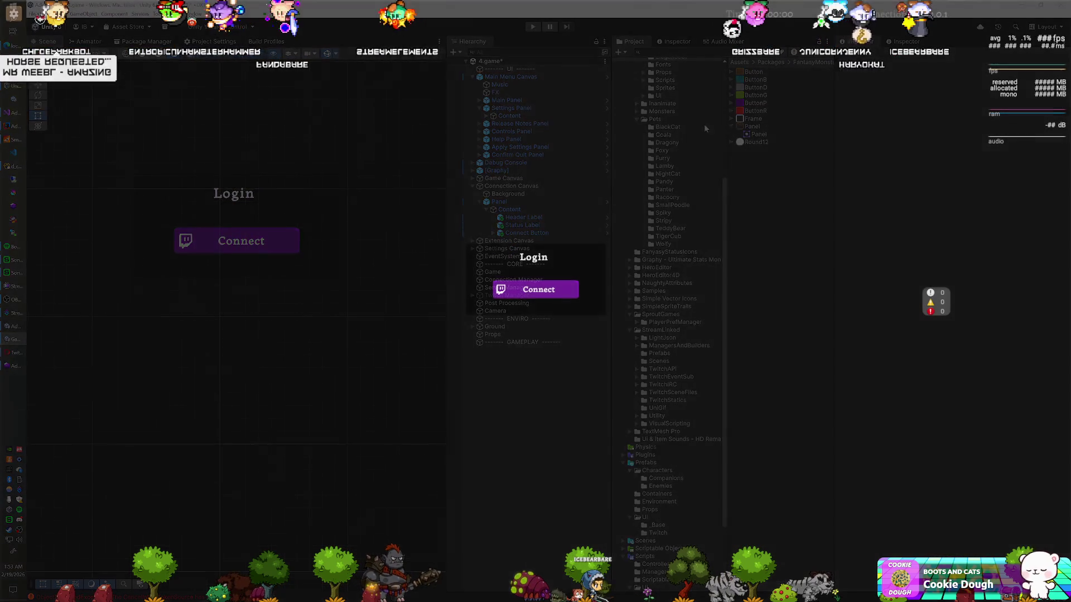
pyautogui.hotkey('ctrl', 'p')
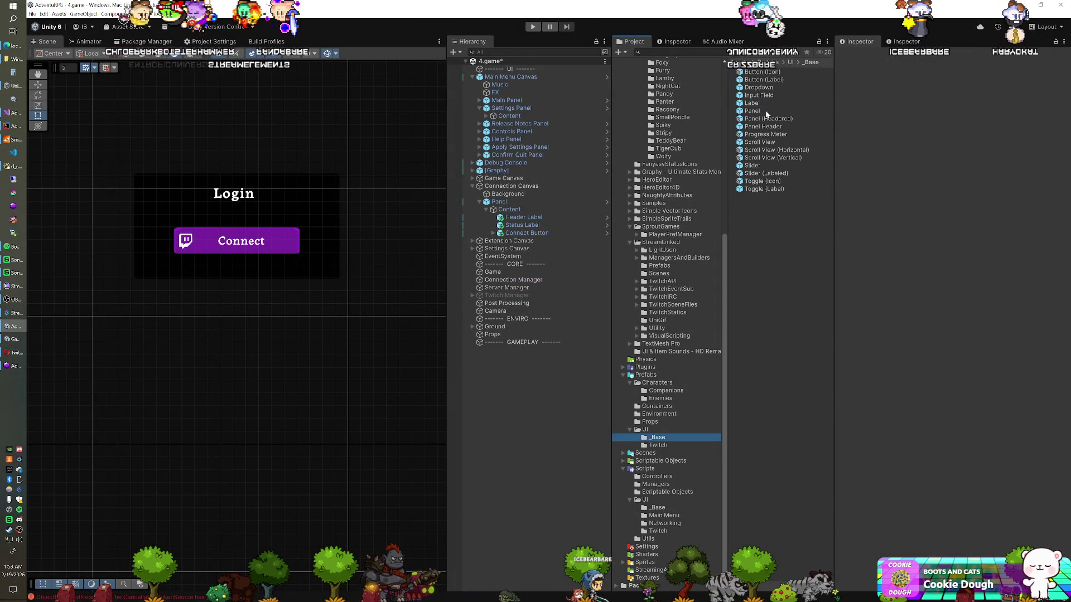
pyautogui.doubleClick(766, 111)
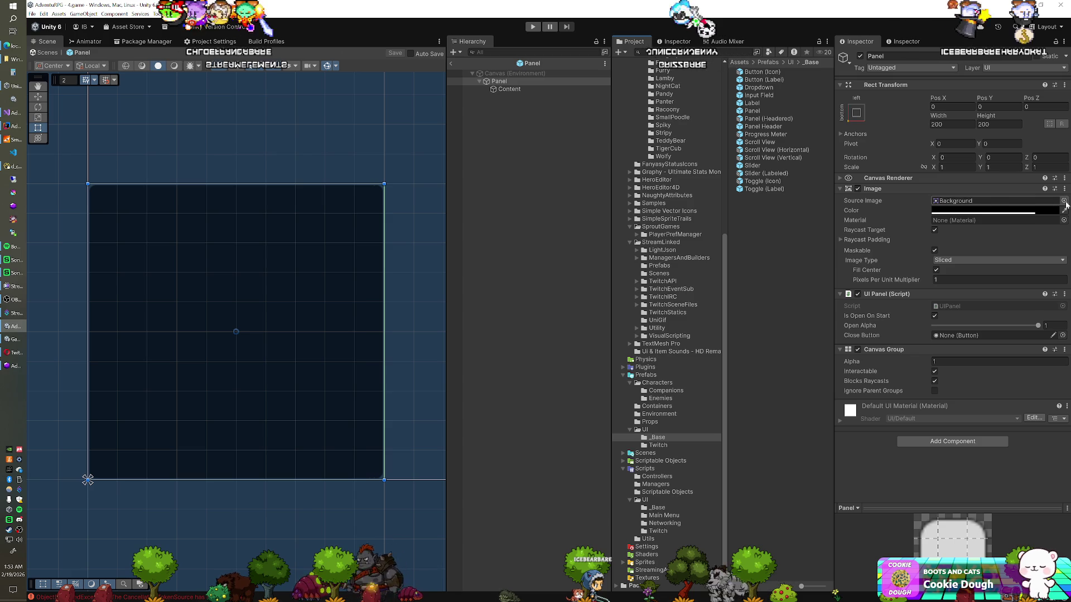
pyautogui.click(1064, 201)
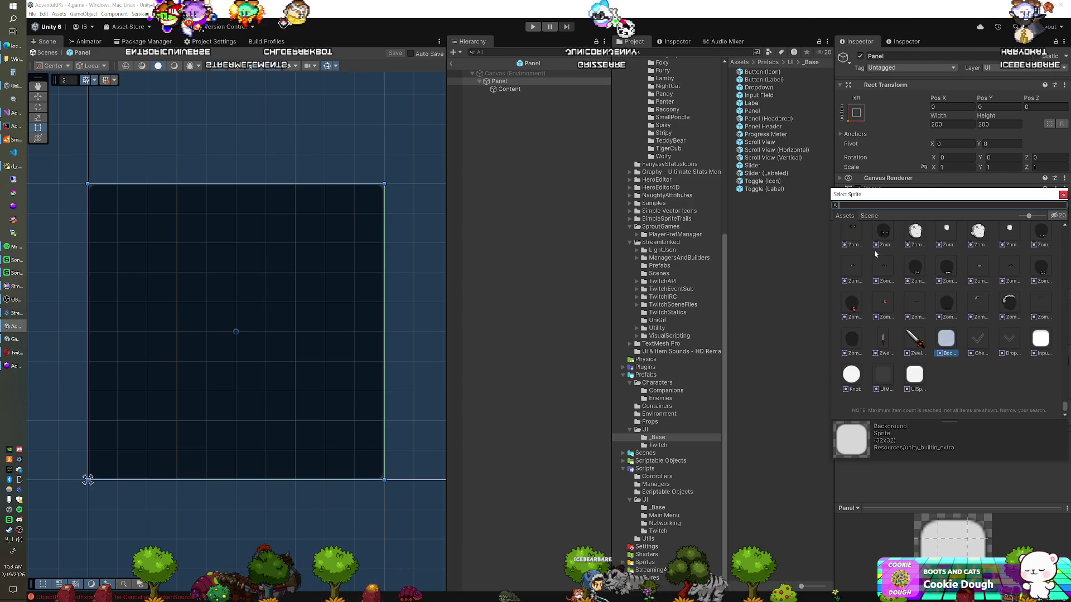
pyautogui.write('panel')
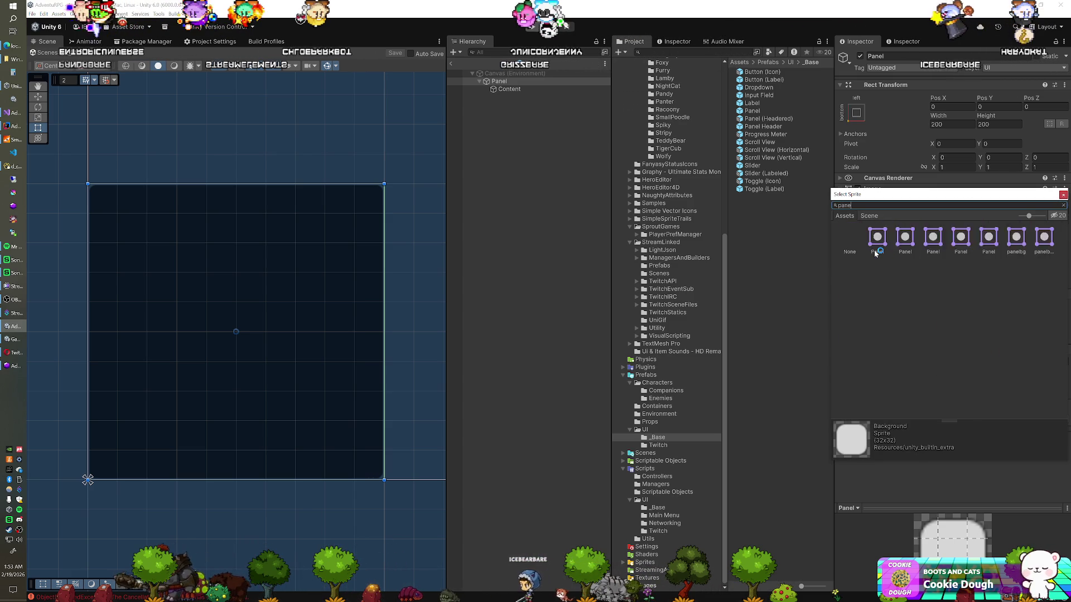
pyautogui.doubleClick(877, 233)
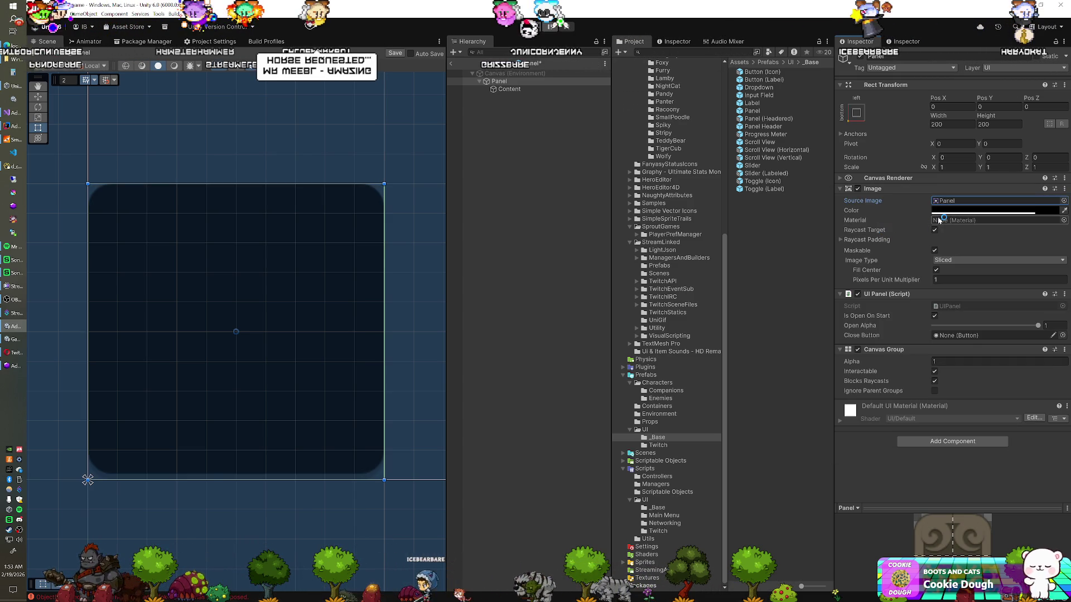
pyautogui.click(982, 210)
pyautogui.click(972, 264)
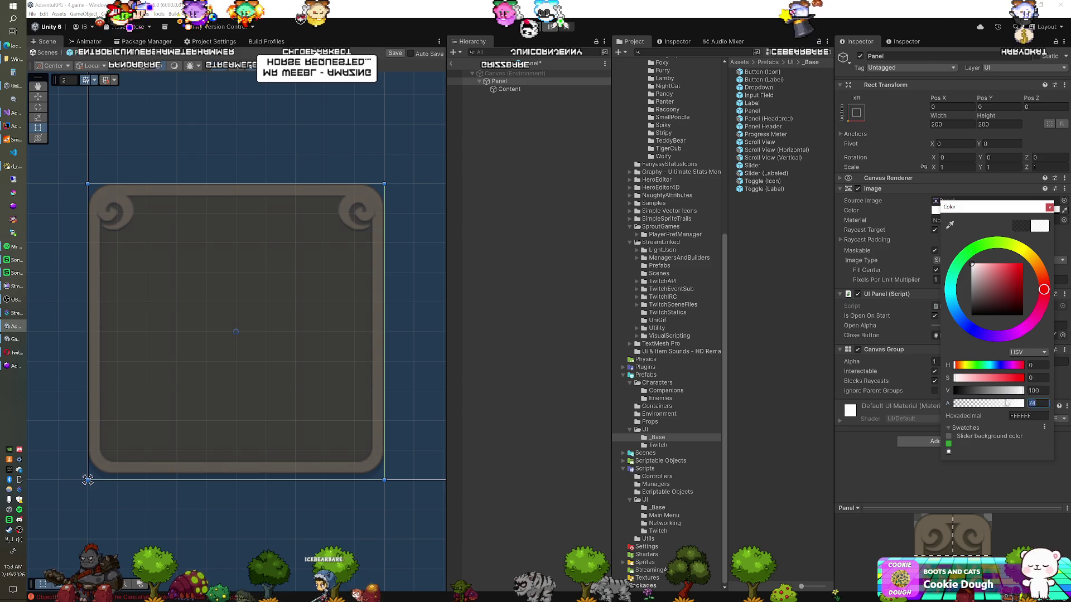
pyautogui.click(1049, 208)
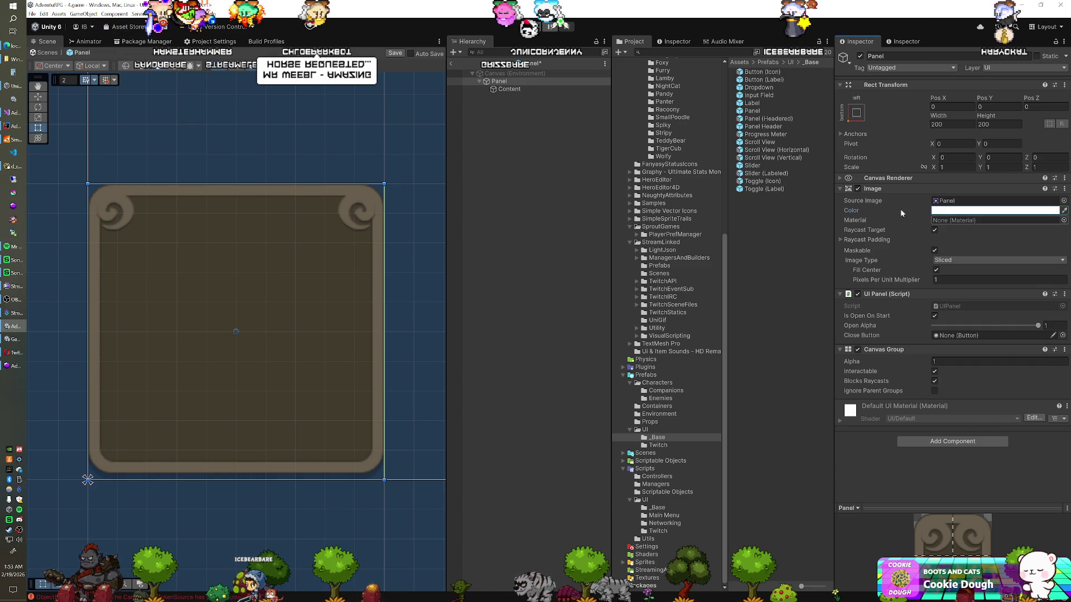
pyautogui.click(451, 63)
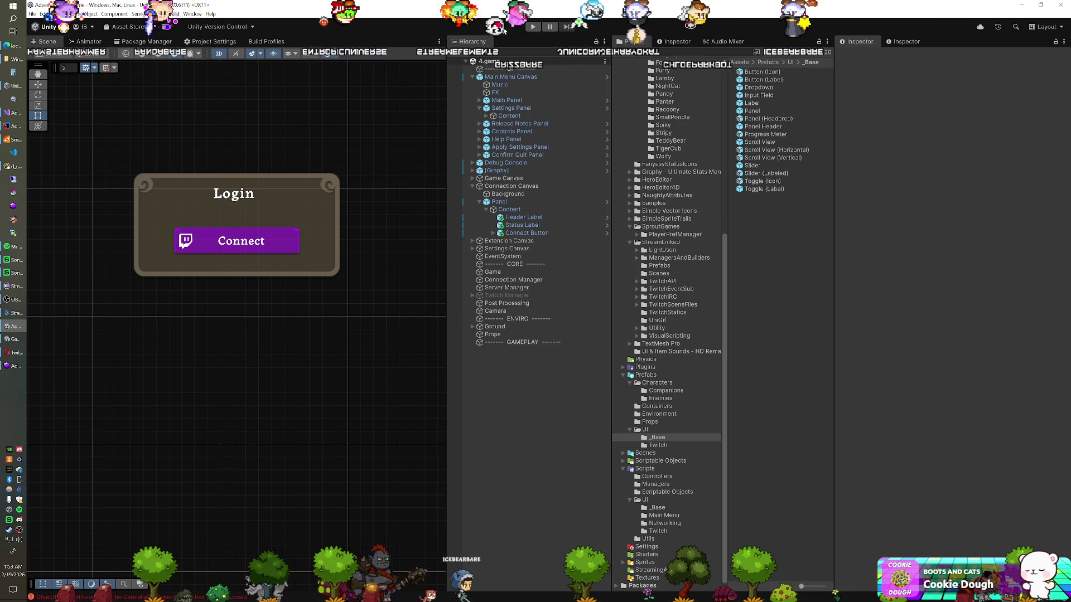
pyautogui.click(534, 27)
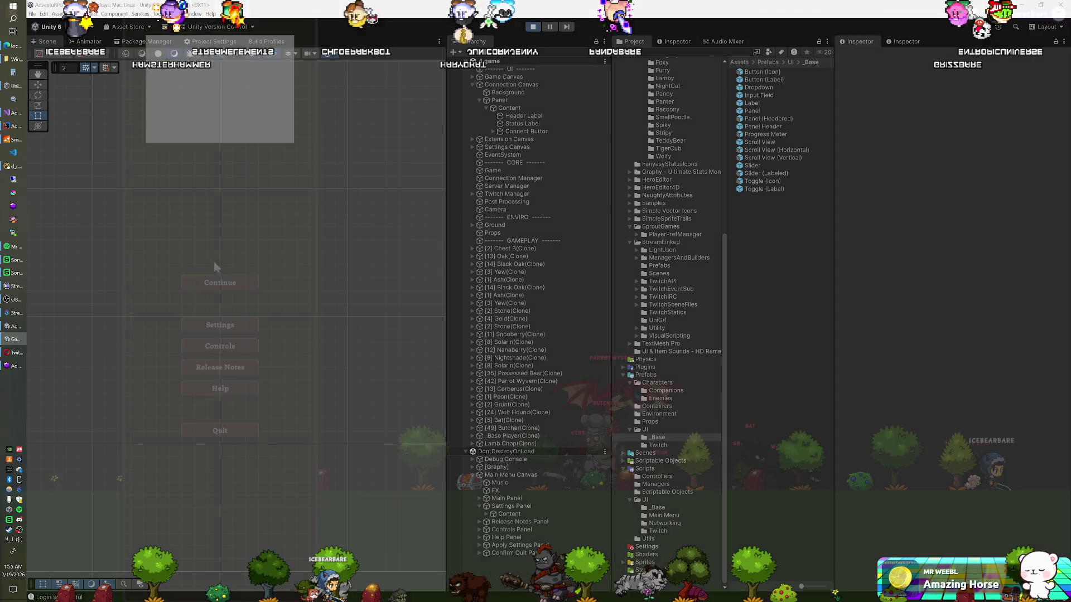
# - Maximize the Game view, close the Settings panel with Escape, then return to the editor
pyautogui.click(220, 324)
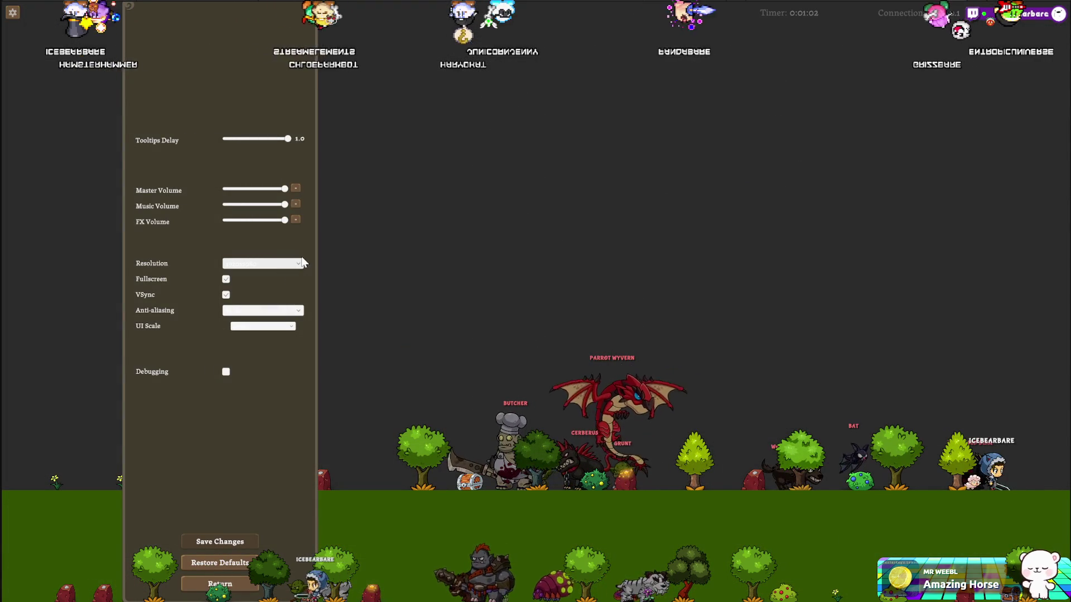
pyautogui.press('Escape')
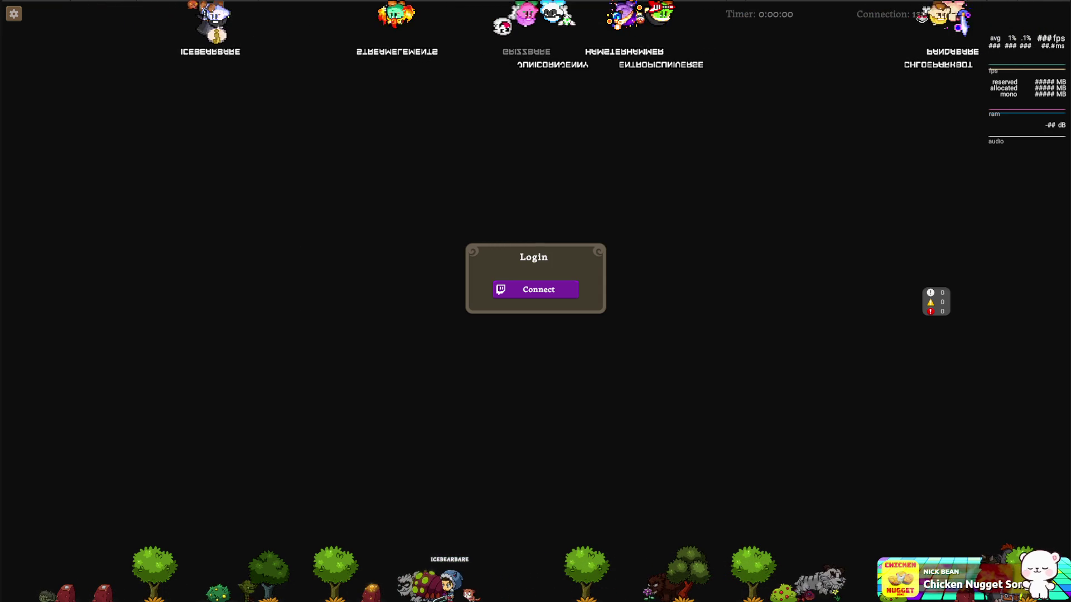
pyautogui.hotkey('ctrl', 'p')
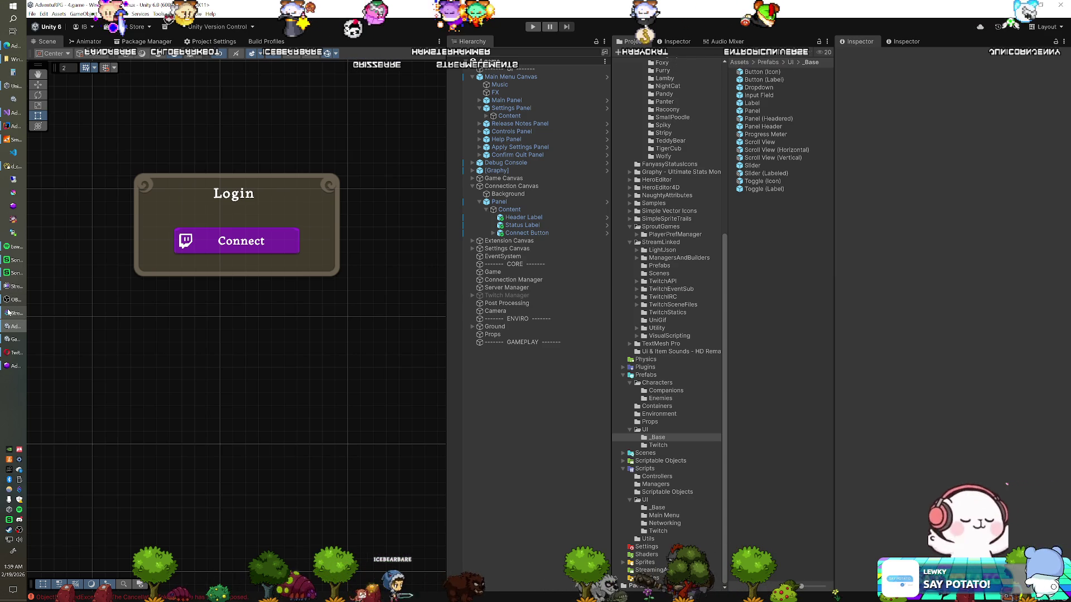
# - Bring the Streamer.bot window forward from the Windows taskbar
pyautogui.moveTo(8, 313)
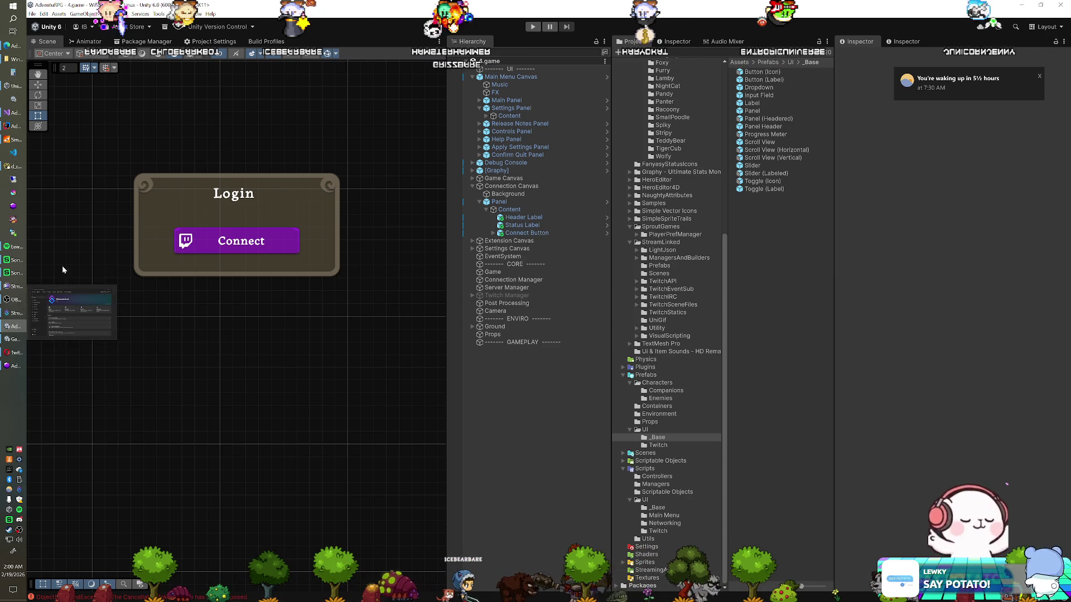
pyautogui.click(16, 313)
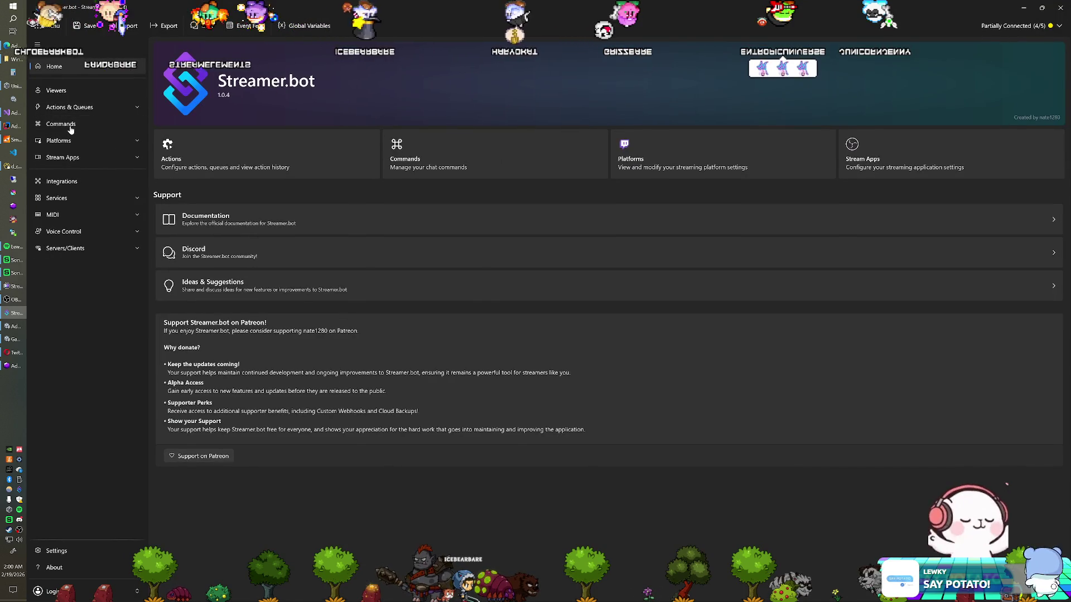
# - Add a Cookie Dough chat command triggered by !cookiedough, then go to Actions & Queues
pyautogui.click(75, 124)
pyautogui.rightClick(366, 174)
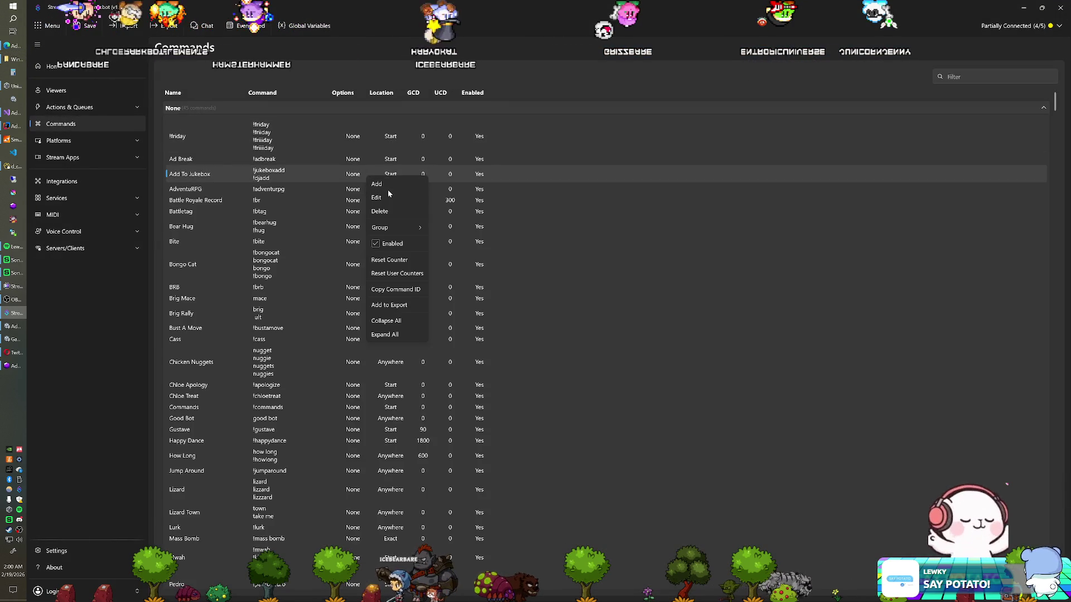
pyautogui.click(389, 186)
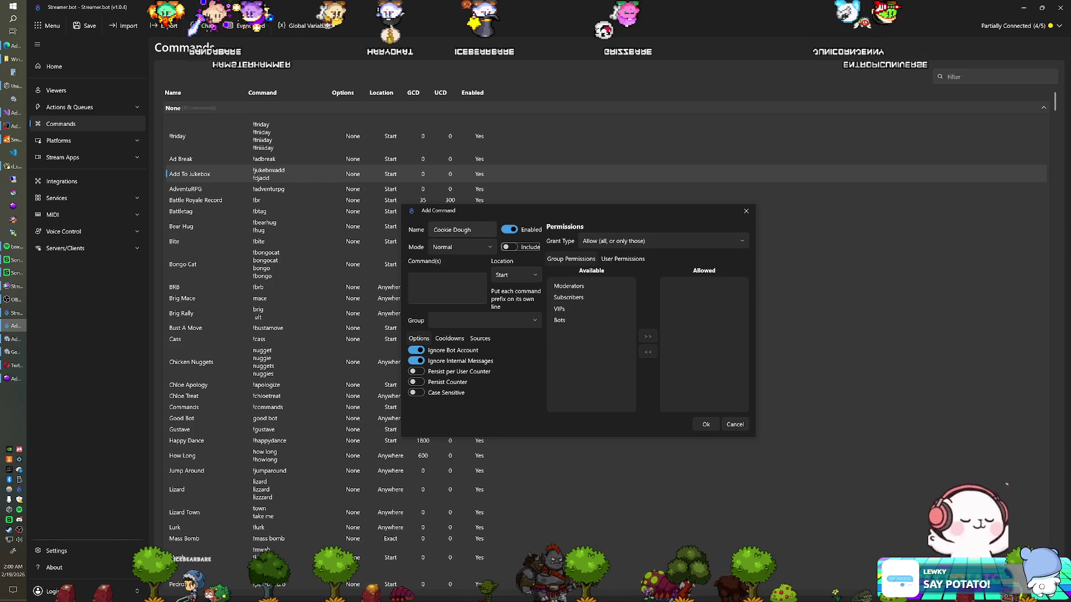
pyautogui.press('Tab')
pyautogui.write('!cookiedou')
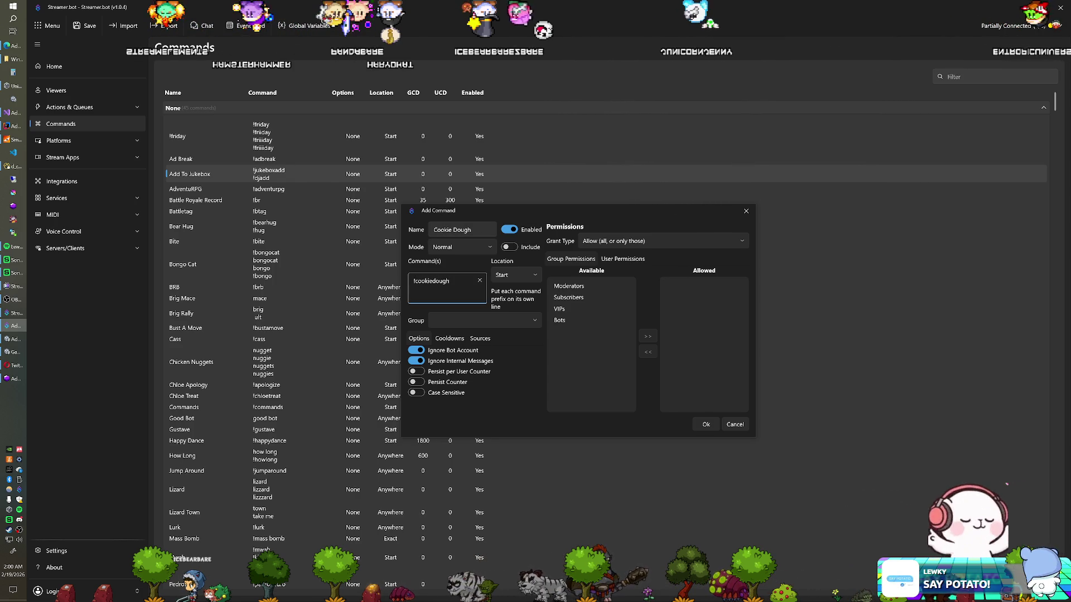
pyautogui.click(707, 423)
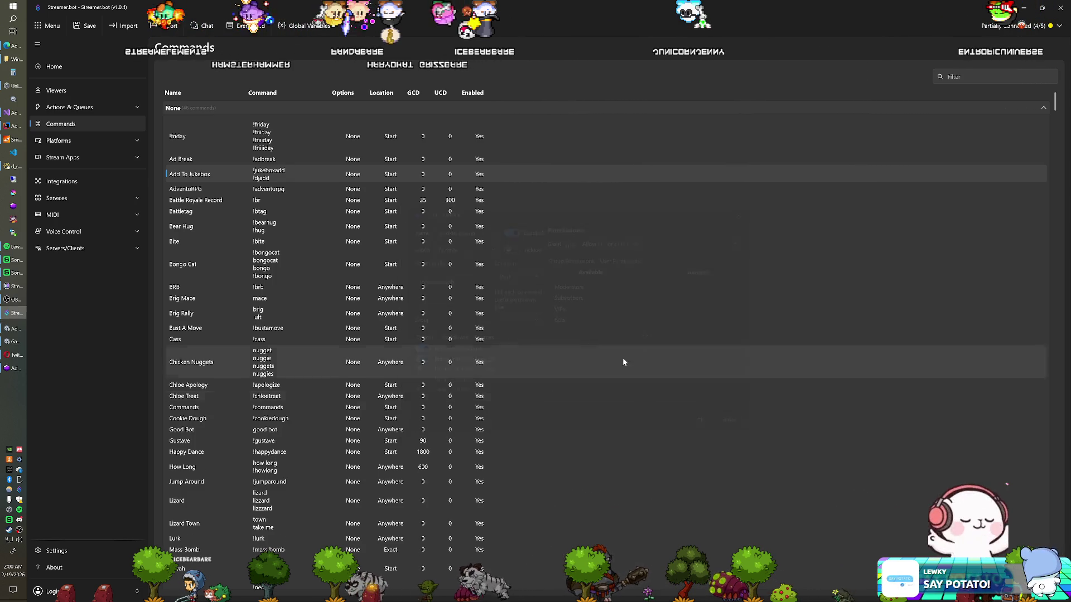
pyautogui.click(98, 111)
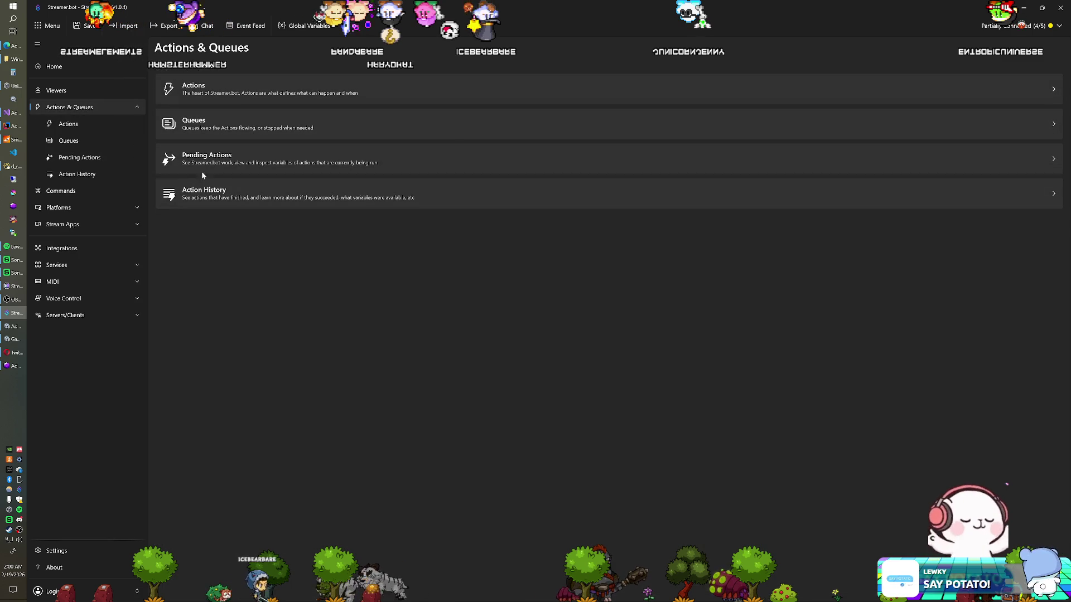
# - Duplicate the Zombie Song action and rename the copy to 'Cookie Dough'
pyautogui.click(96, 131)
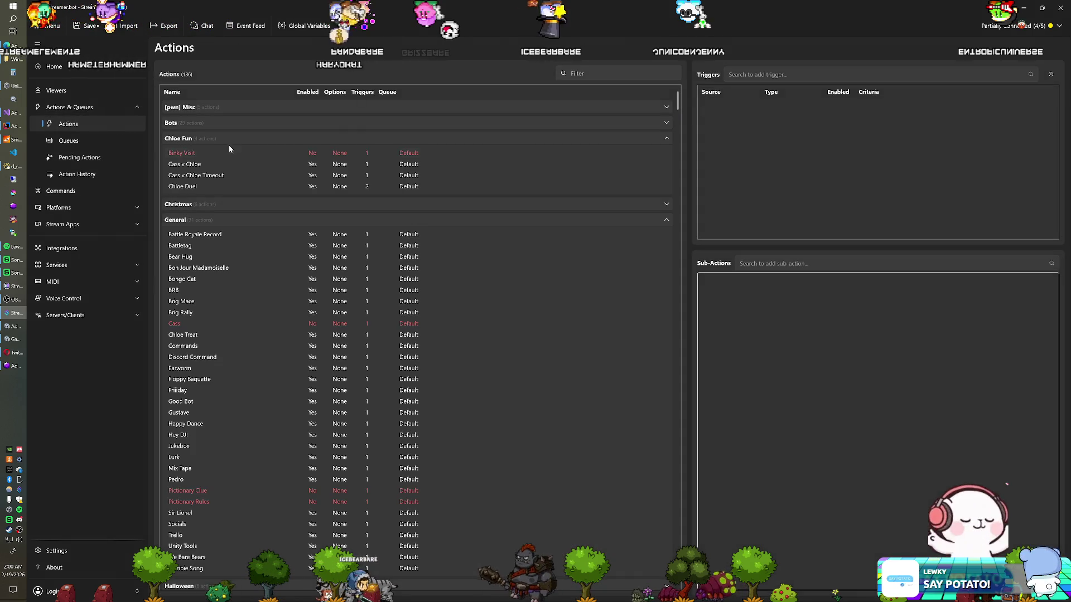
pyautogui.rightClick(187, 218)
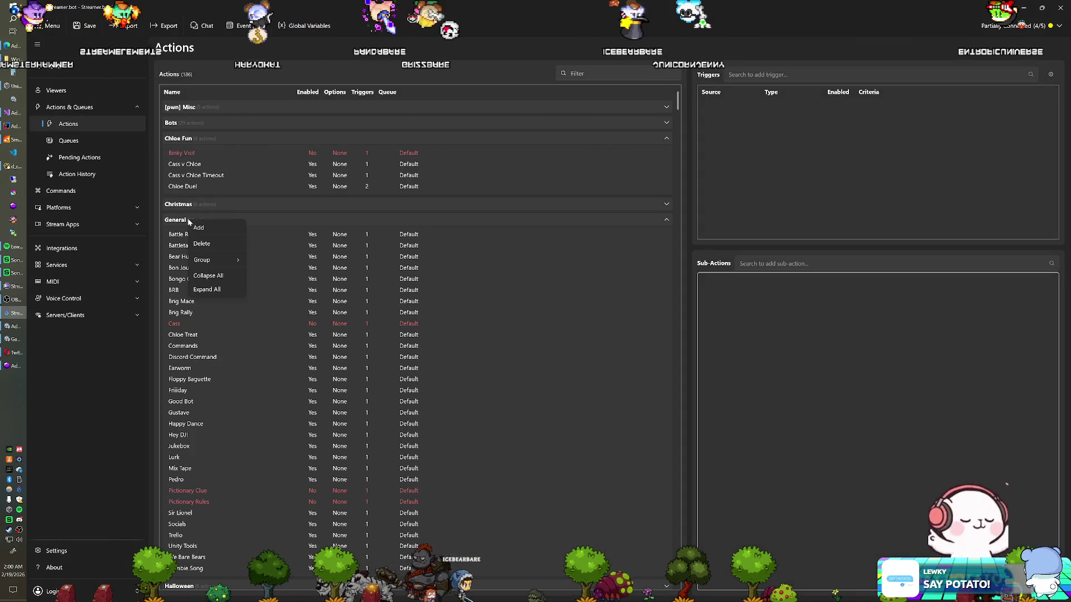
pyautogui.click(176, 256)
pyautogui.scroll(-1, 189, 302)
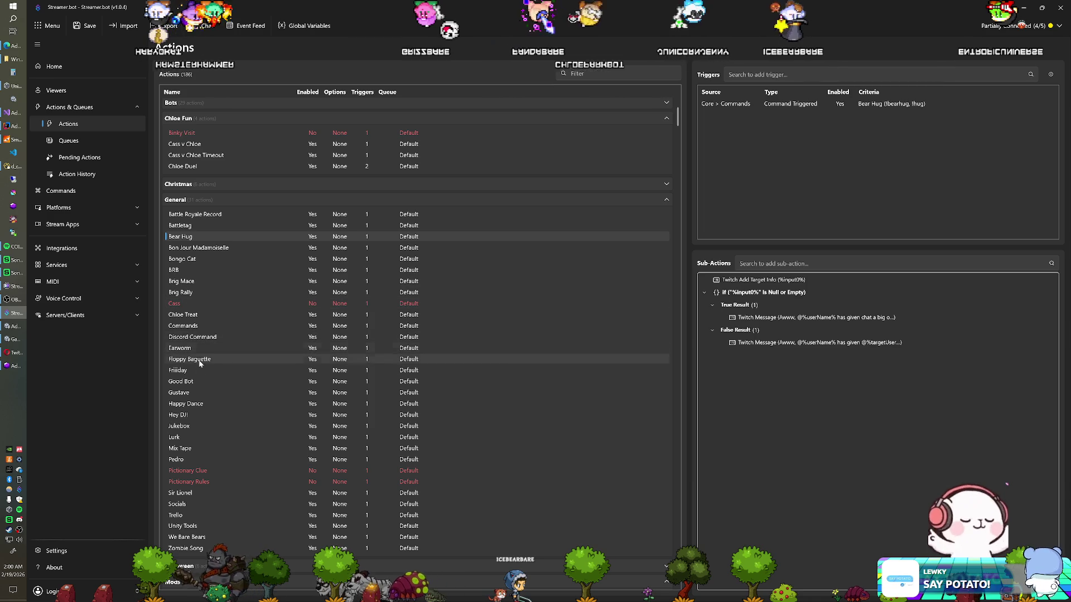
pyautogui.click(195, 547)
pyautogui.rightClick(196, 547)
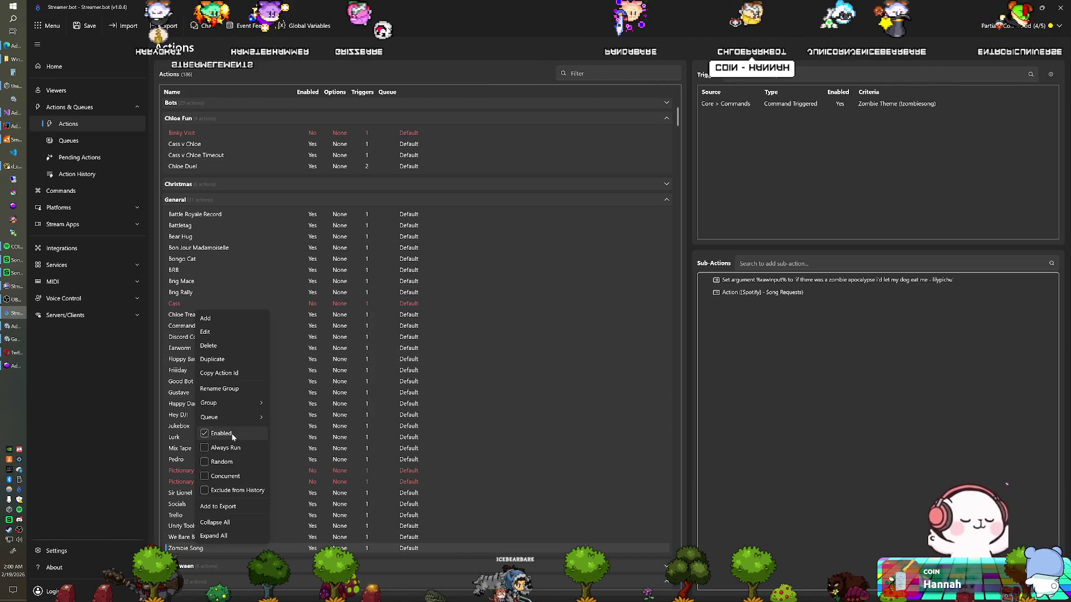
pyautogui.click(231, 363)
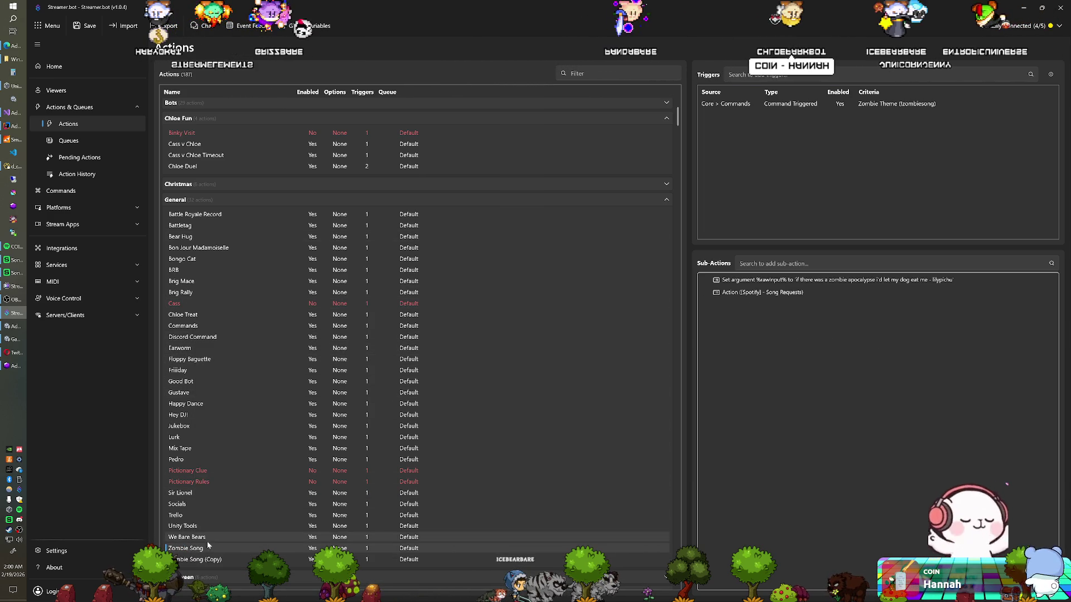
pyautogui.doubleClick(203, 560)
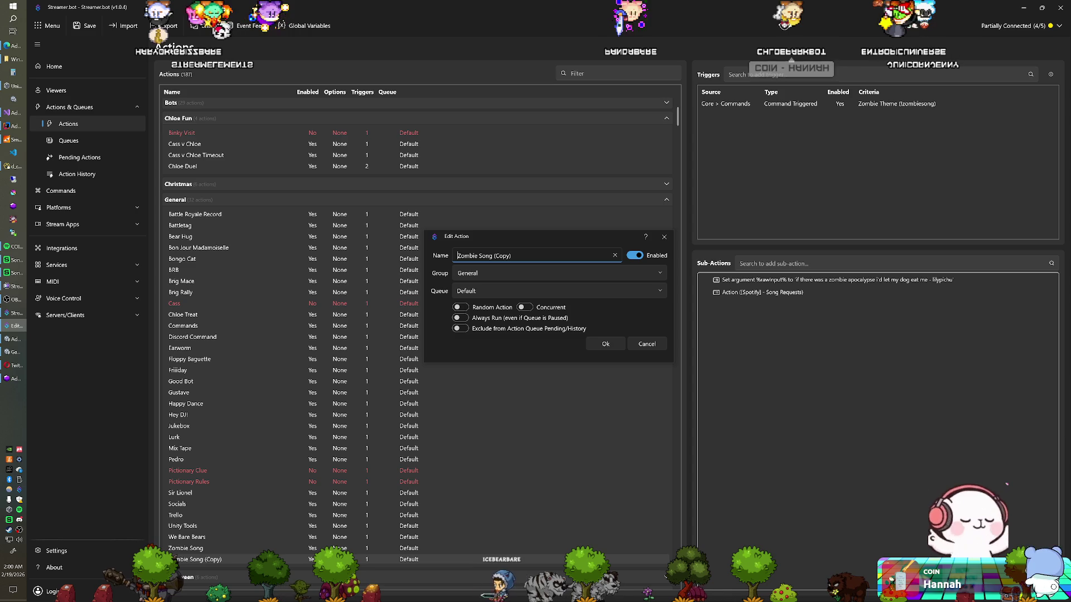
pyautogui.write('Coo')
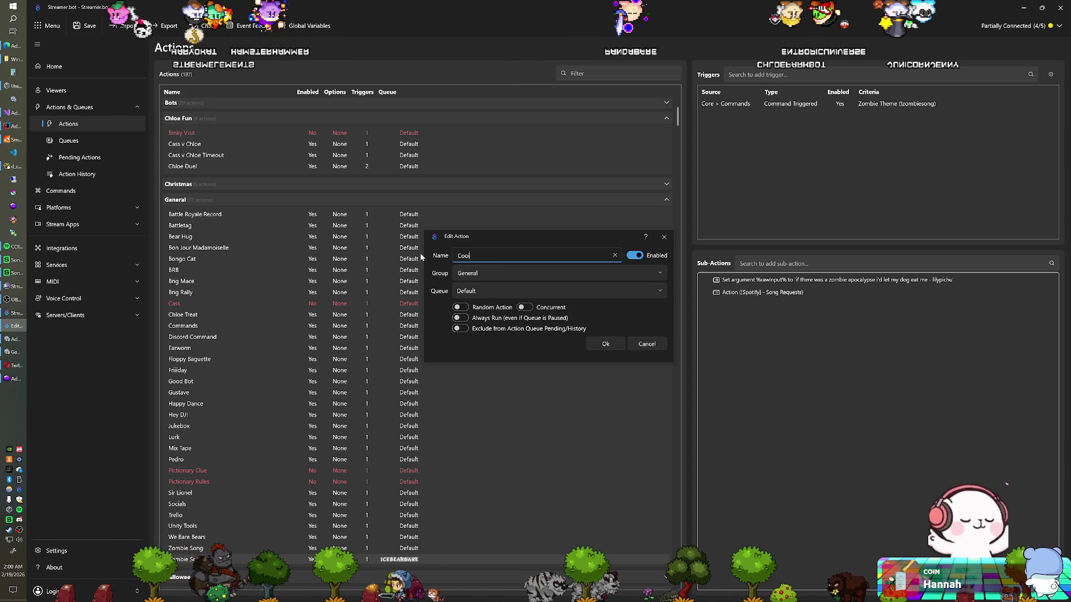
pyautogui.write('kie Dough')
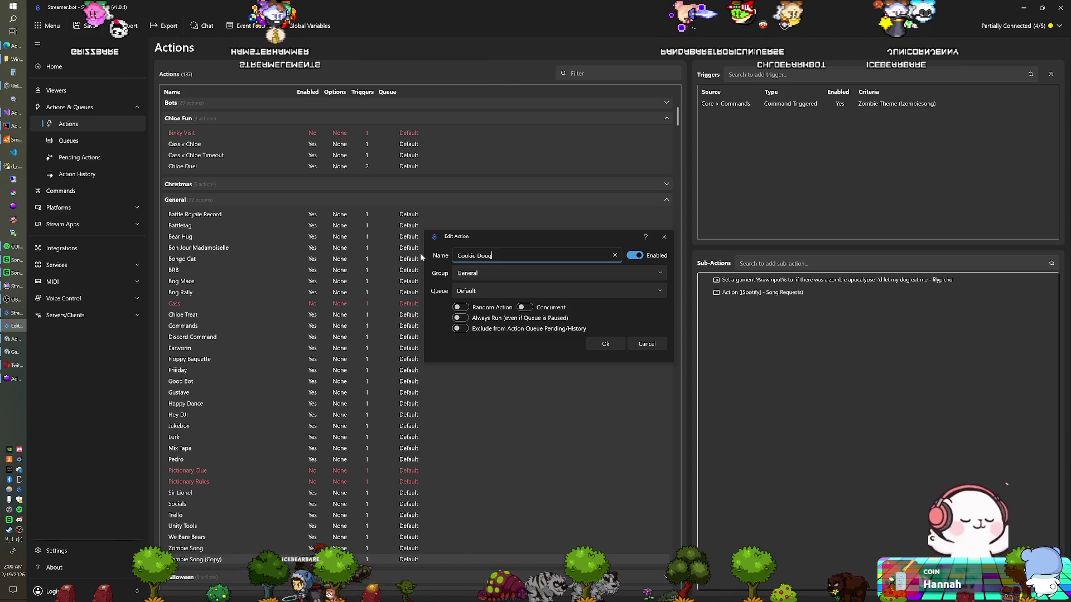
pyautogui.press('Return')
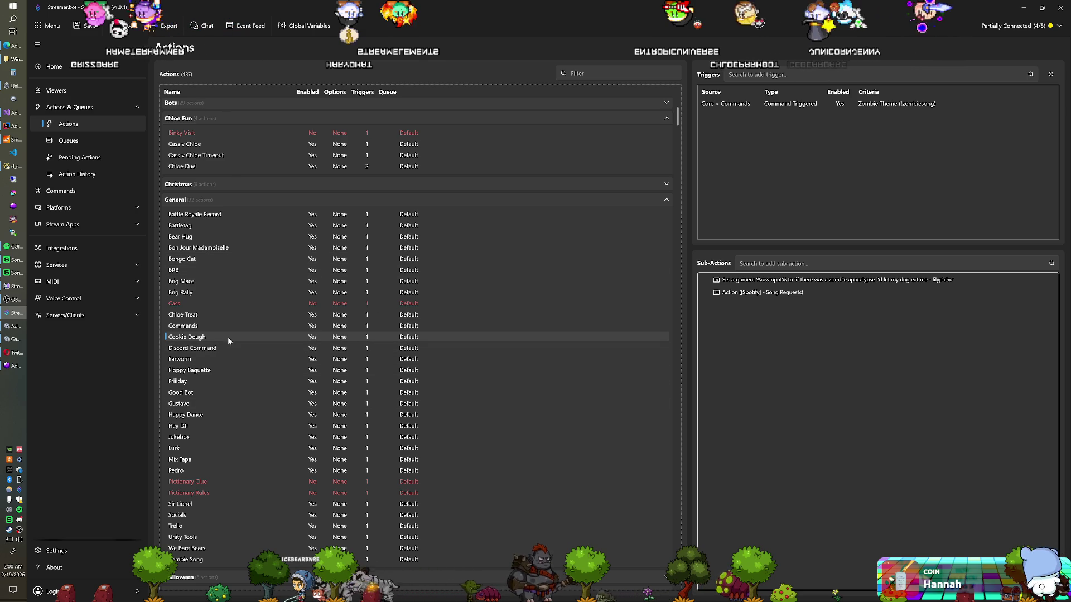
# - Set the Cookie Dough action's trigger to the Cookie Dough (!cookiedough) command
pyautogui.doubleClick(795, 102)
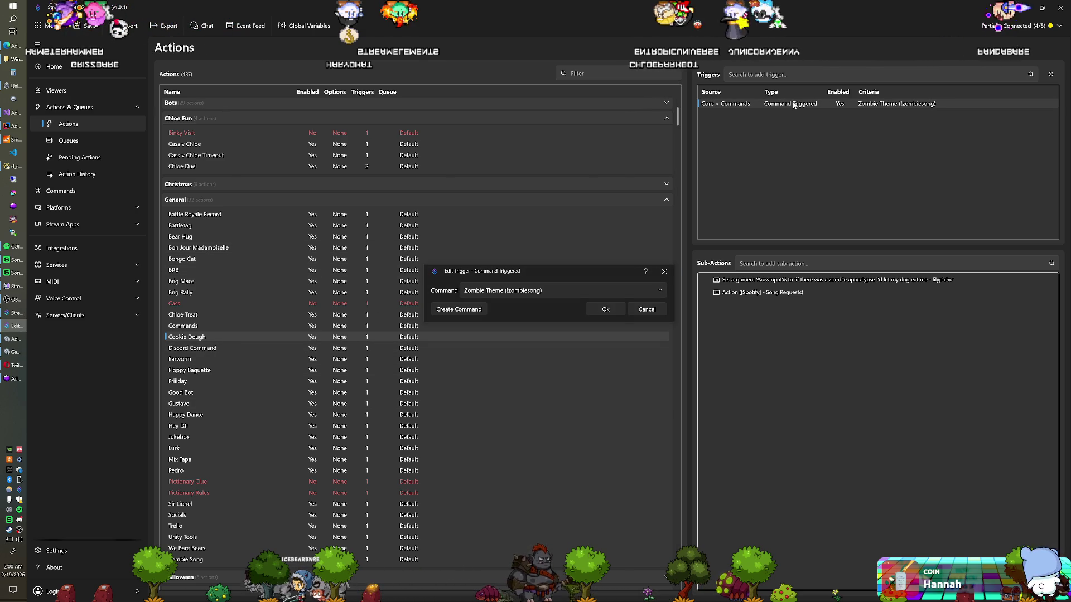
pyautogui.click(552, 291)
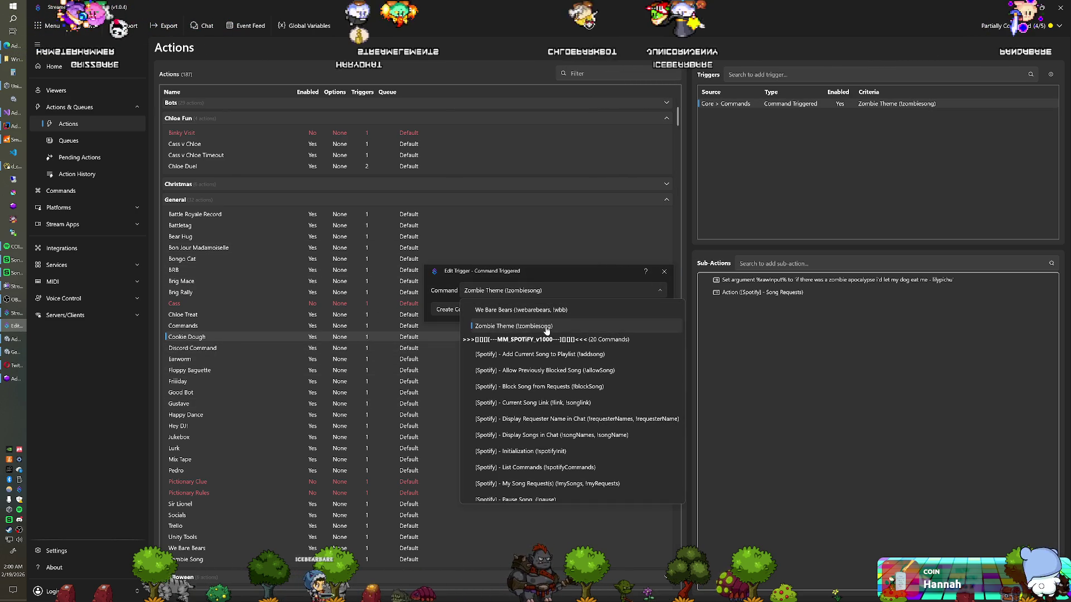
pyautogui.scroll(-10, 545, 334)
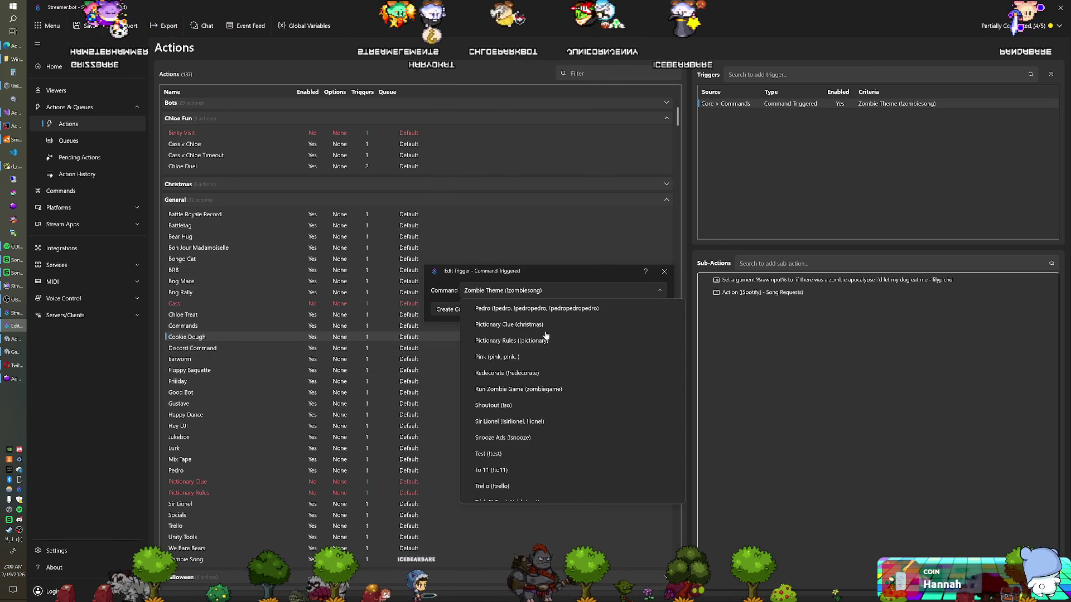
pyautogui.scroll(5, 546, 335)
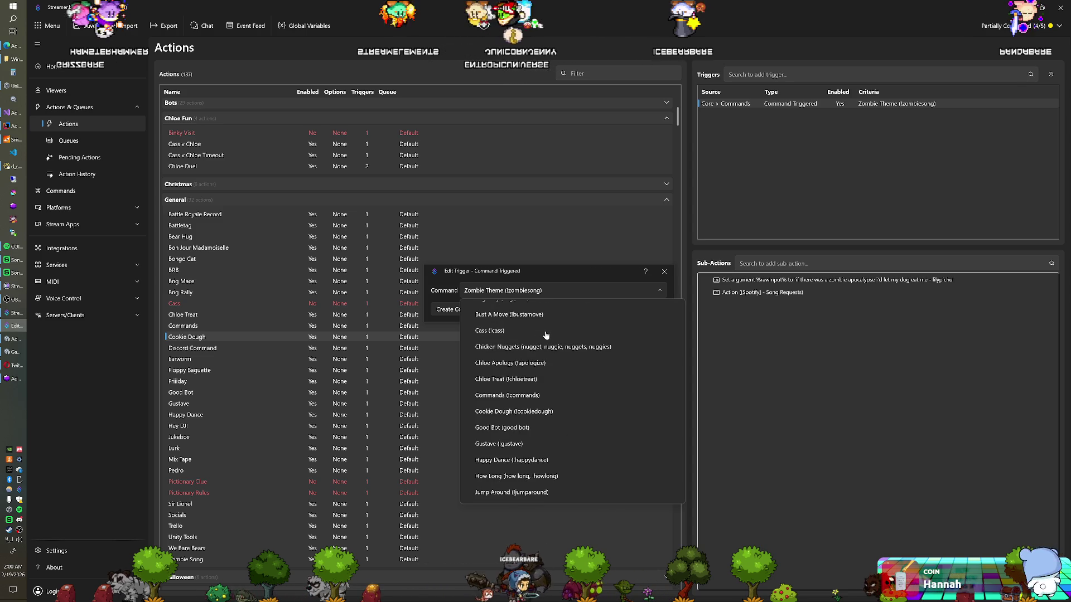
pyautogui.click(544, 412)
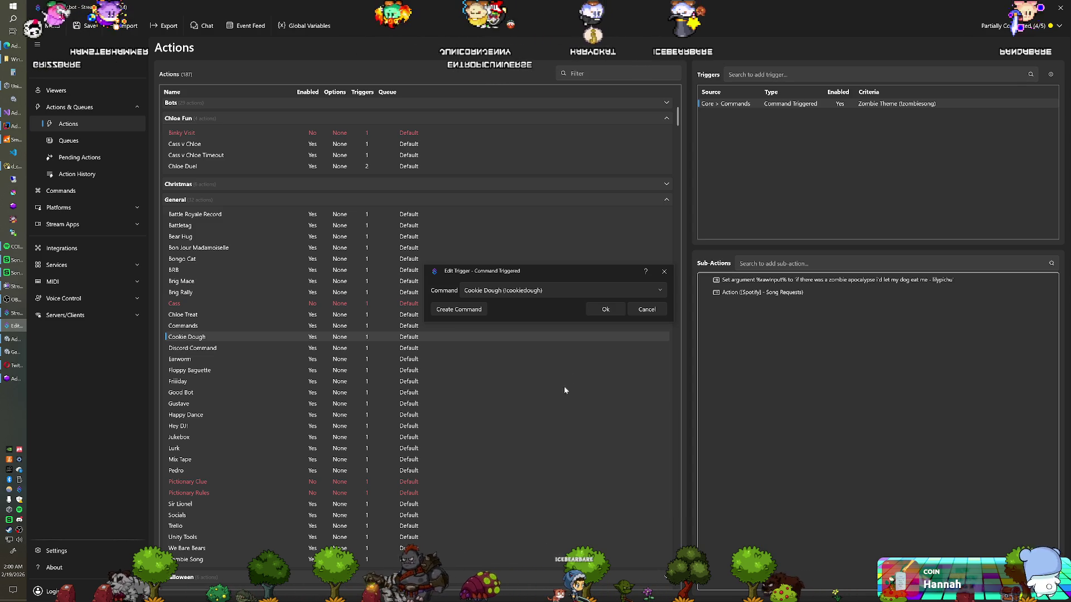
pyautogui.click(607, 310)
# - Set the Set argument sub-action's value to the Spotify track link, then return to Unity
pyautogui.doubleClick(788, 279)
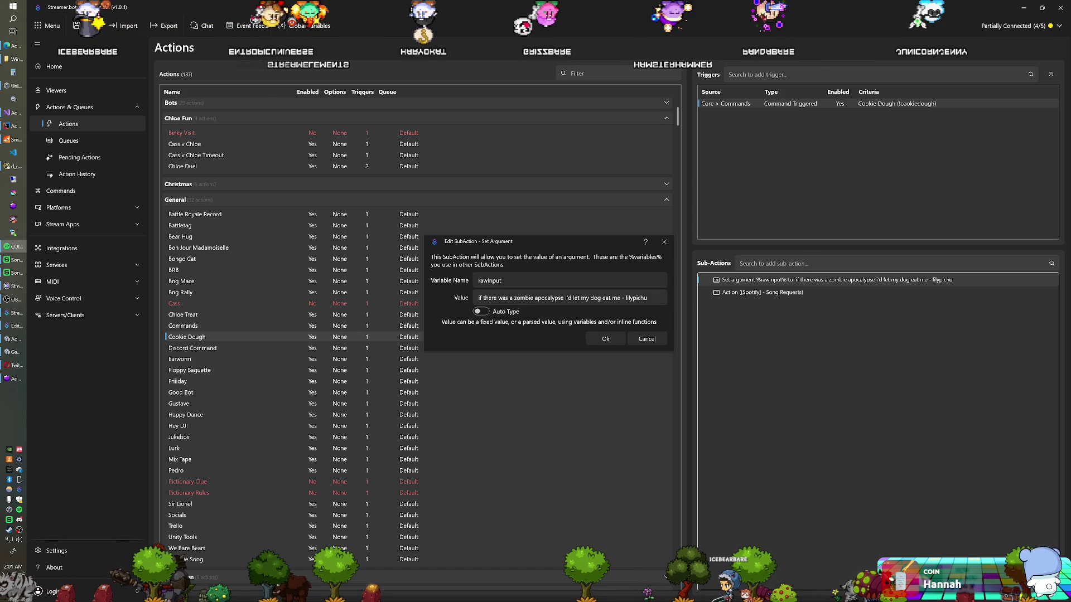
pyautogui.click(598, 338)
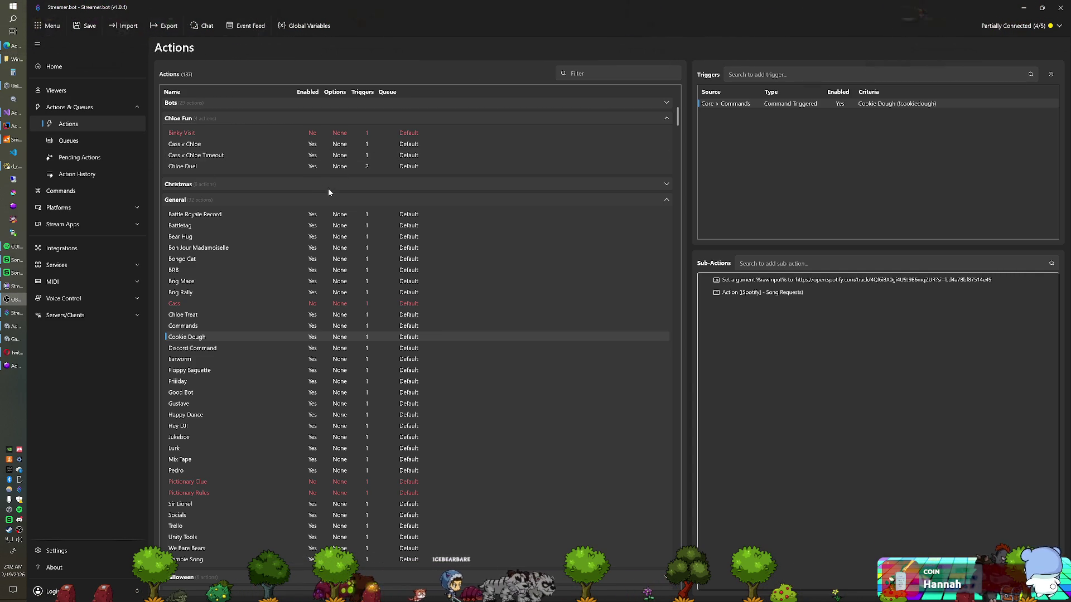
pyautogui.hotkey('alt', 'Tab')
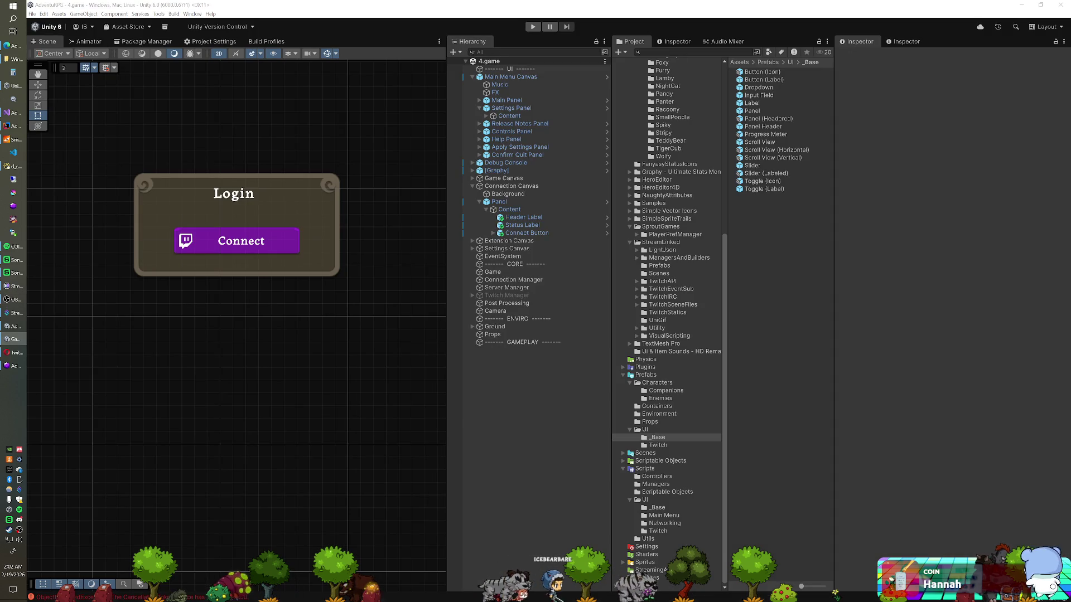
pyautogui.hotkey('ctrl', 'p')
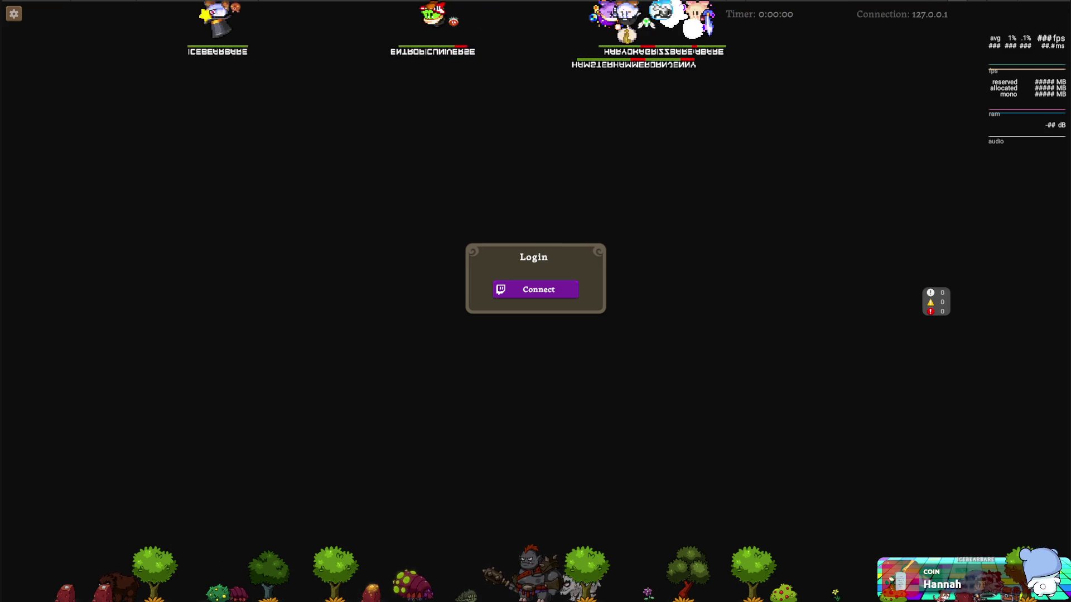
pyautogui.hotkey('ctrl', 'p')
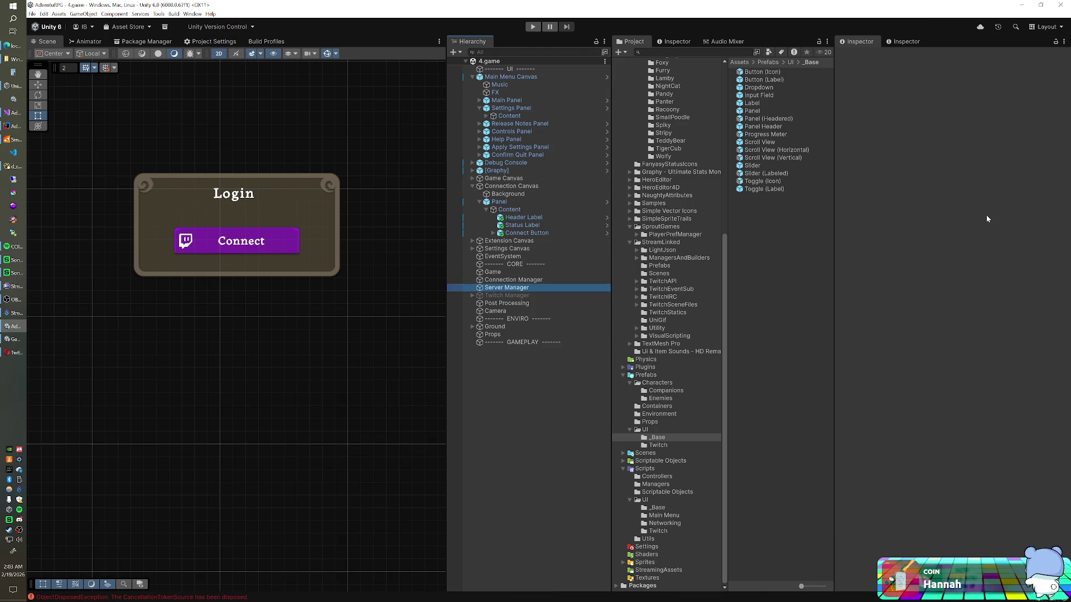
# - Open the server settings asset picker for the Server Manager
pyautogui.click(1062, 171)
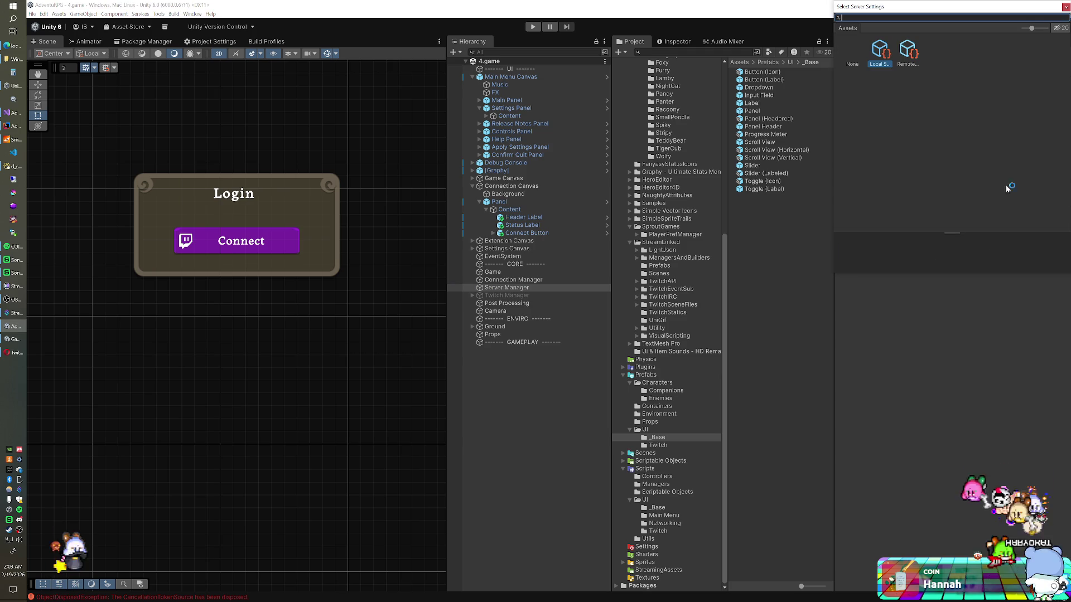
# - Switch the Server Manager to Remote Server settings and start a Windows release build
pyautogui.doubleClick(911, 48)
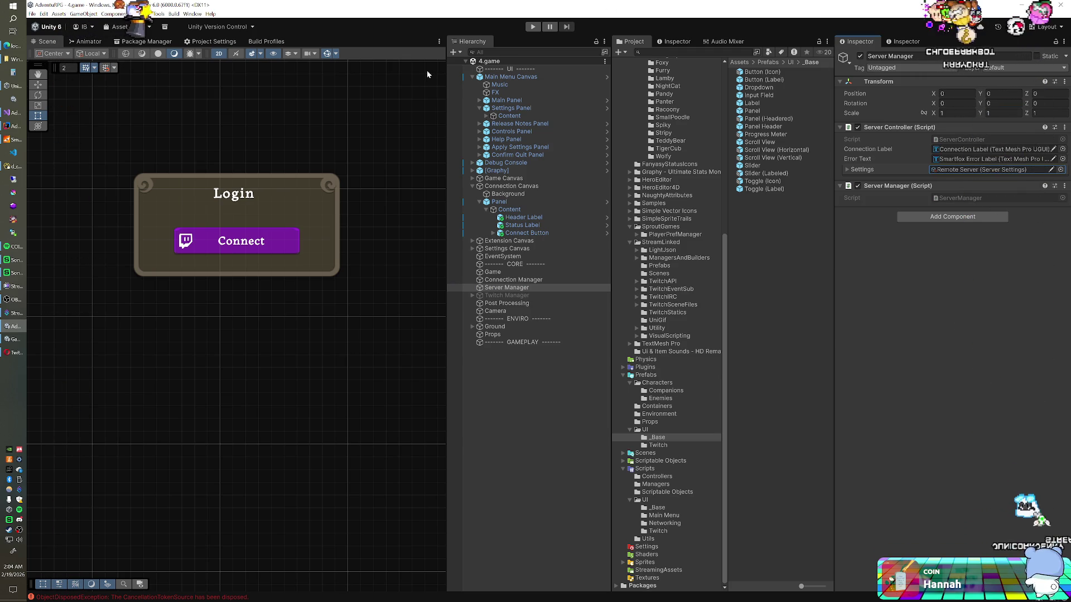
pyautogui.click(174, 13)
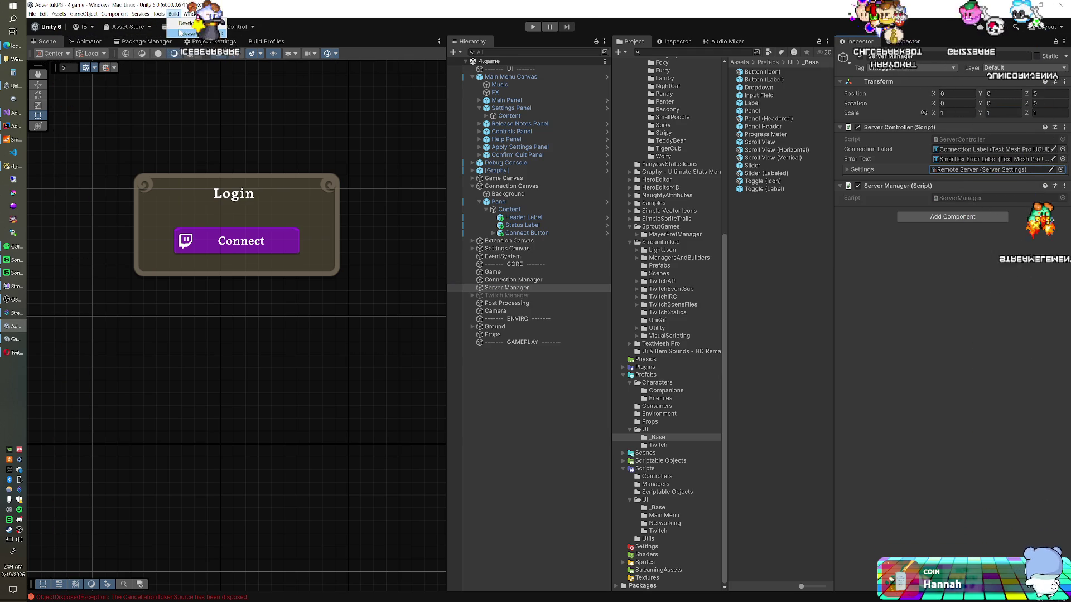
pyautogui.moveTo(196, 34)
pyautogui.click(254, 35)
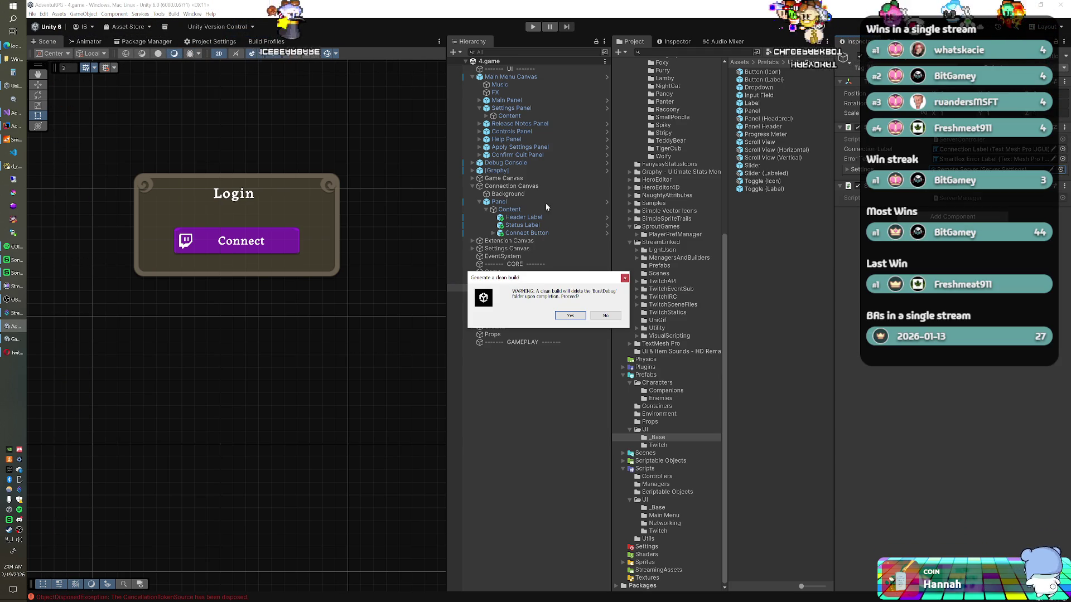
pyautogui.click(570, 316)
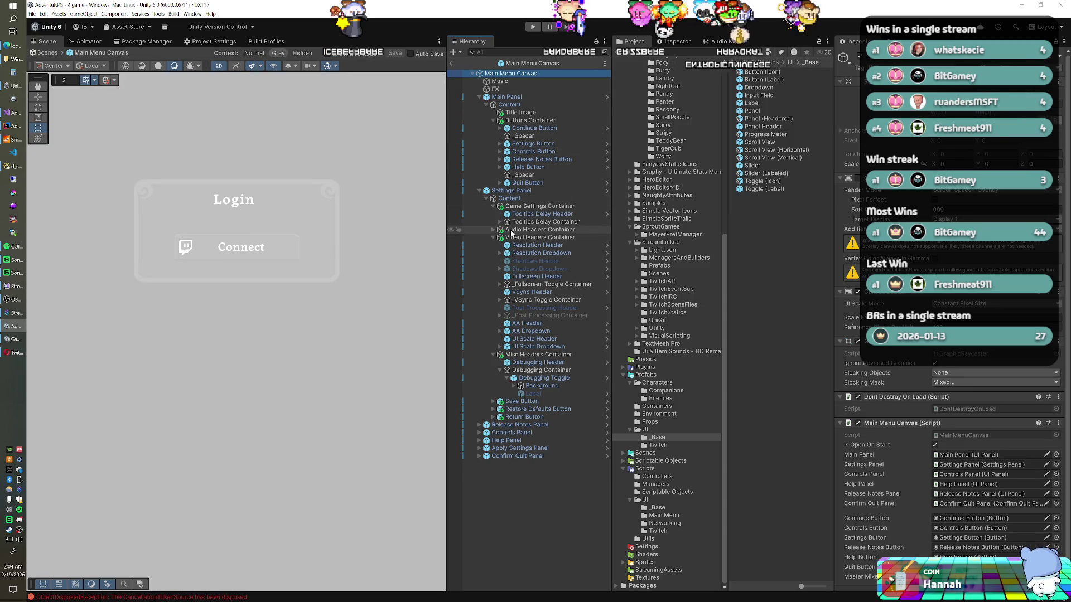
# - Set the Settings Panel's Canvas Group alpha to 1 and frame it in the Scene view
pyautogui.click(513, 191)
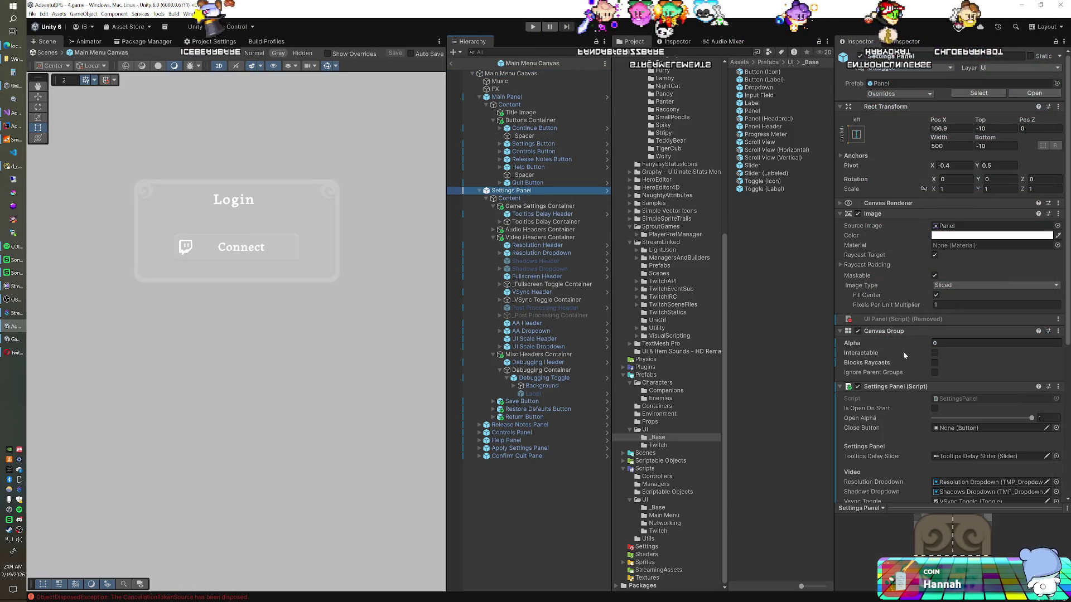
pyautogui.moveTo(892, 343); pyautogui.dragTo(18, 350)
pyautogui.write('1')
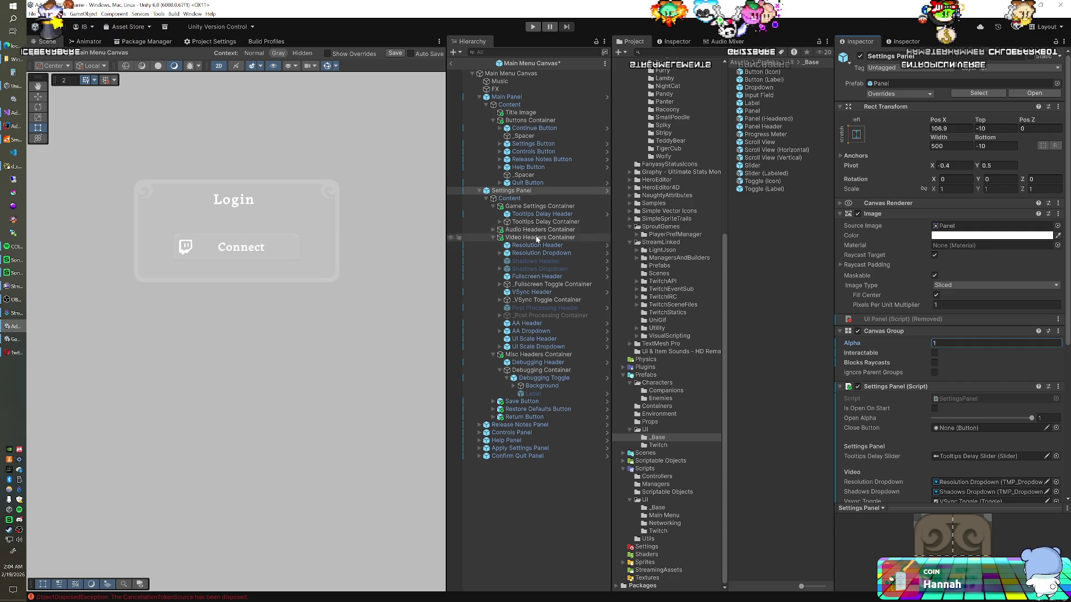
pyautogui.doubleClick(533, 190)
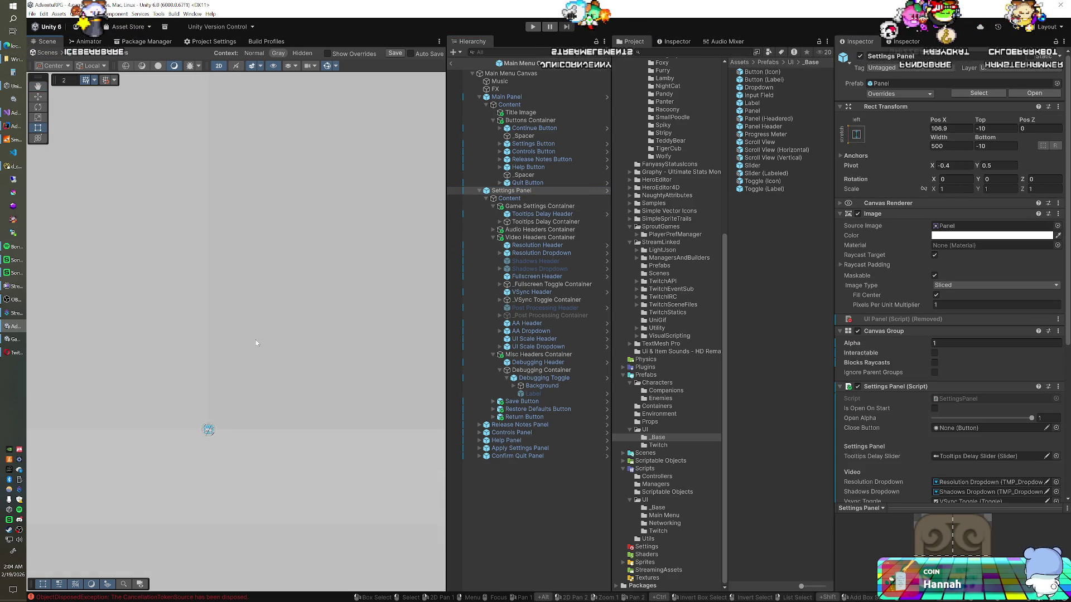
# - Save the Main Menu Canvas prefab and expand the Audio Headers Container
pyautogui.click(499, 73)
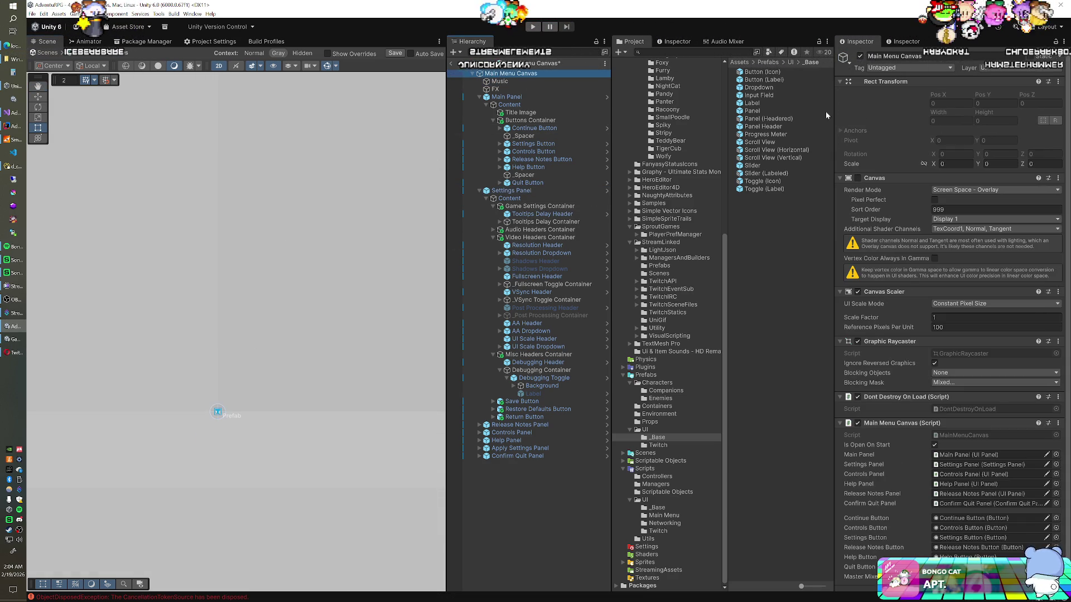
pyautogui.click(858, 177)
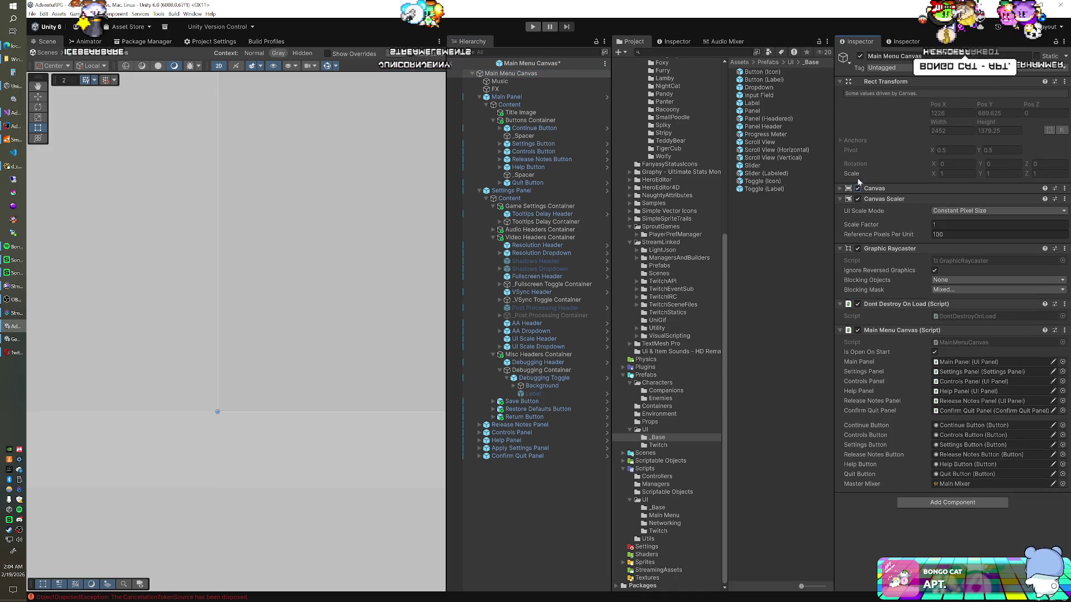
pyautogui.click(393, 54)
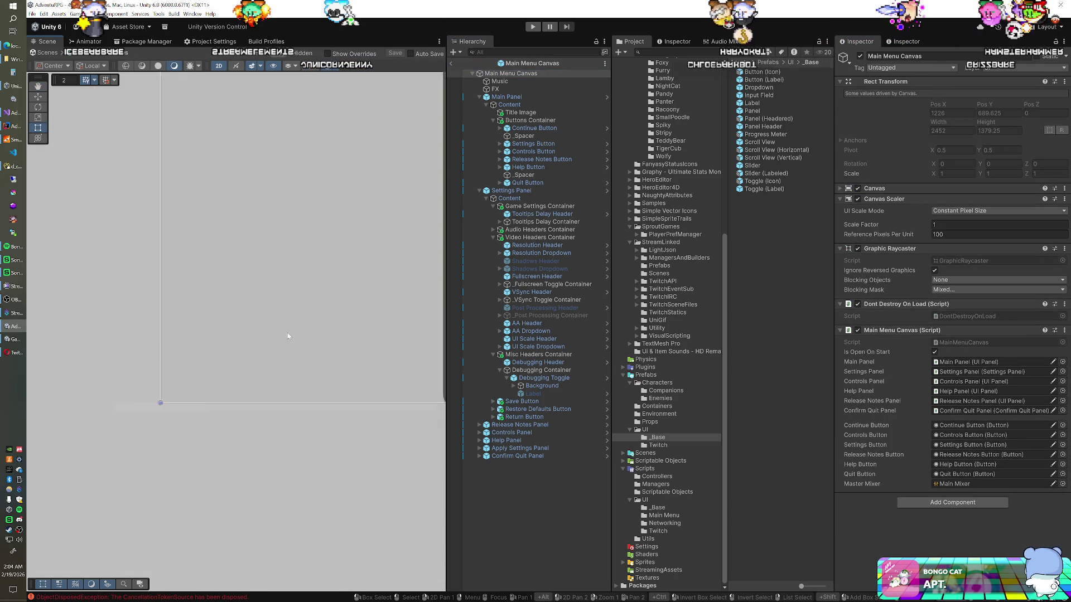
pyautogui.scroll(-10, 274, 333)
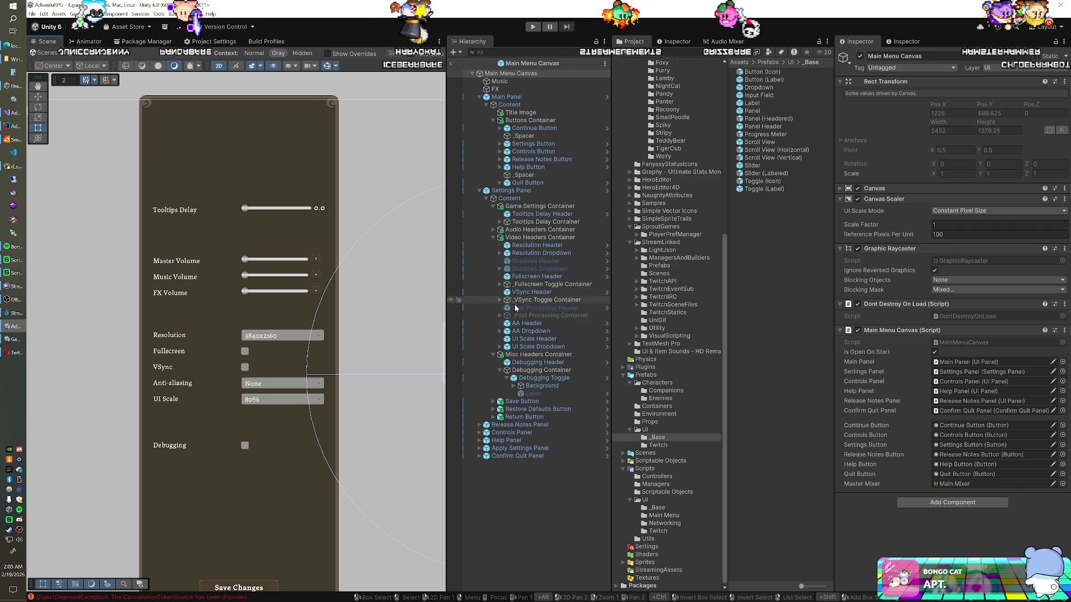
pyautogui.click(493, 229)
# - Inset the Mute Master Toggle's Icon image by 5 on every side
pyautogui.click(500, 246)
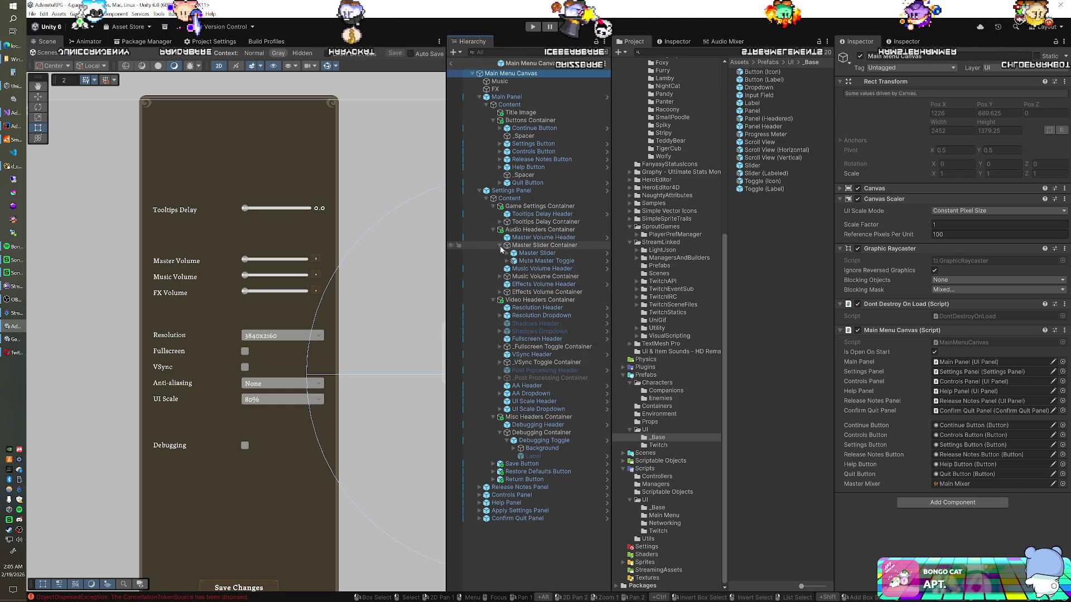
pyautogui.click(508, 261)
pyautogui.click(507, 261)
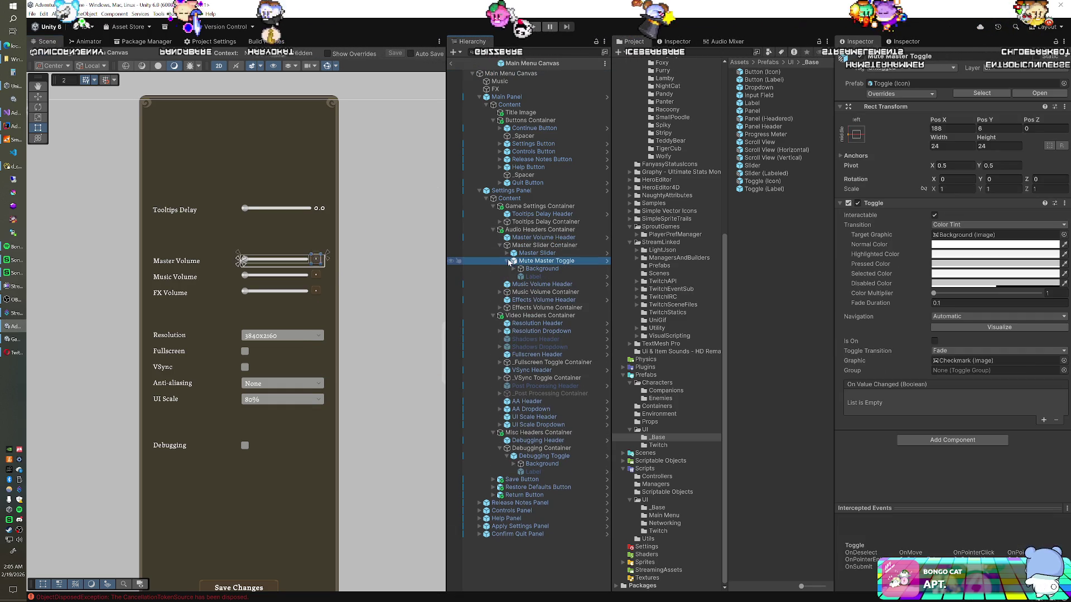
pyautogui.click(544, 270)
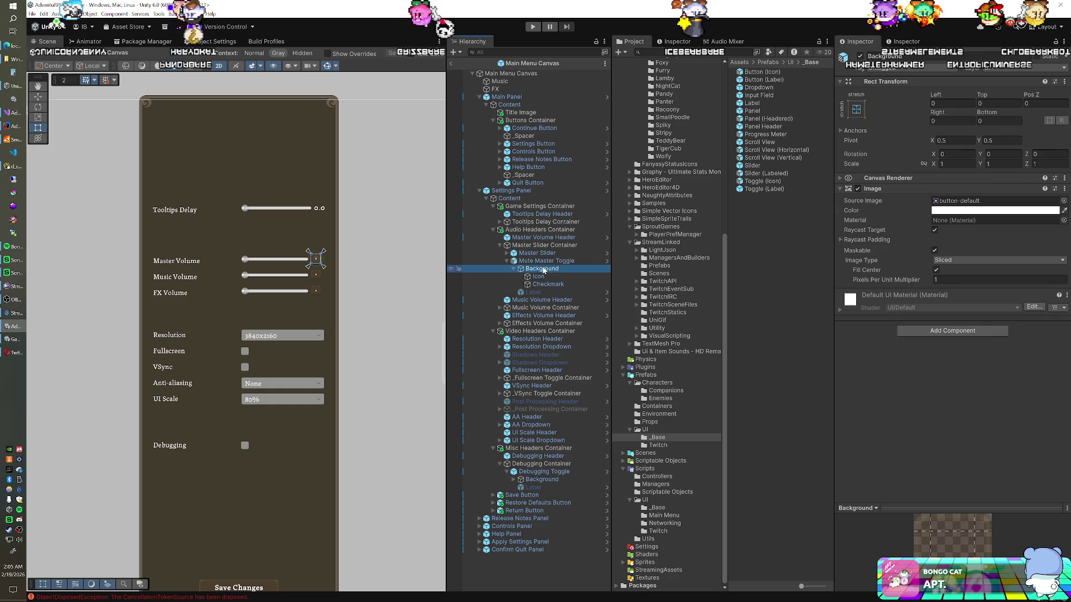
pyautogui.click(540, 276)
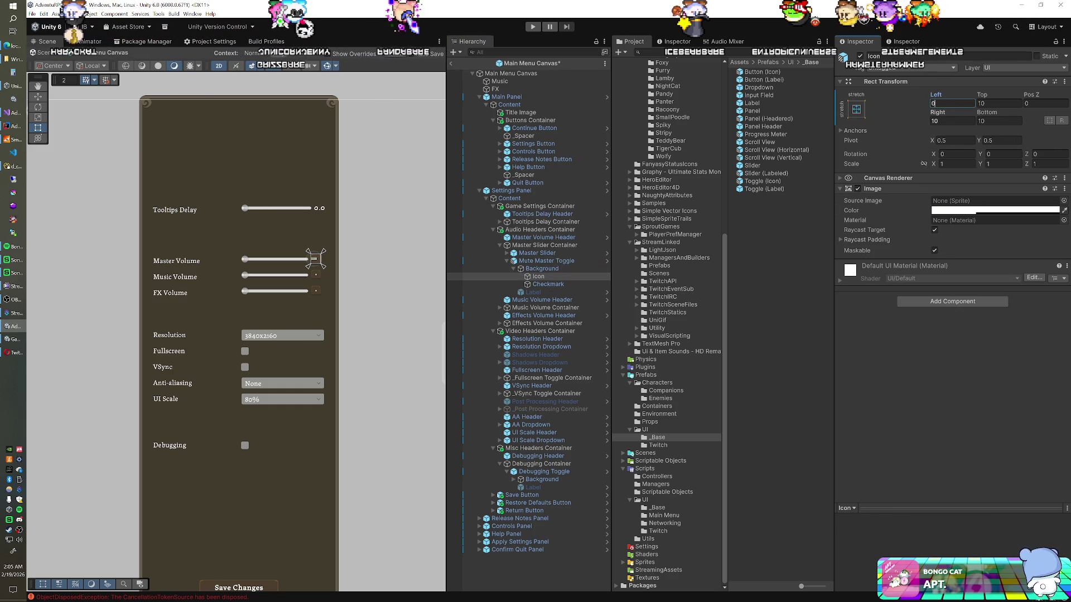
pyautogui.scroll(3, 323, 340)
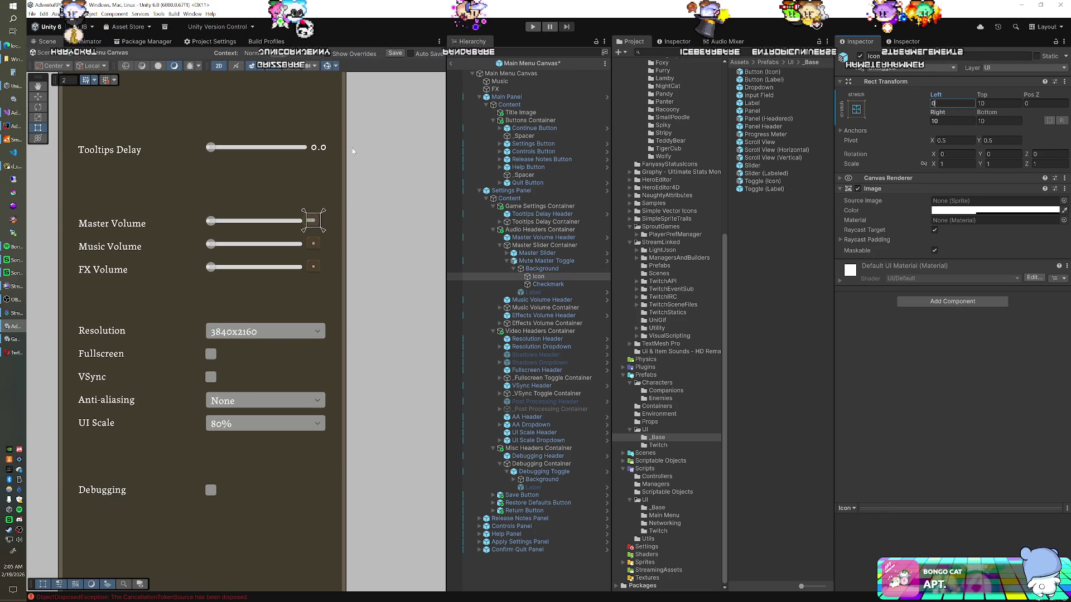
pyautogui.scroll(10, 334, 170)
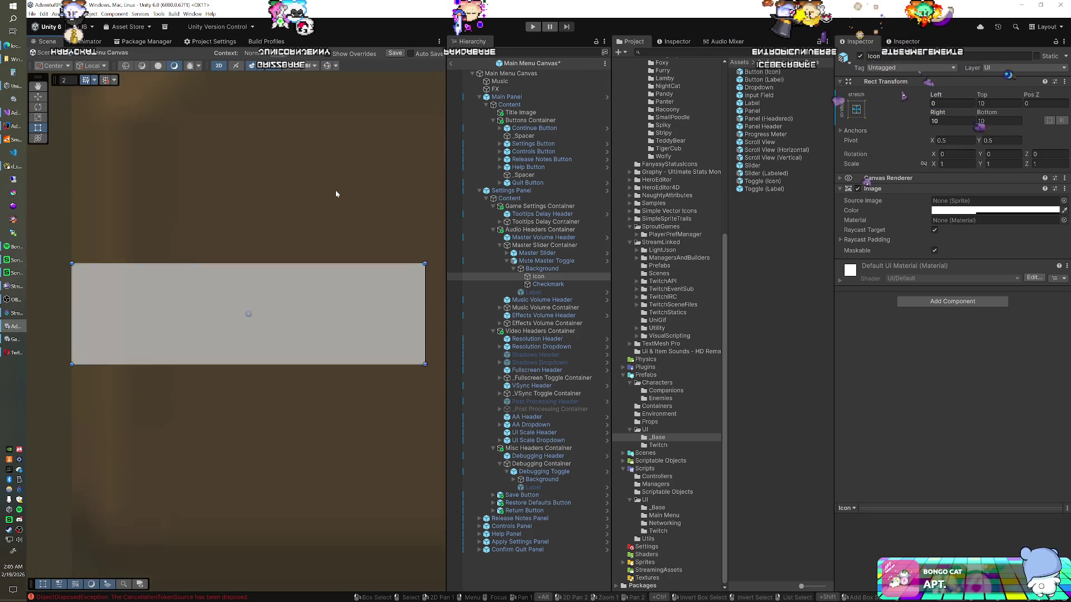
pyautogui.scroll(-5, 335, 194)
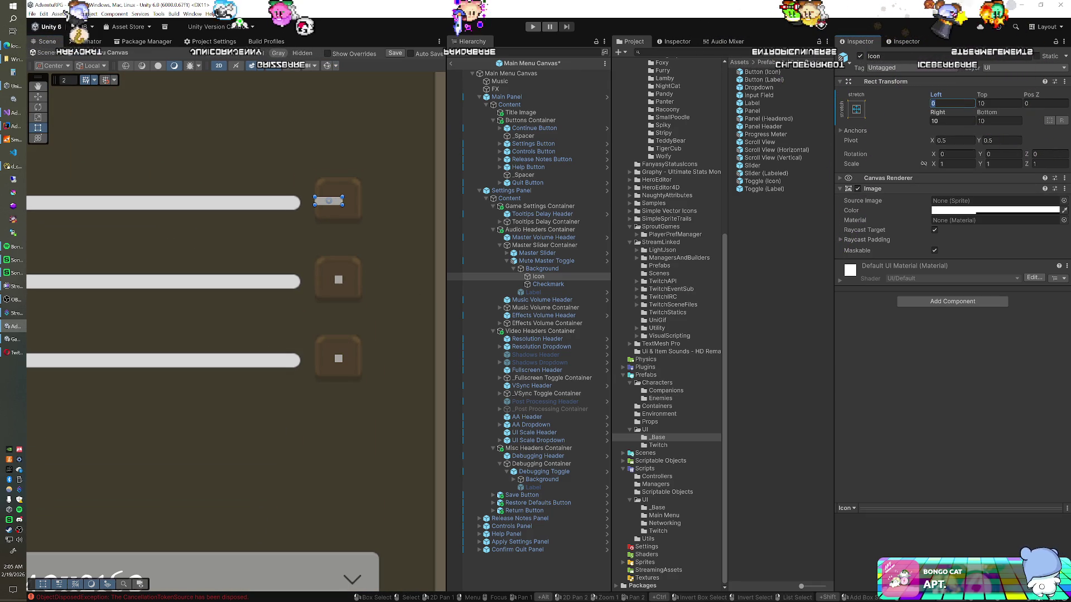
pyautogui.write('55')
pyautogui.press('Tab')
pyautogui.press('Tab')
pyautogui.write('5')
pyautogui.press('Tab')
pyautogui.write('5')
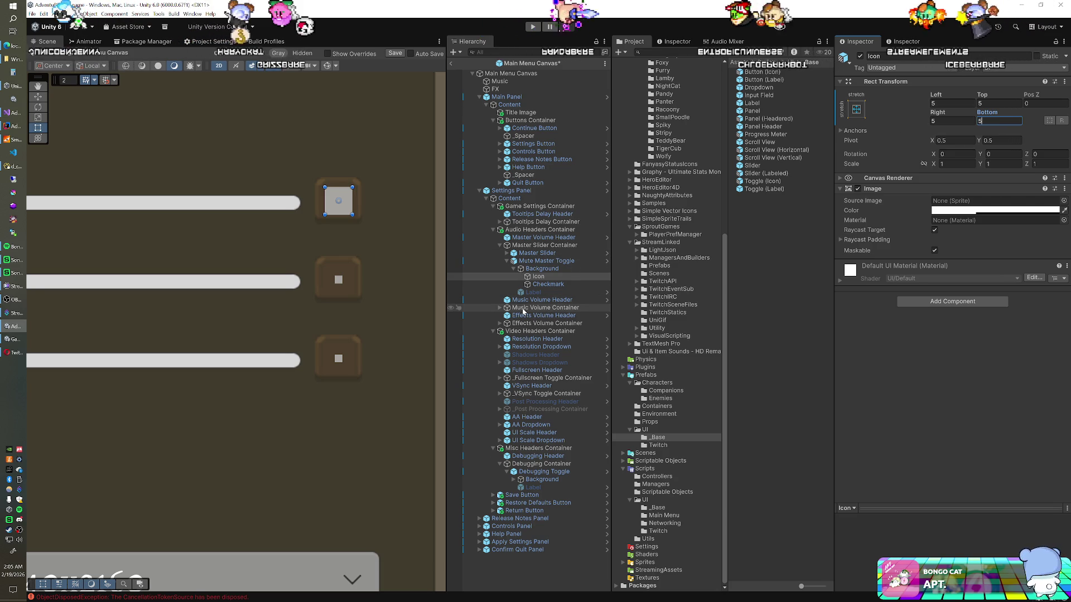
# - Add the Mute Music and Mute Effects toggles' Icon and Checkmark images to the selection
pyautogui.click(500, 308)
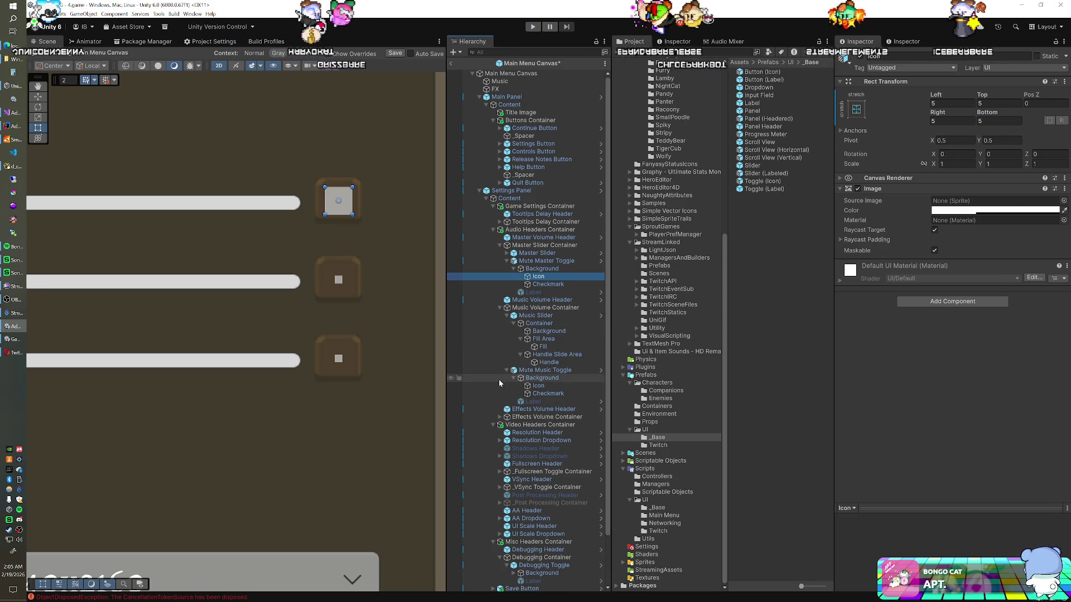
pyautogui.click(500, 417)
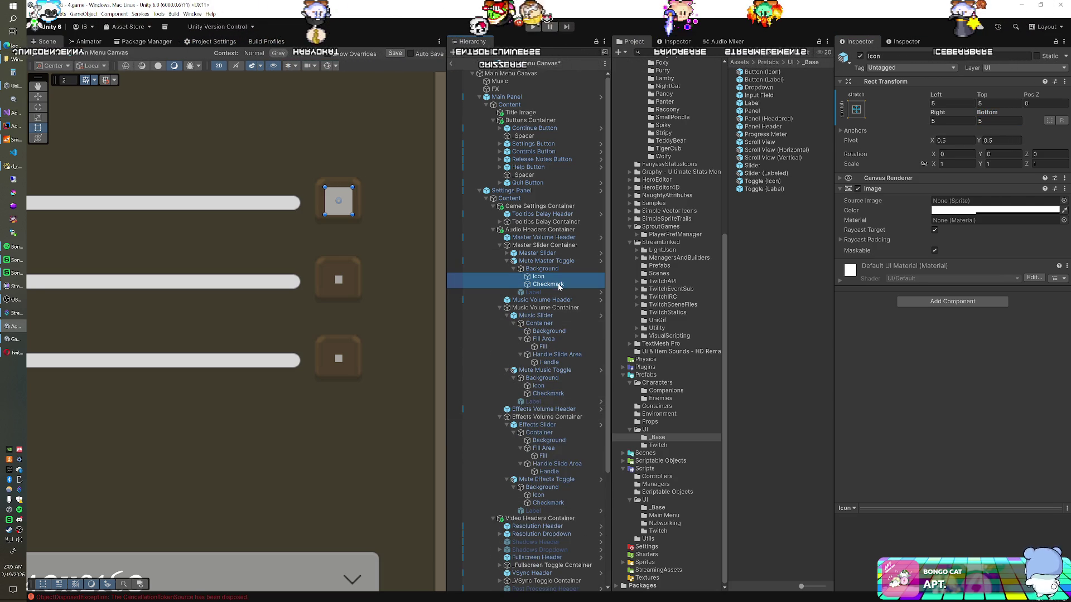
pyautogui.keyDown('ctrl'); pyautogui.click(538, 385); pyautogui.keyUp('ctrl')
pyautogui.keyDown('ctrl'); pyautogui.click(547, 393); pyautogui.keyUp('ctrl')
pyautogui.keyDown('ctrl'); pyautogui.click(538, 495); pyautogui.keyUp('ctrl')
pyautogui.keyDown('ctrl'); pyautogui.click(547, 502); pyautogui.keyUp('ctrl')
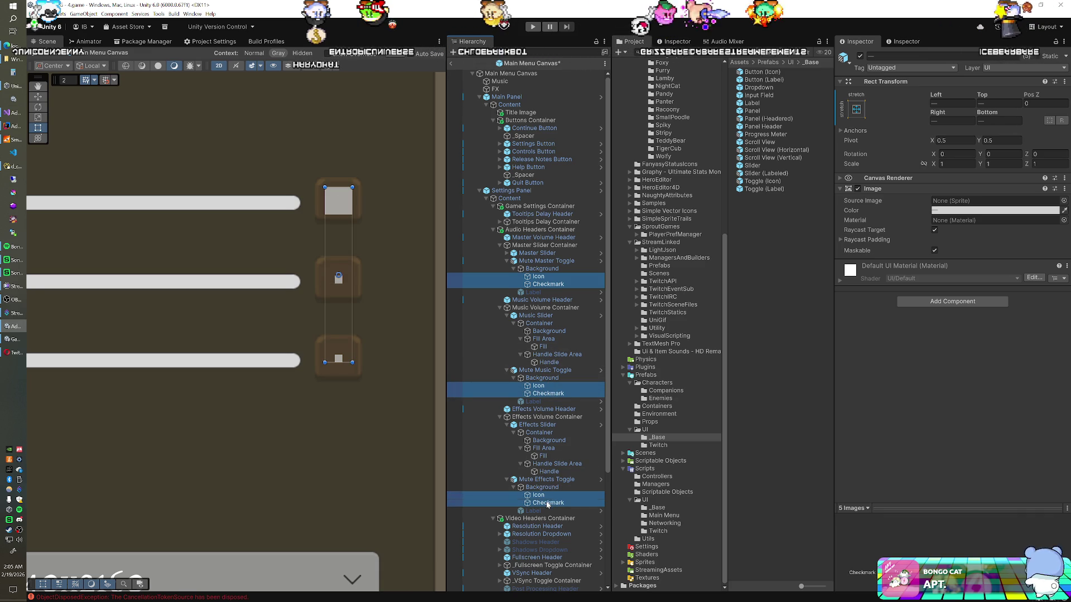
# - Set Left, Top, Right and Bottom to 5 on all selected images
pyautogui.click(952, 103)
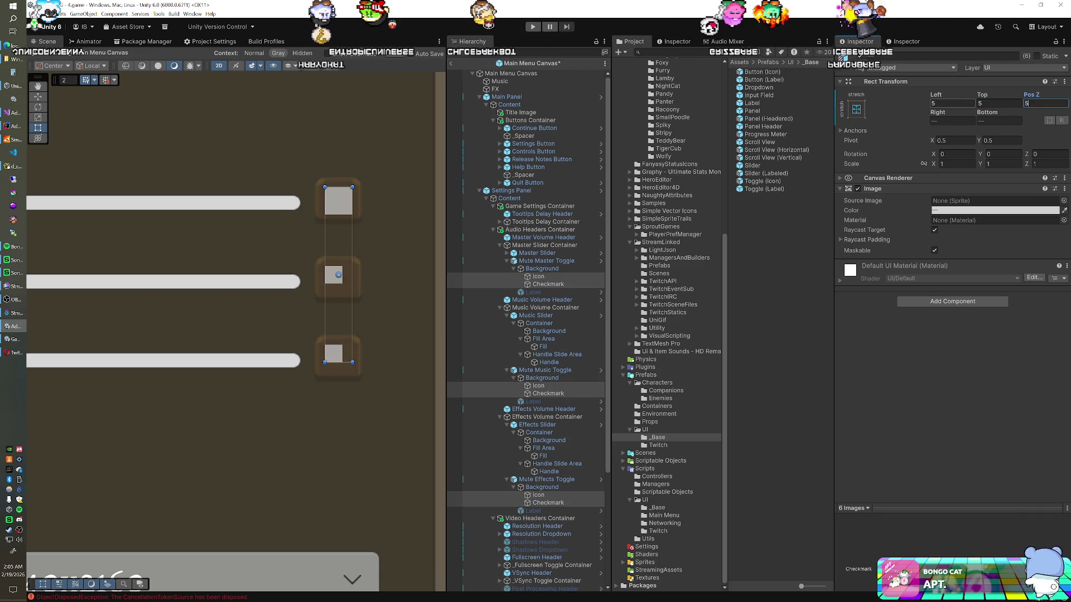
pyautogui.press('Tab')
pyautogui.write('5')
pyautogui.press('Tab')
pyautogui.write('5')
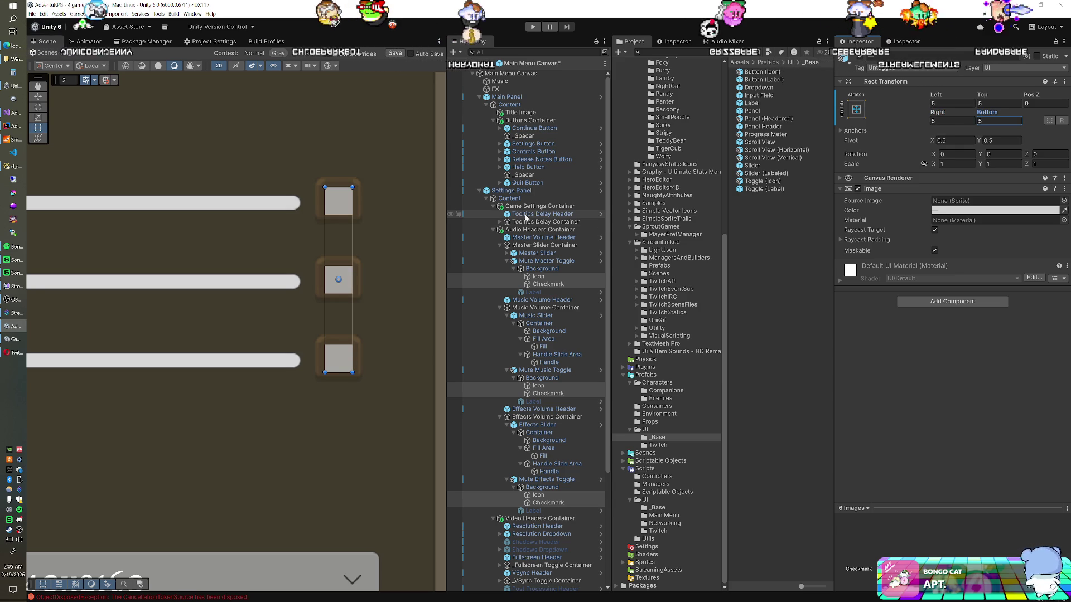
pyautogui.click(538, 276)
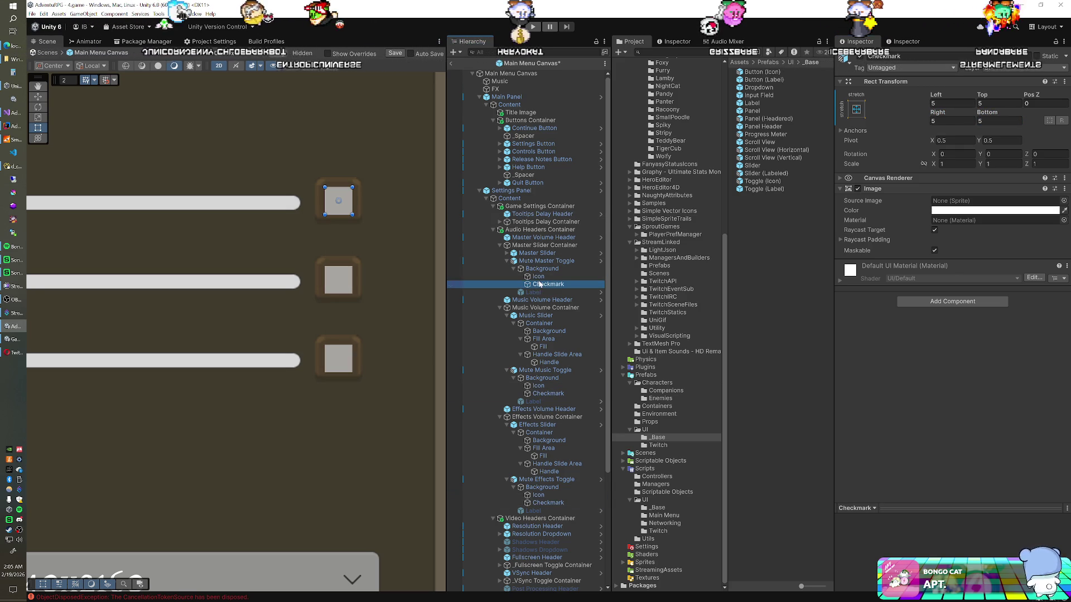
pyautogui.click(1063, 200)
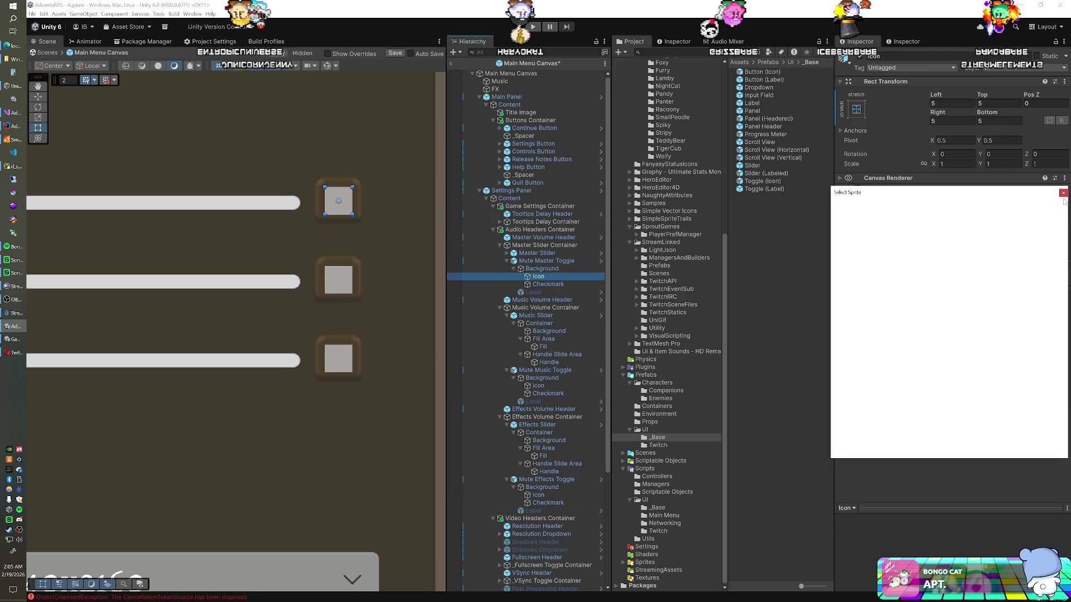
# - Look through the sprite picker, then close it without choosing a sprite
pyautogui.moveTo(933, 193); pyautogui.dragTo(659, 163)
pyautogui.scroll(-10, 702, 240)
pyautogui.scroll(-15, 702, 240)
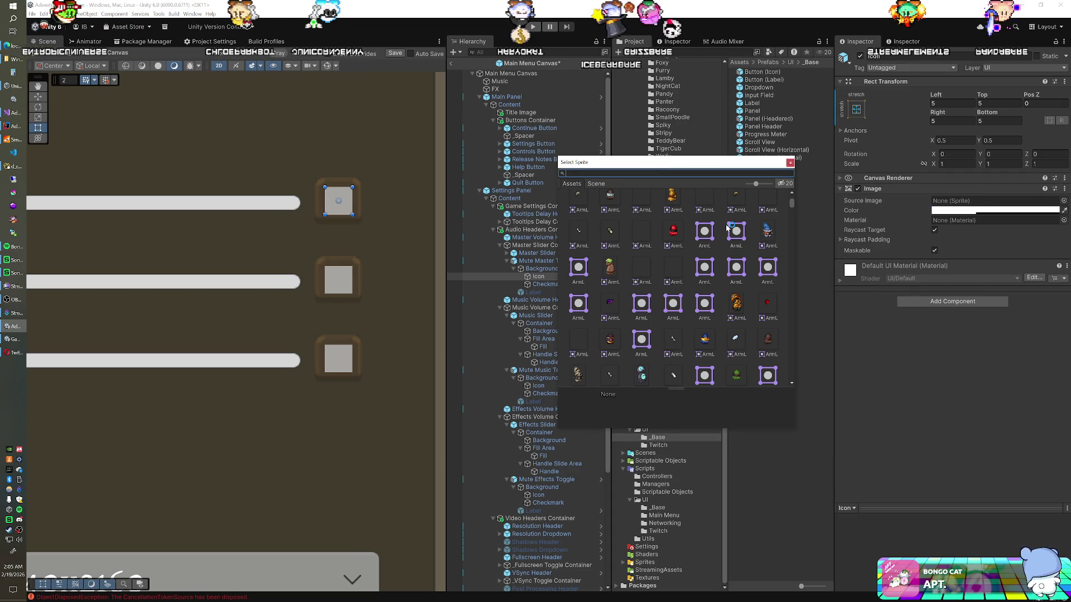
pyautogui.press('Escape')
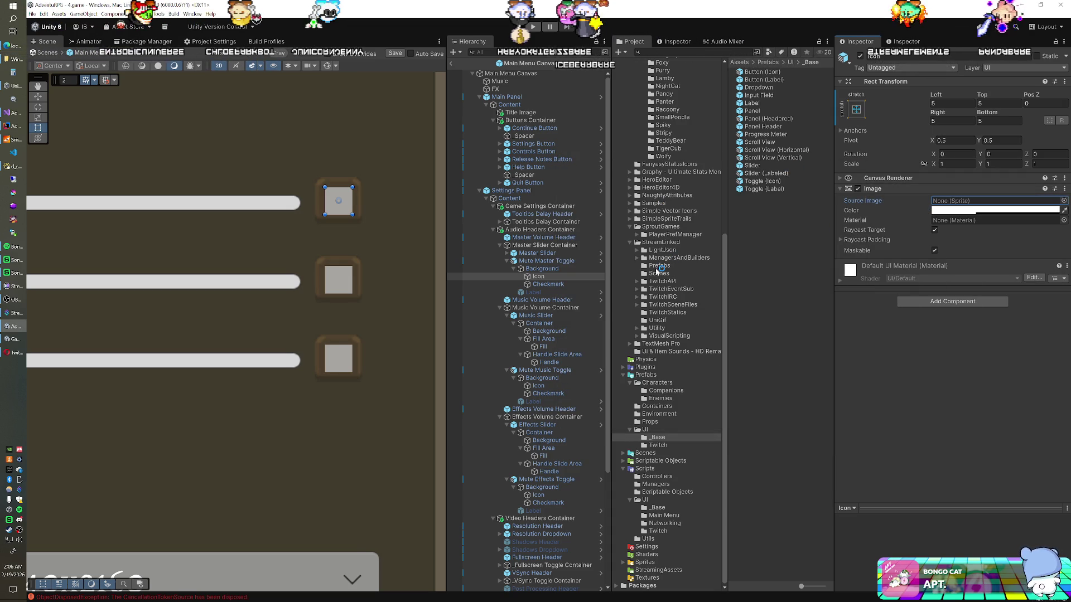
# - Browse the Sprites, Icons, Twitch and SmartFox folders for a speaker icon, ending in Sprites
pyautogui.click(645, 563)
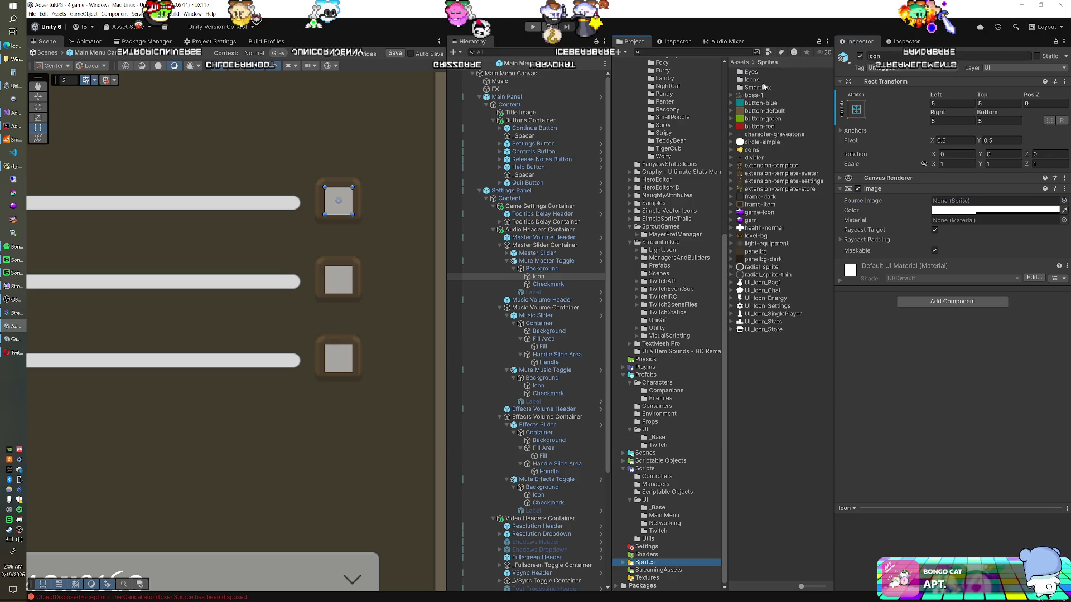
pyautogui.doubleClick(764, 83)
pyautogui.doubleClick(756, 72)
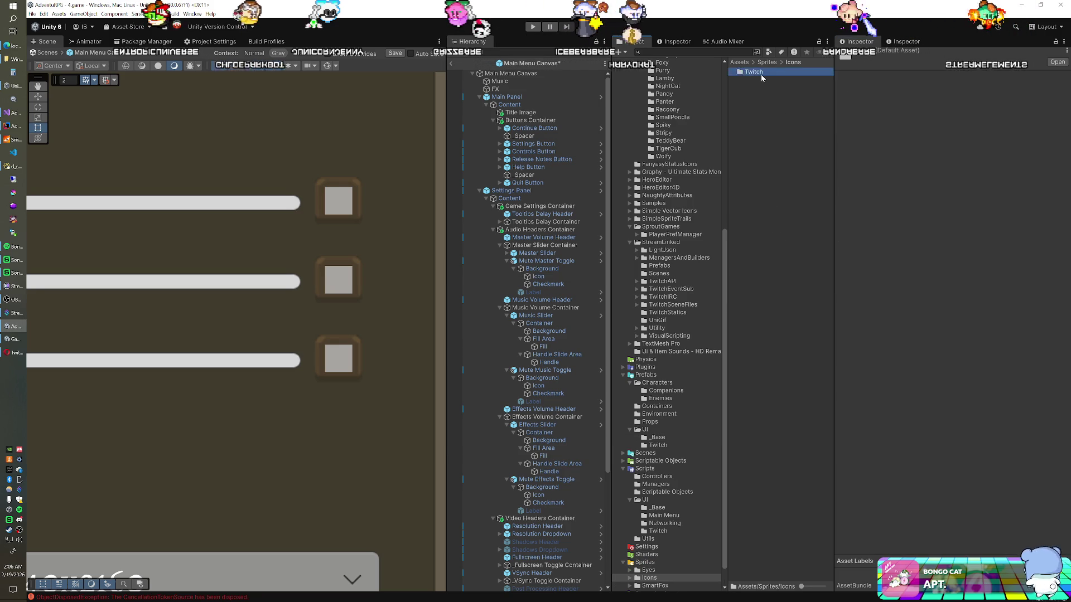
pyautogui.scroll(-2, 646, 573)
pyautogui.click(653, 563)
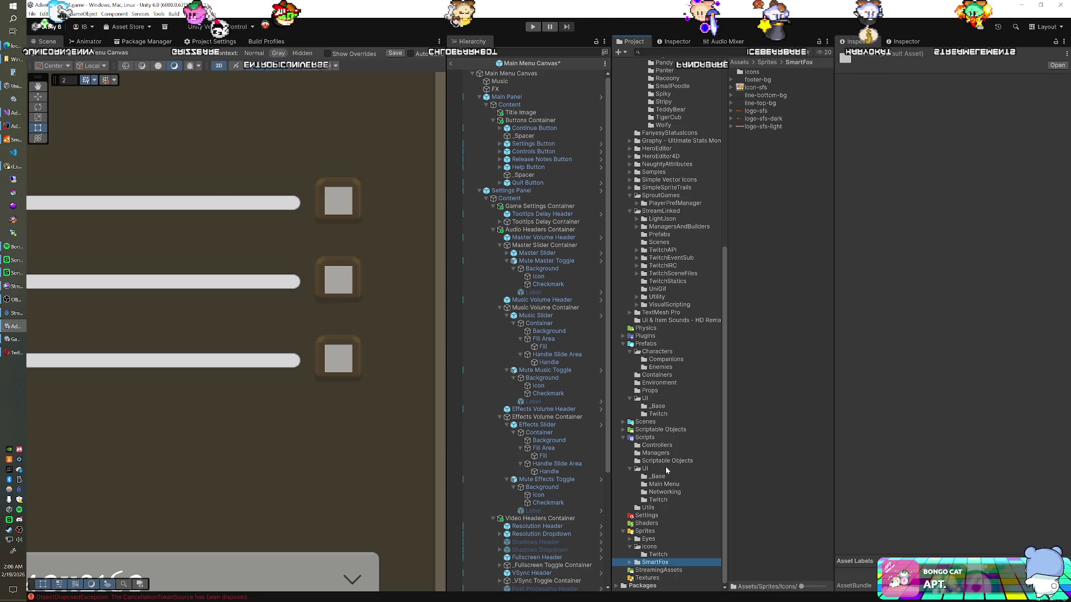
pyautogui.click(654, 532)
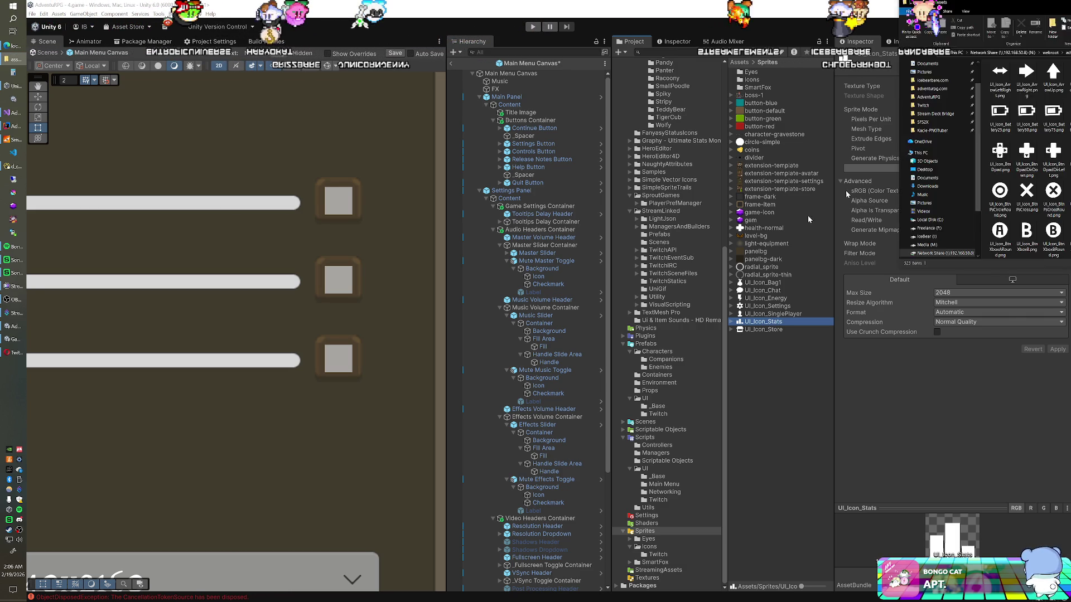
# - Copy UI_Icon_SoundOn and UI_Icon_SoundOff from the shared icon library
pyautogui.scroll(-10, 578, 240)
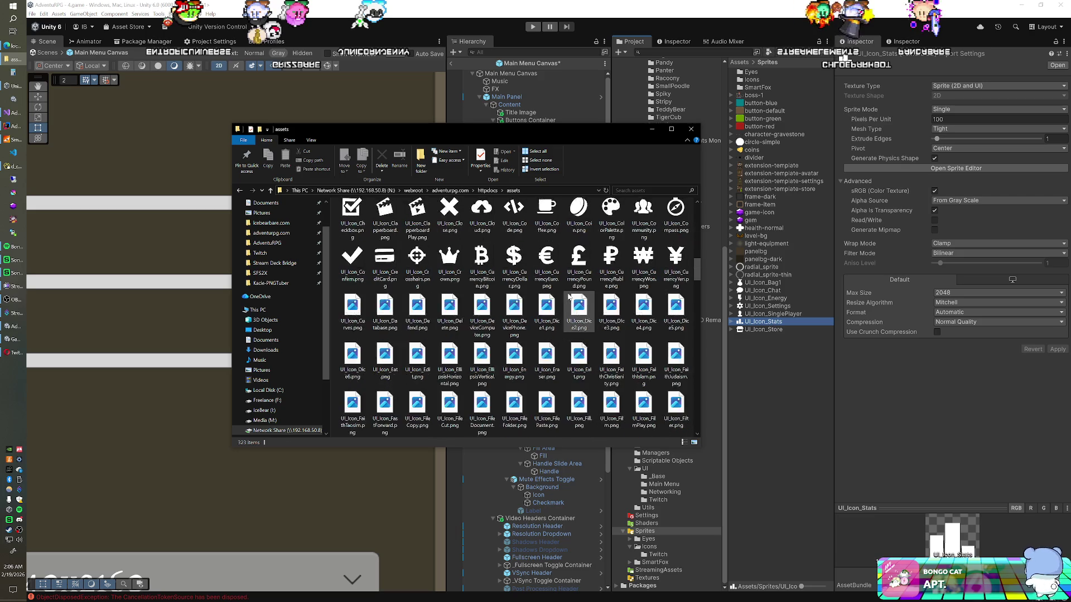
pyautogui.scroll(-3, 574, 284)
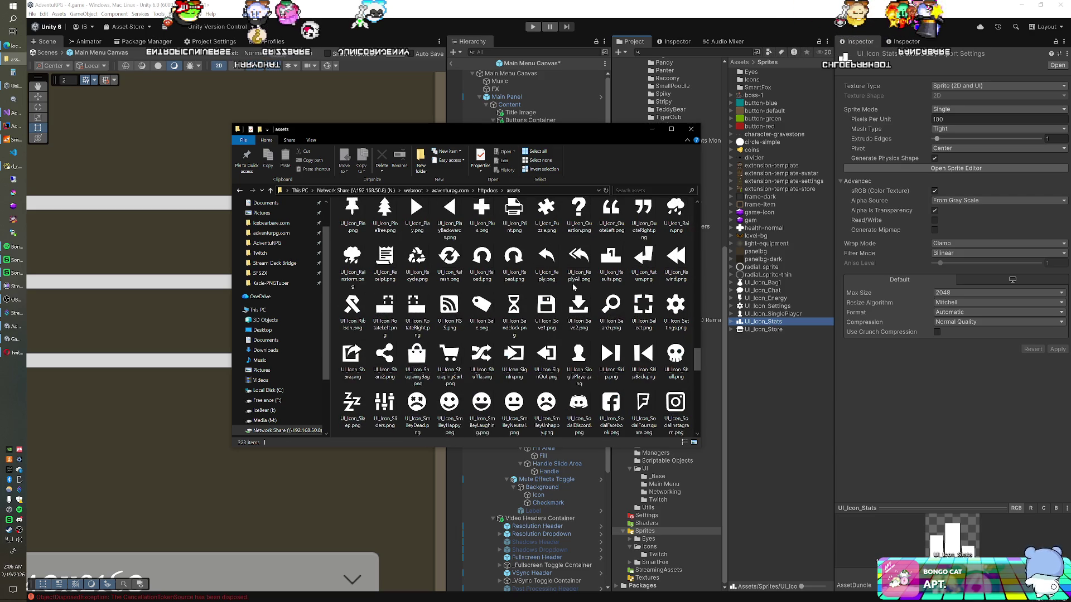
pyautogui.scroll(-5, 576, 277)
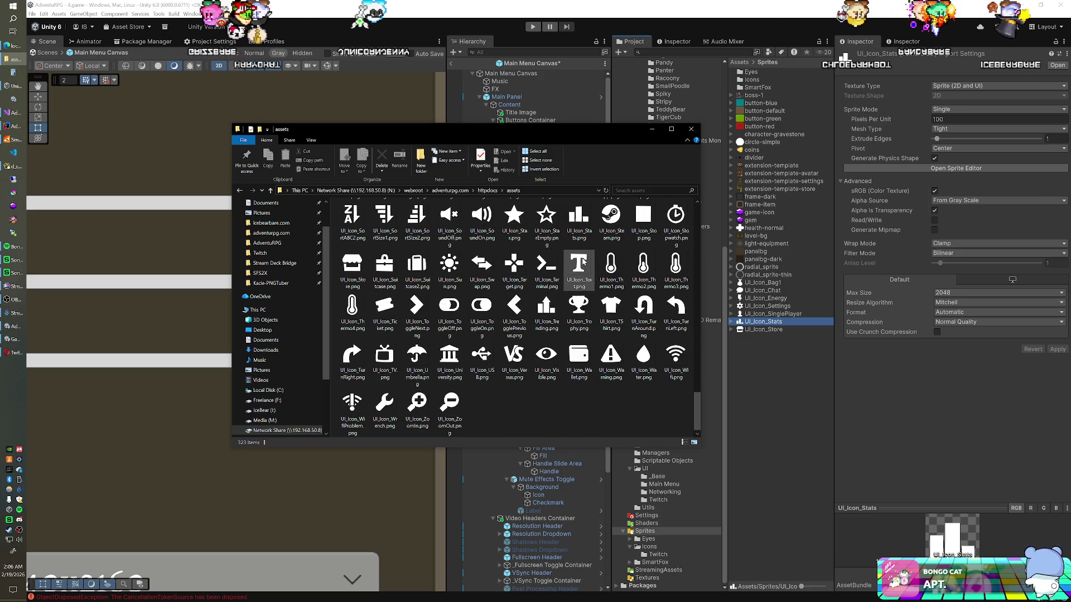
pyautogui.scroll(3, 580, 267)
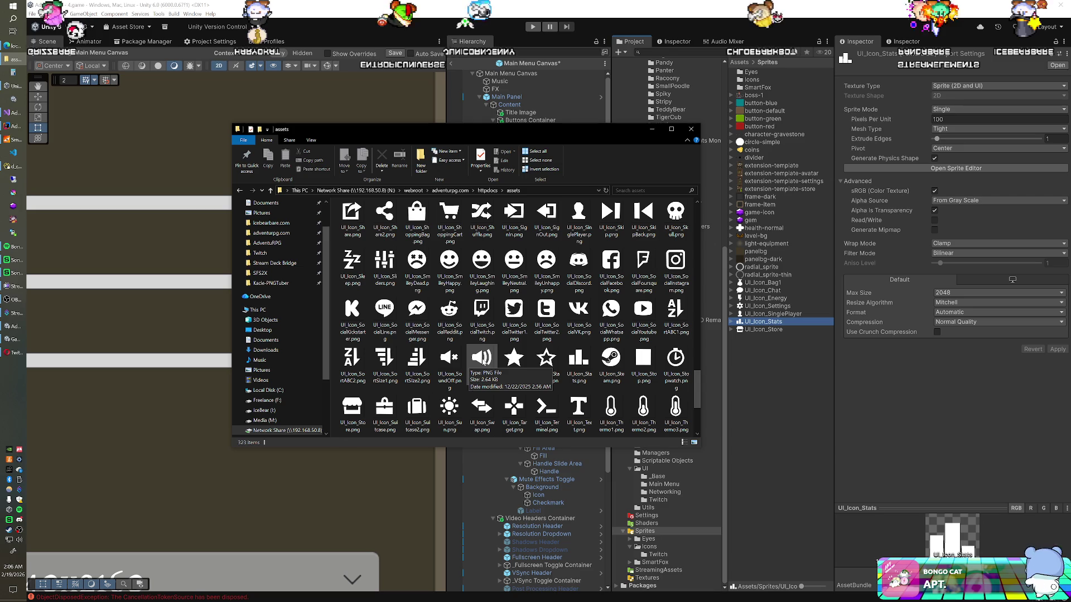
pyautogui.click(480, 361)
pyautogui.keyDown('ctrl'); pyautogui.click(449, 362); pyautogui.keyUp('ctrl')
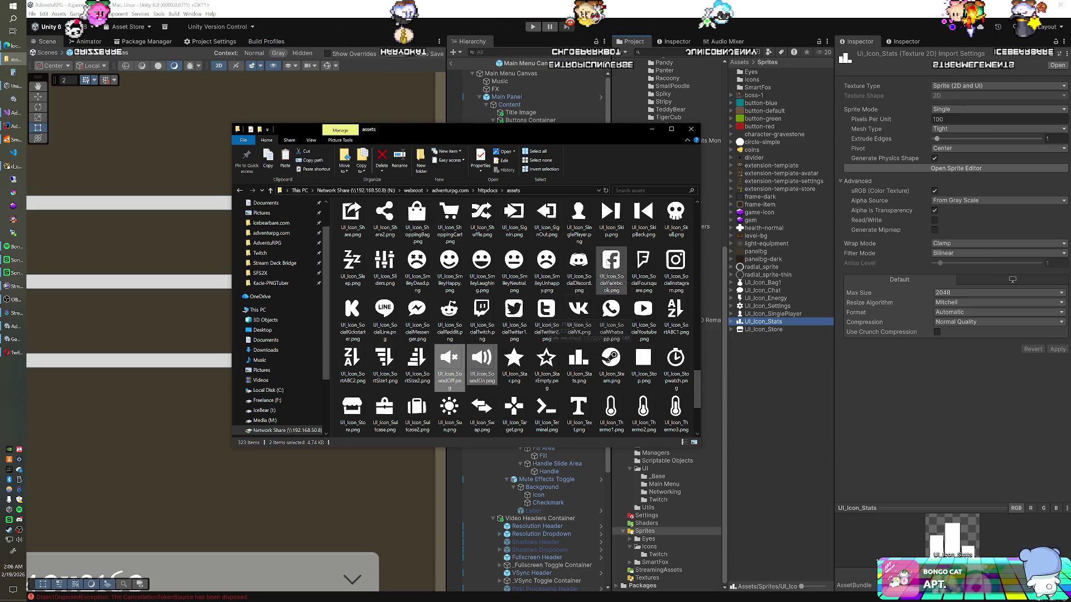
pyautogui.hotkey('alt', 'Tab')
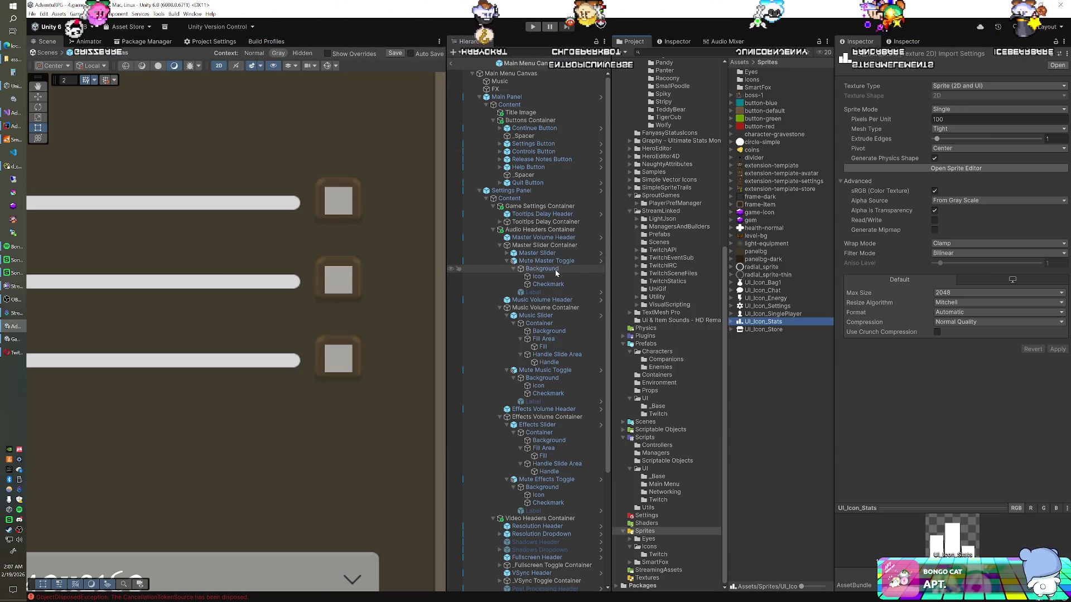
# - Navigate to the AdventuRPG project's Assets\Sprites folder, sorting files by name
pyautogui.click(18, 62)
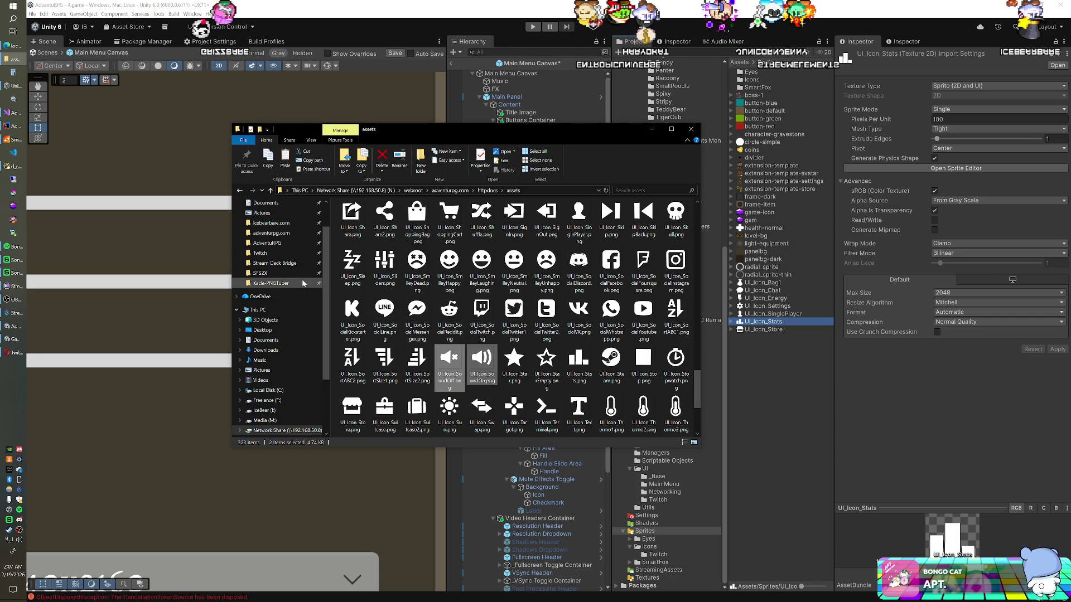
pyautogui.click(289, 242)
pyautogui.click(385, 238)
pyautogui.doubleClick(385, 237)
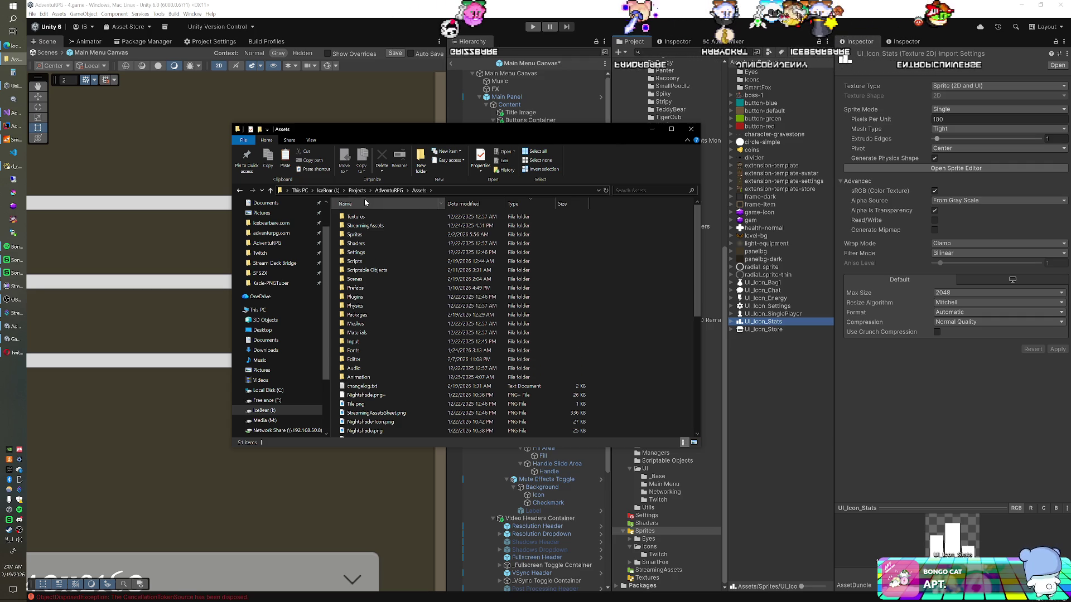
pyautogui.click(384, 202)
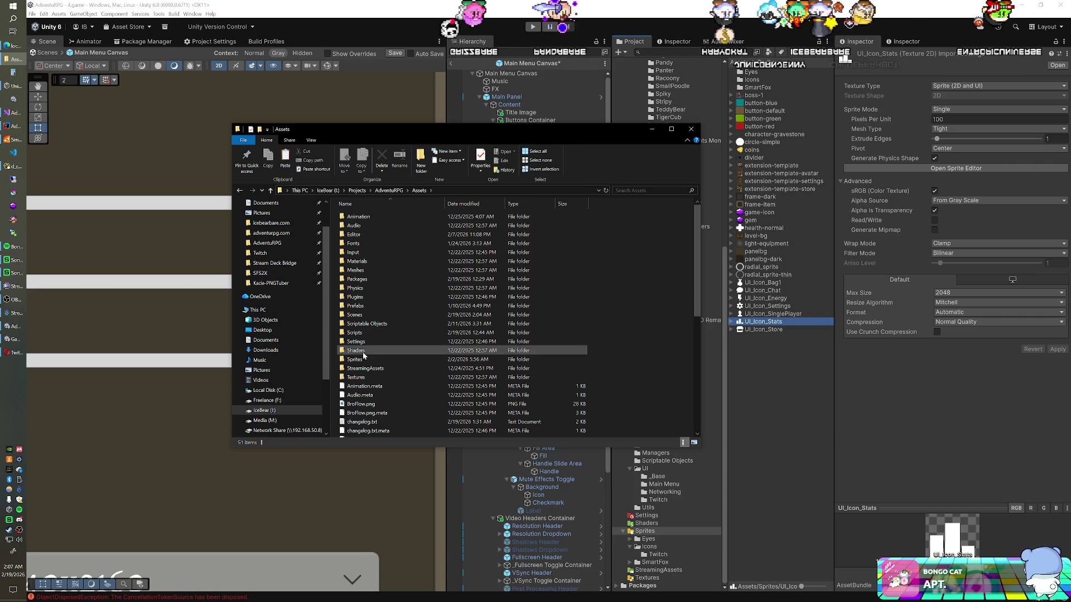
pyautogui.doubleClick(413, 359)
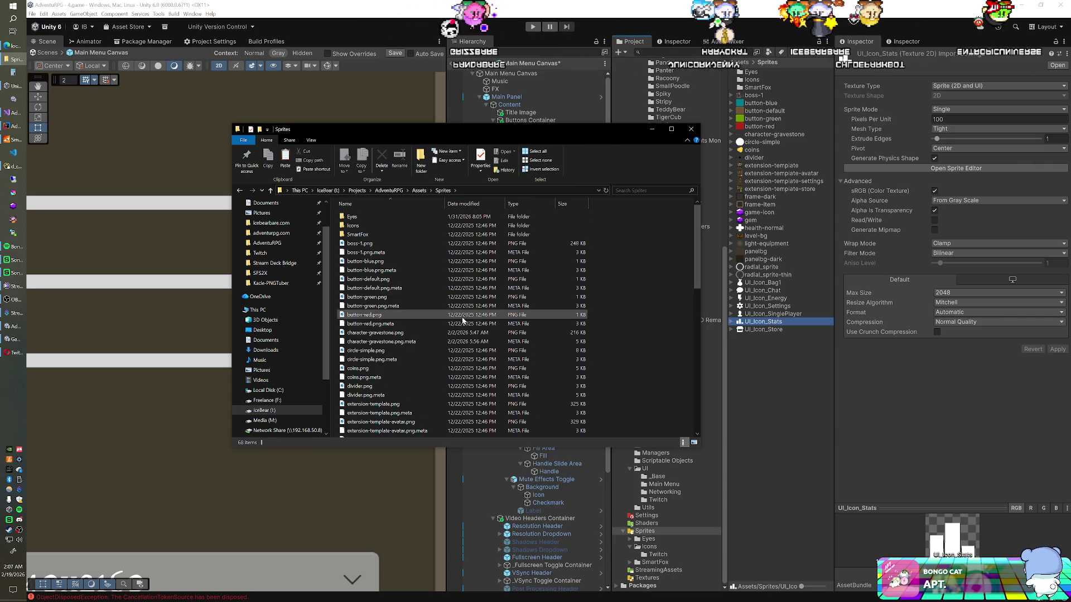
# - Paste the two sound icons into Sprites and select both in Unity's Project window
pyautogui.hotkey('ctrl', 'v')
pyautogui.click(762, 390)
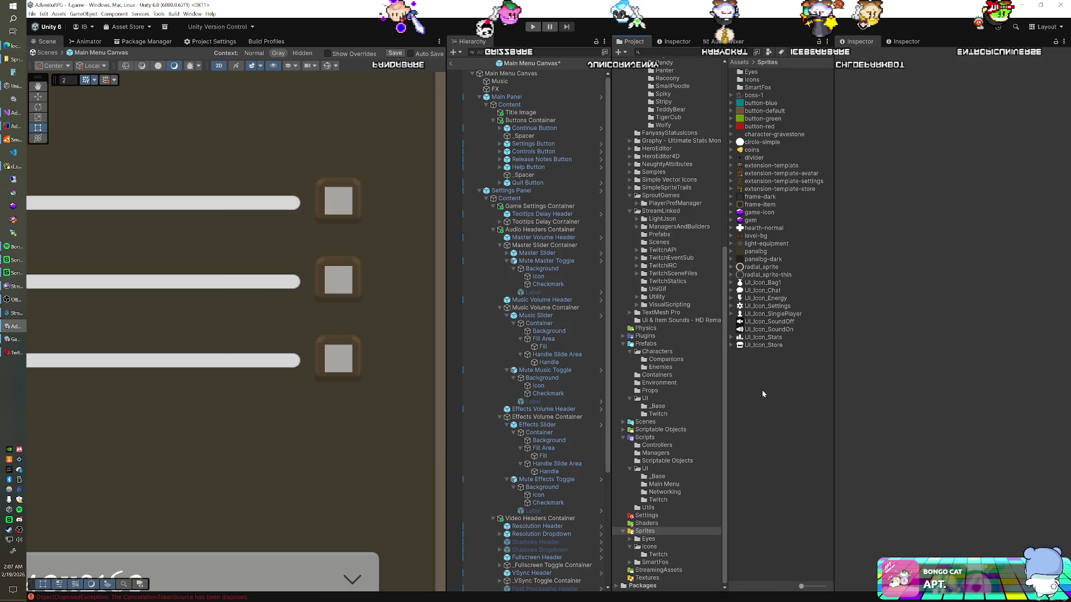
pyautogui.click(768, 324)
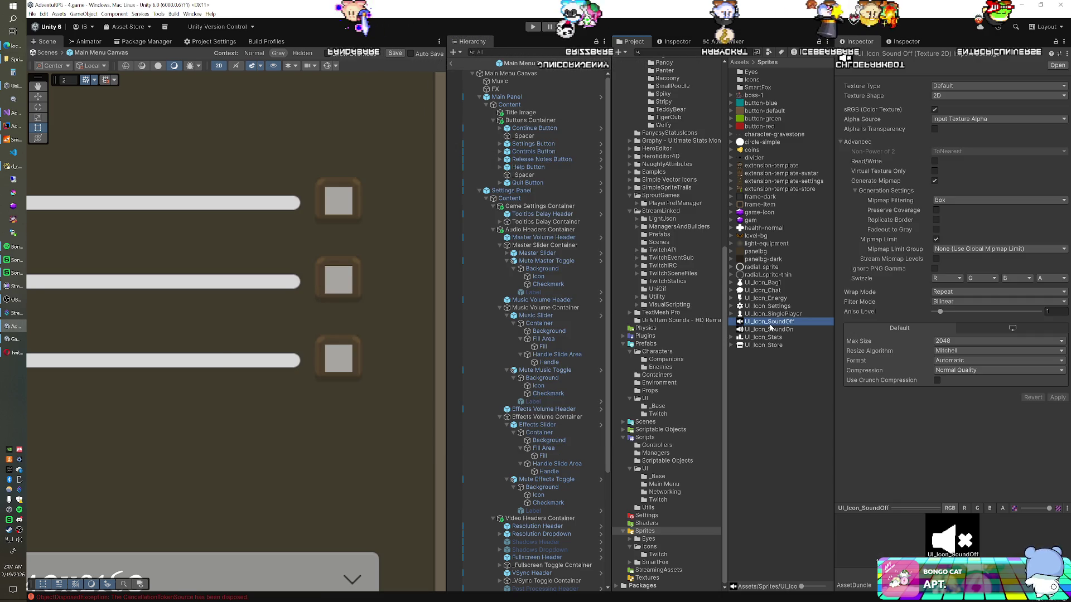
pyautogui.keyDown('shift'); pyautogui.click(770, 329); pyautogui.keyUp('shift')
# - Make both textures Sprite (2D and UI) with Single sprite mode and Full Rect mesh
pyautogui.click(977, 86)
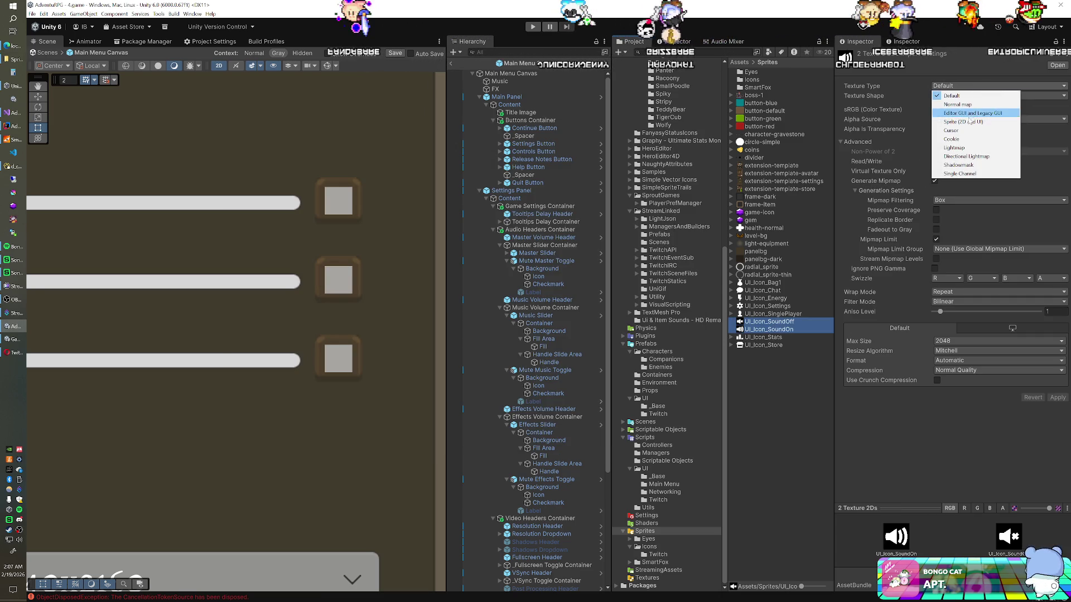
pyautogui.click(966, 122)
pyautogui.click(965, 109)
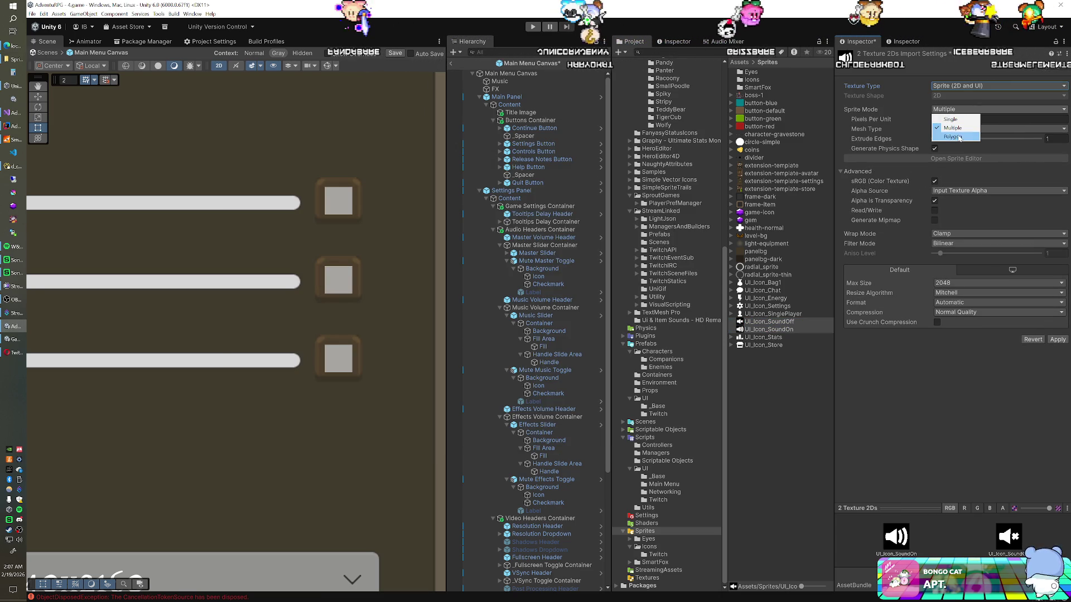
pyautogui.click(961, 120)
pyautogui.click(957, 131)
pyautogui.click(952, 143)
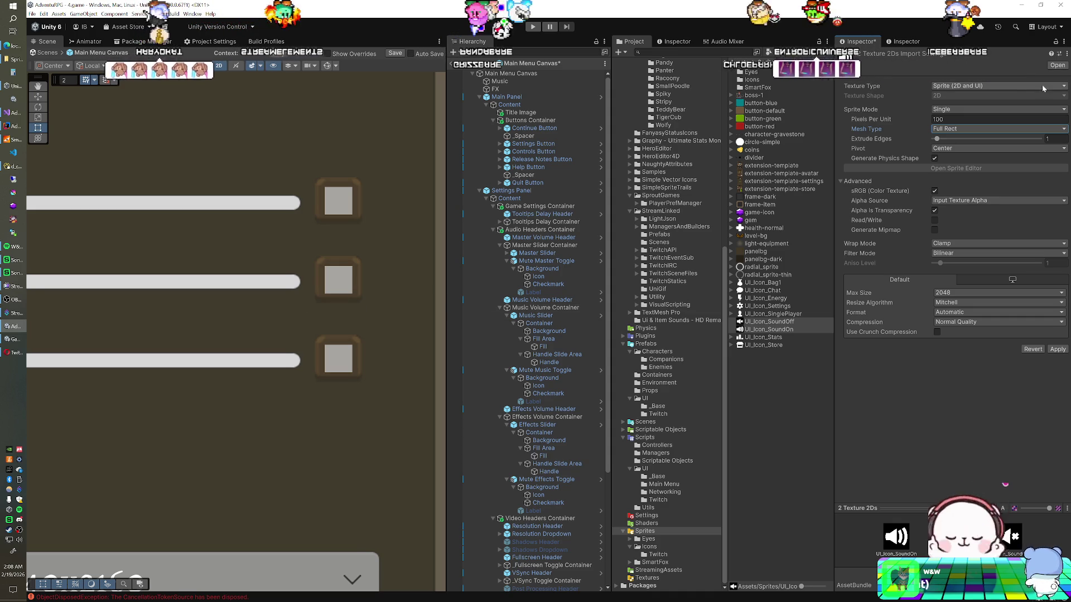
# - Set both icons' Alpha Source to From Gray Scale and Max Size to 256, then apply
pyautogui.click(969, 200)
pyautogui.click(964, 228)
pyautogui.click(963, 293)
pyautogui.click(963, 329)
pyautogui.click(1057, 349)
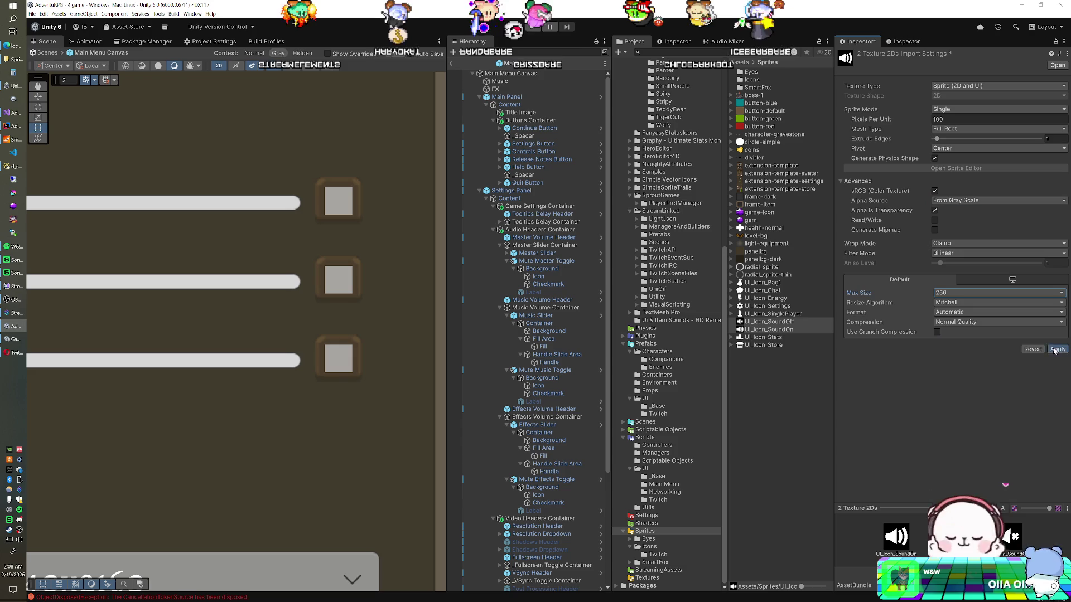
pyautogui.click(544, 277)
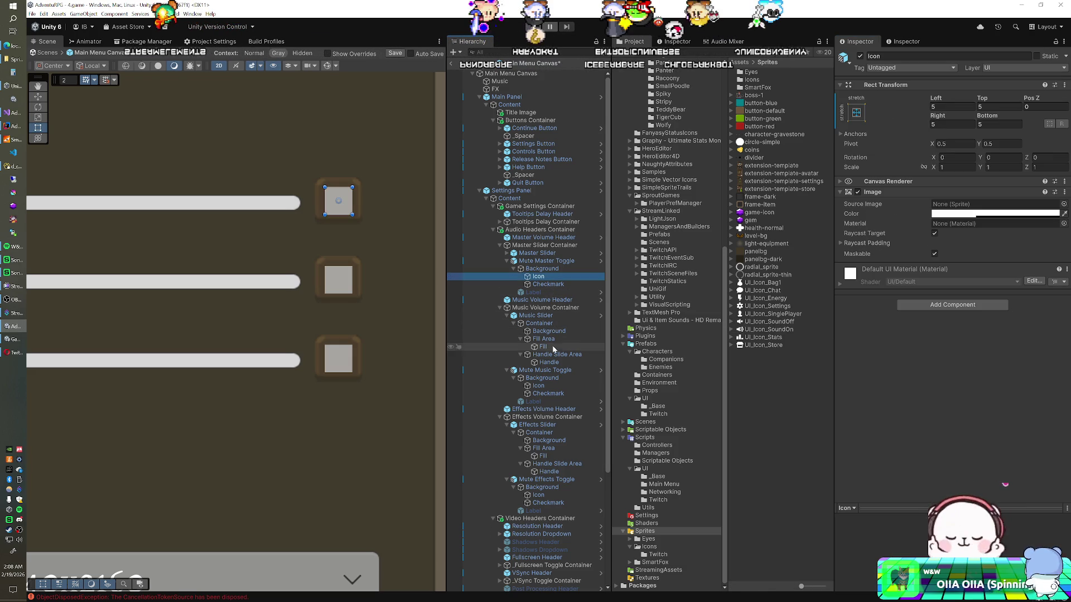
# - Assign the UI_Icon_SoundOn sprite to the Master, Music and Effects mute toggles' Icon images
pyautogui.keyDown('ctrl'); pyautogui.click(547, 494); pyautogui.keyUp('ctrl')
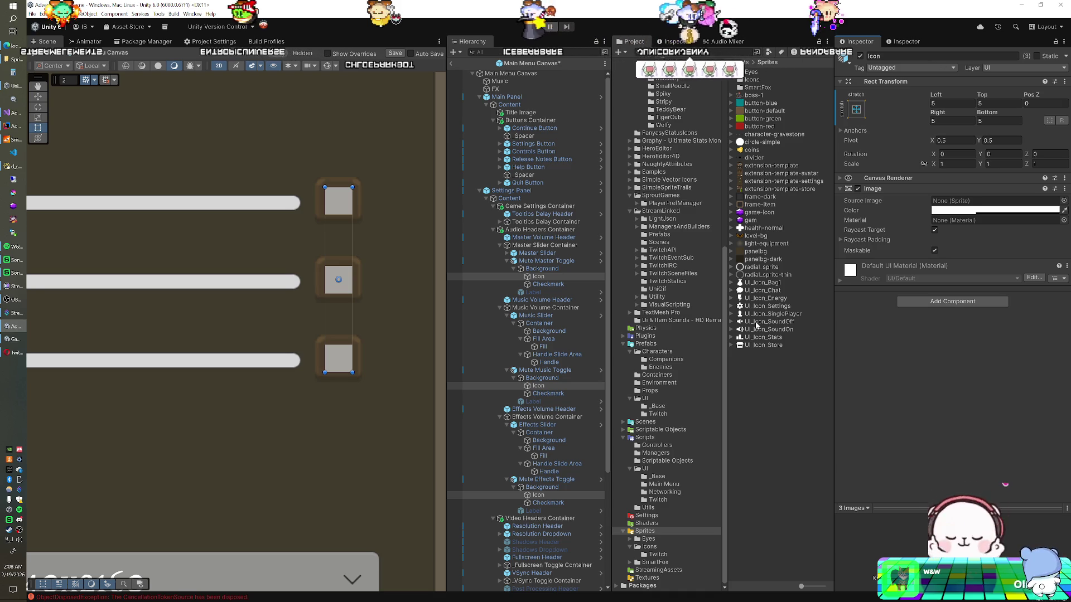
pyautogui.moveTo(753, 333); pyautogui.dragTo(971, 202)
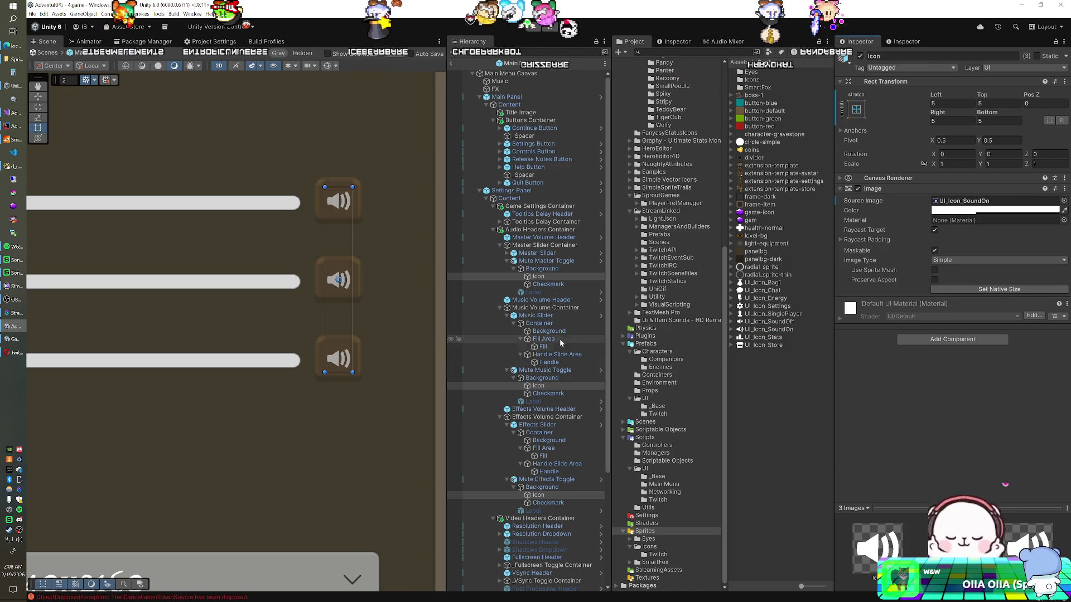
pyautogui.click(548, 284)
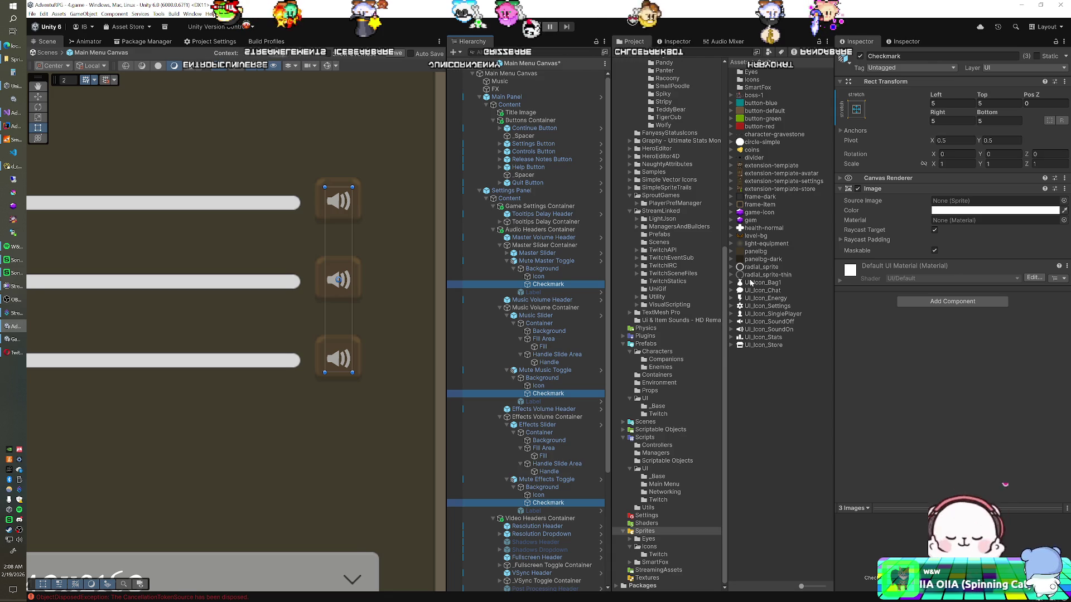
# - Assign UI_Icon_SoundOff to the three Checkmarks, save the prefab, and run the game
pyautogui.moveTo(756, 322); pyautogui.dragTo(844, 281)
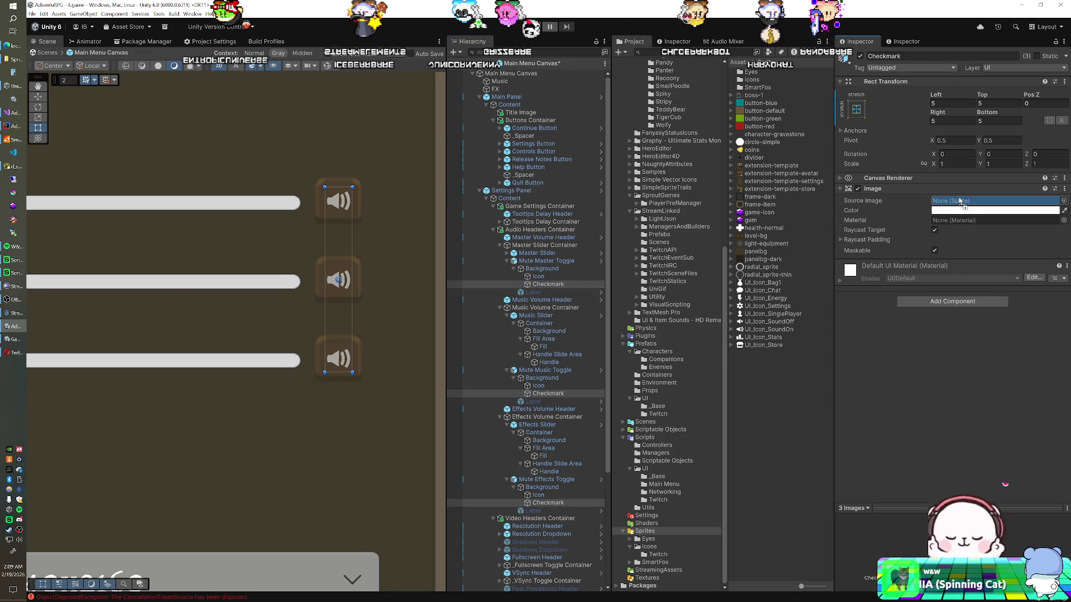
pyautogui.moveTo(960, 202); pyautogui.dragTo(960, 202)
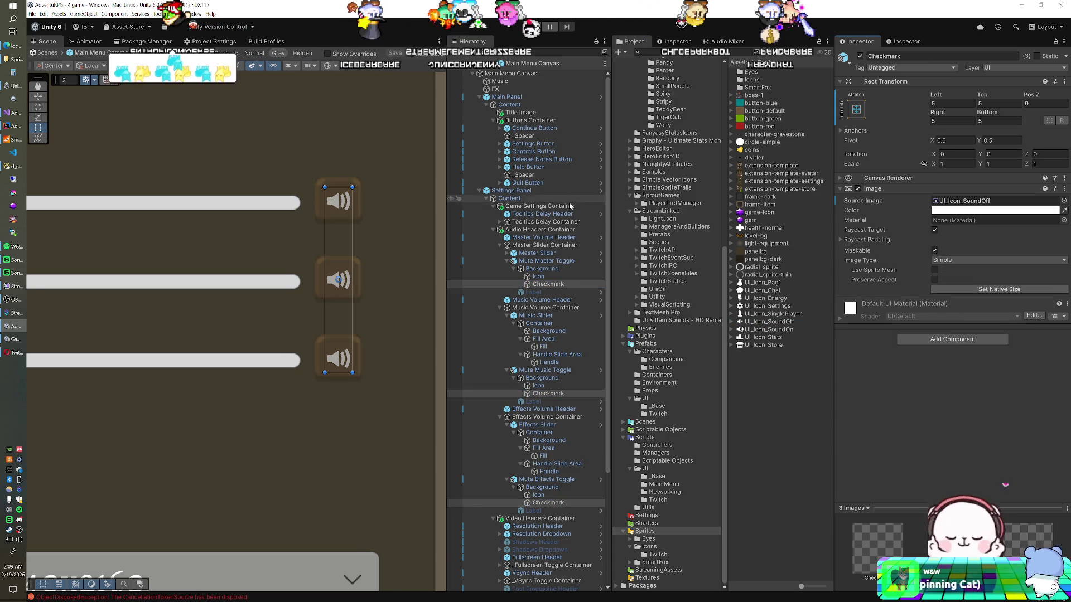
pyautogui.hotkey('ctrl', 's')
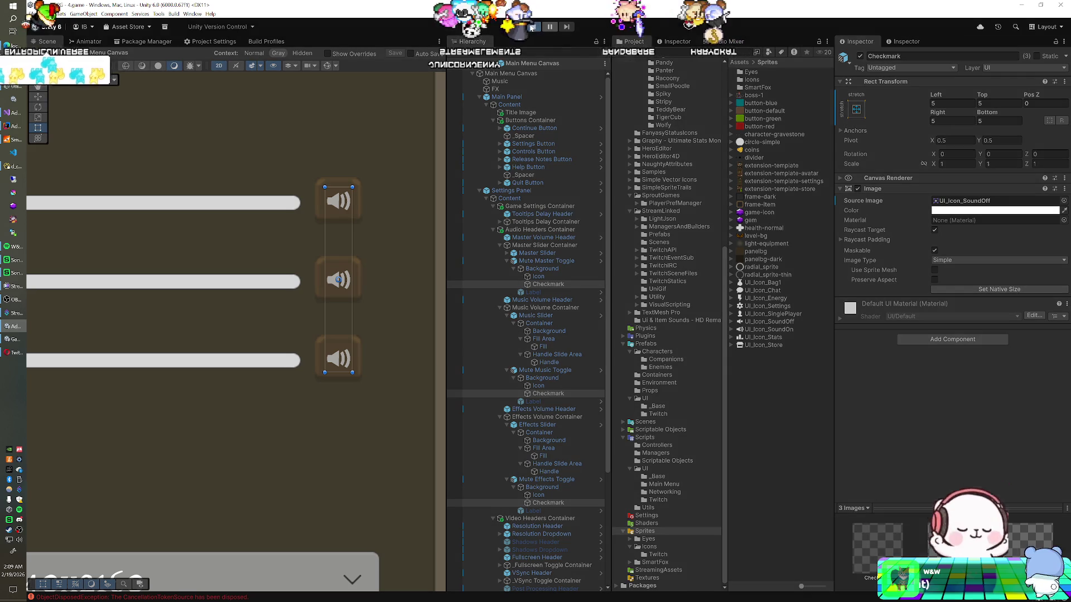
pyautogui.click(531, 26)
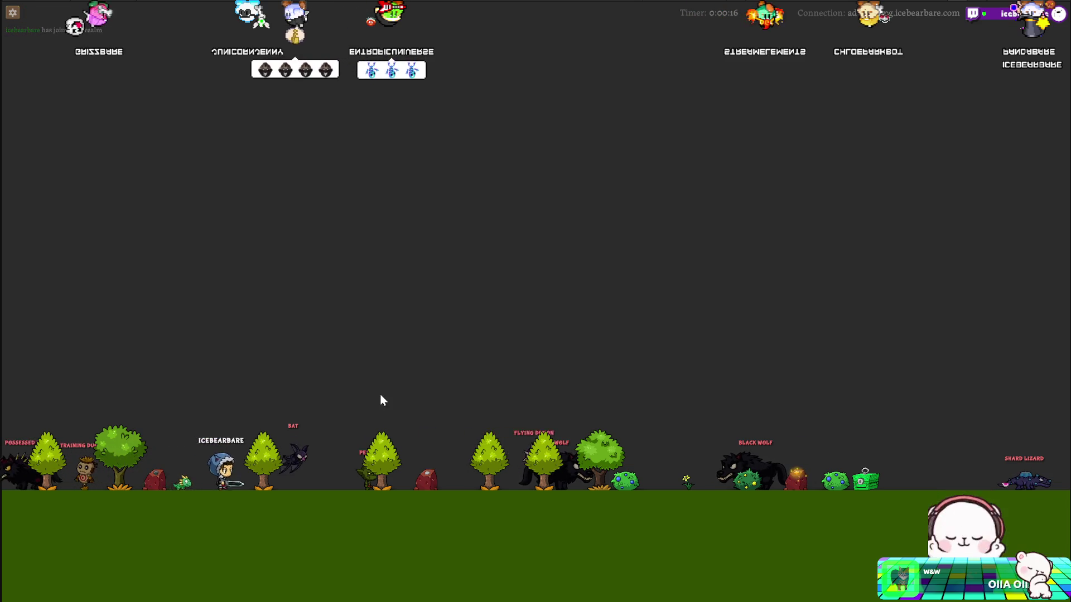
# - Open the in-game Settings page and toggle the FX Volume mute off and back on
pyautogui.press('Escape')
pyautogui.click(219, 324)
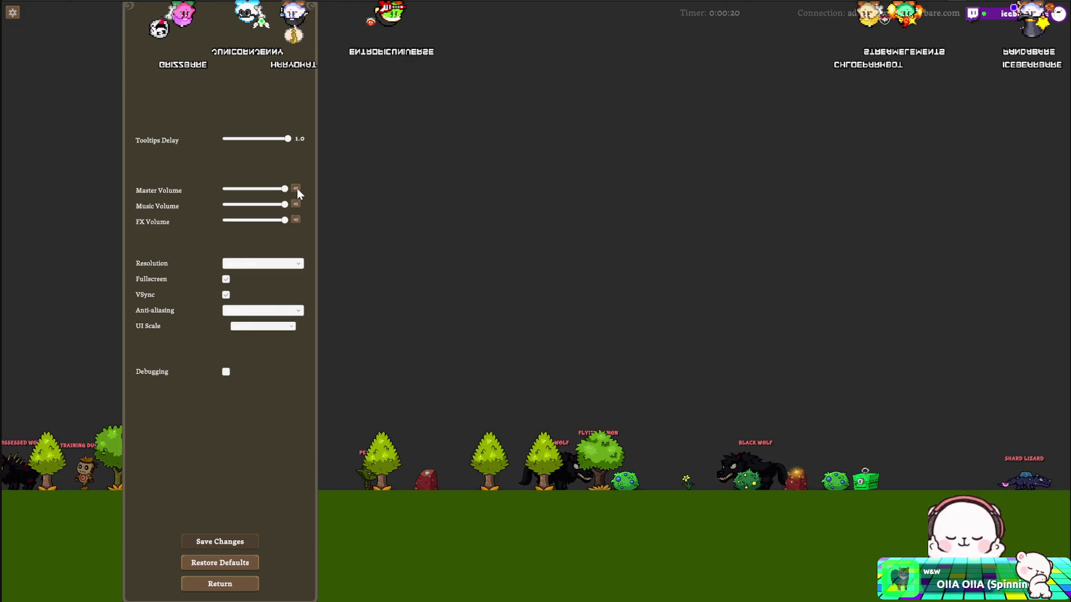
pyautogui.click(296, 221)
pyautogui.click(296, 221)
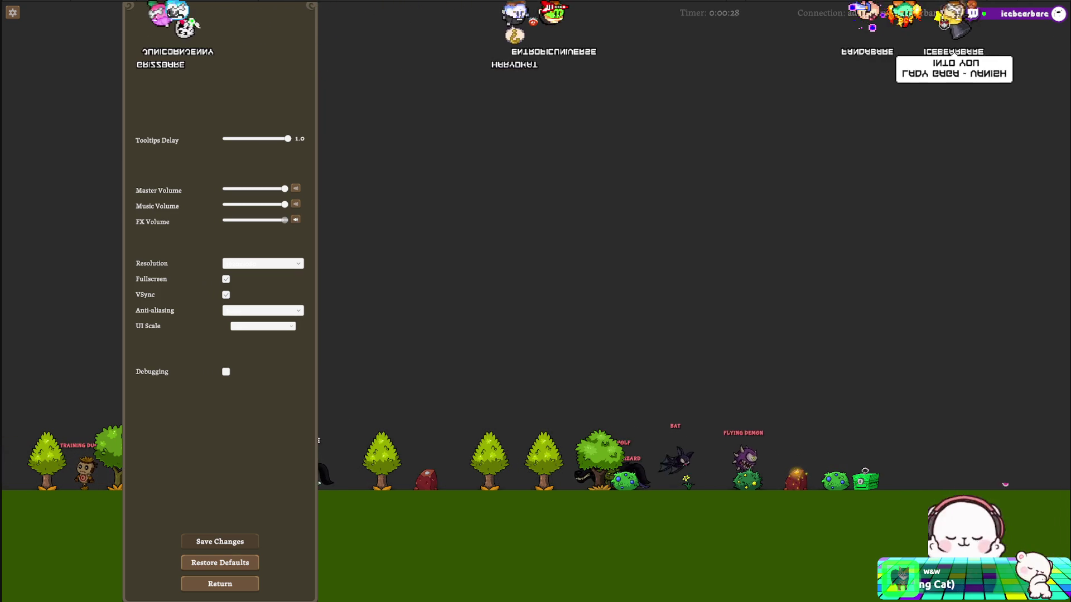
# - Restart Play mode and reopen Settings, leaving UI Scale at 100%
pyautogui.hotkey('alt', 'Tab')
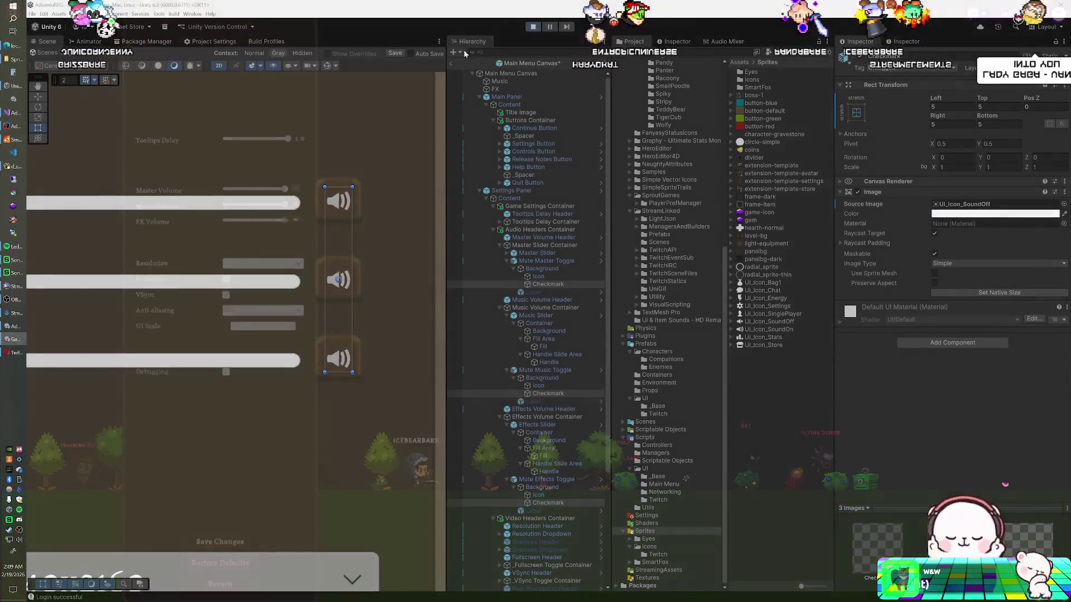
pyautogui.click(533, 27)
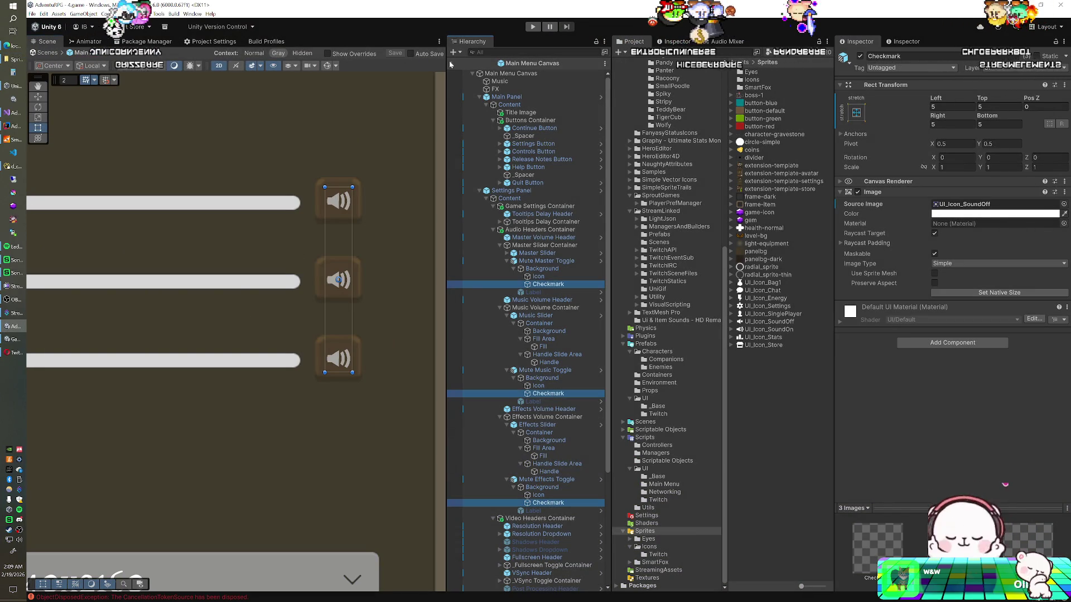
pyautogui.click(533, 27)
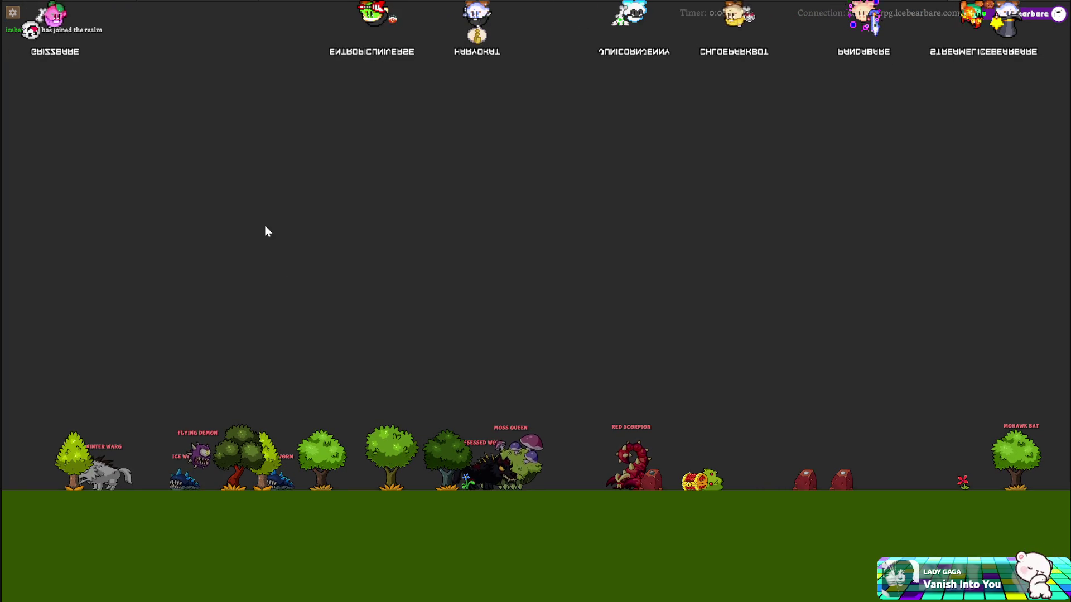
pyautogui.press('Escape')
pyautogui.click(208, 326)
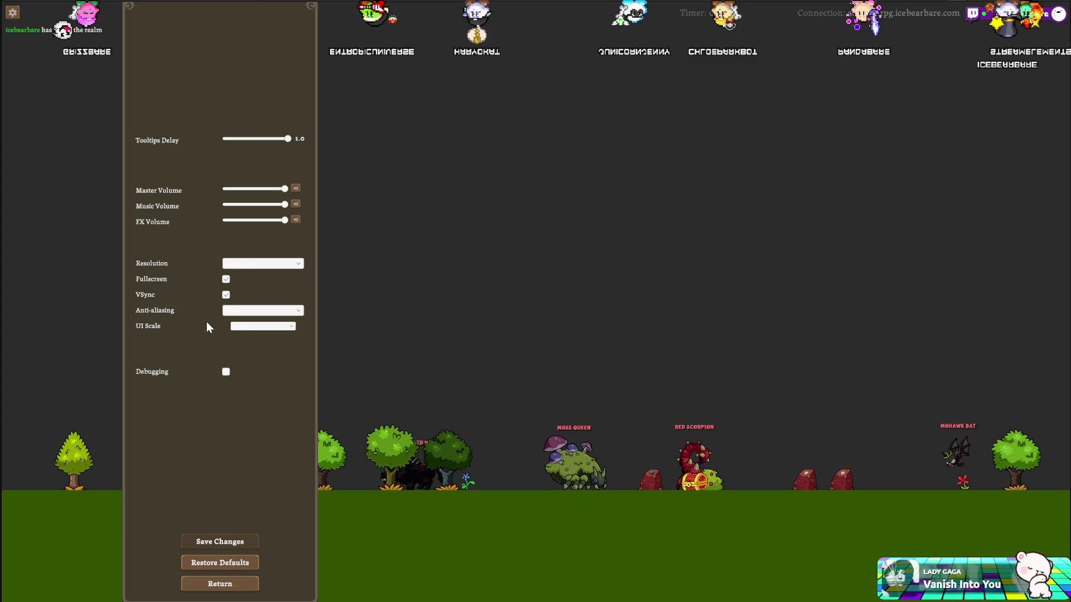
pyautogui.click(252, 325)
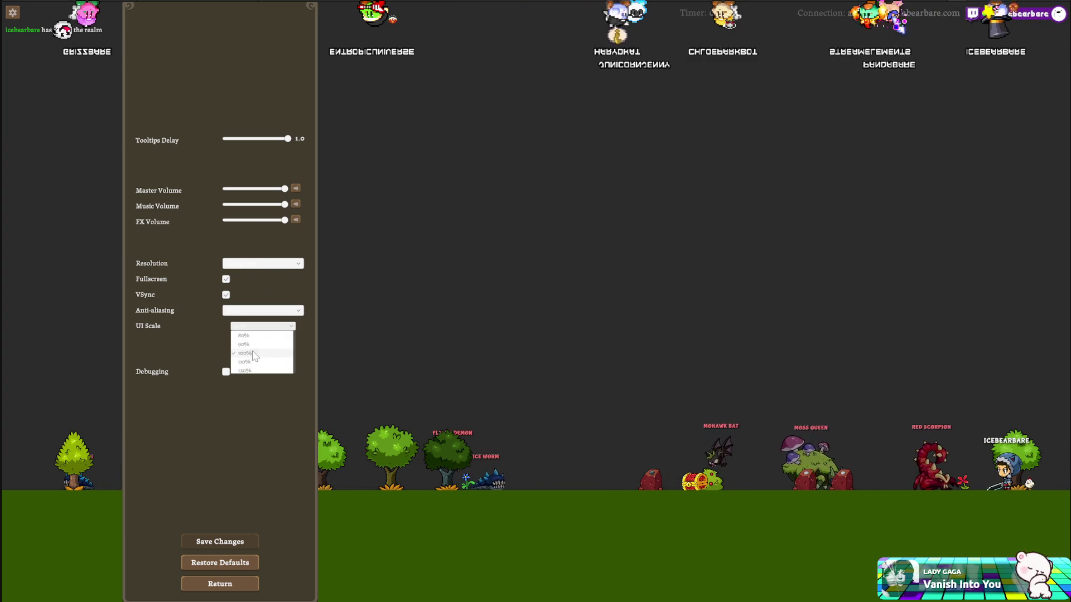
pyautogui.click(270, 330)
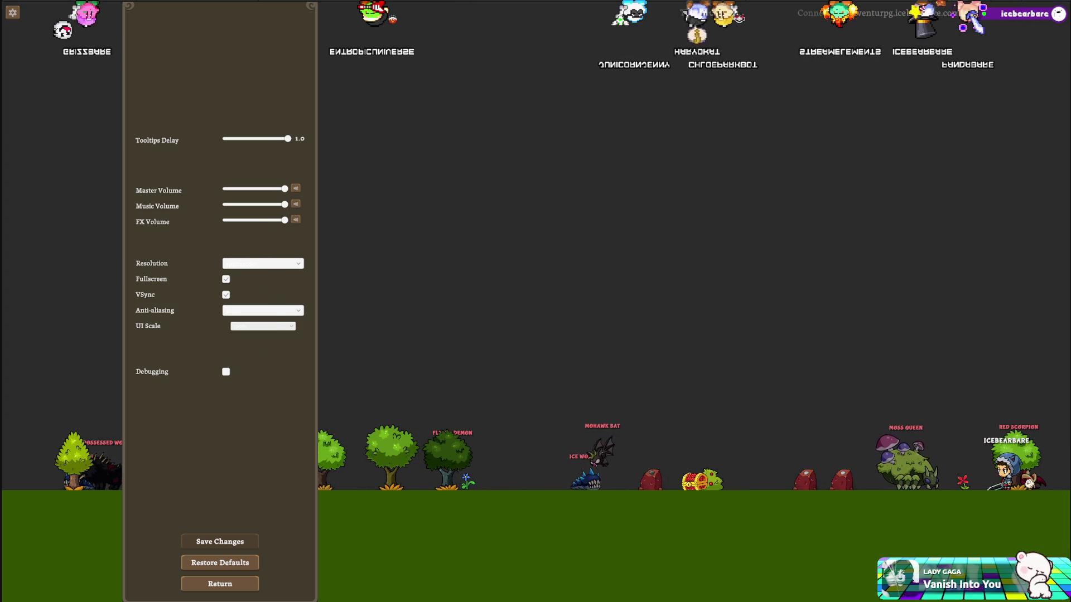
pyautogui.hotkey('alt', 'Tab')
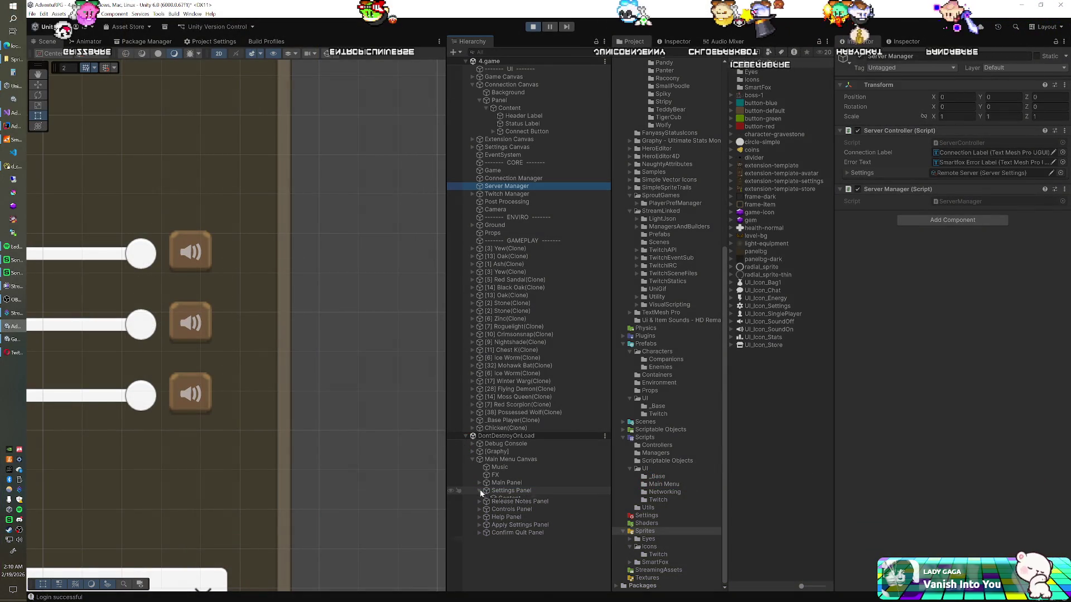
# - Expand Settings Panel > Content and select the Mute Master, Music and Effects toggles
pyautogui.click(486, 499)
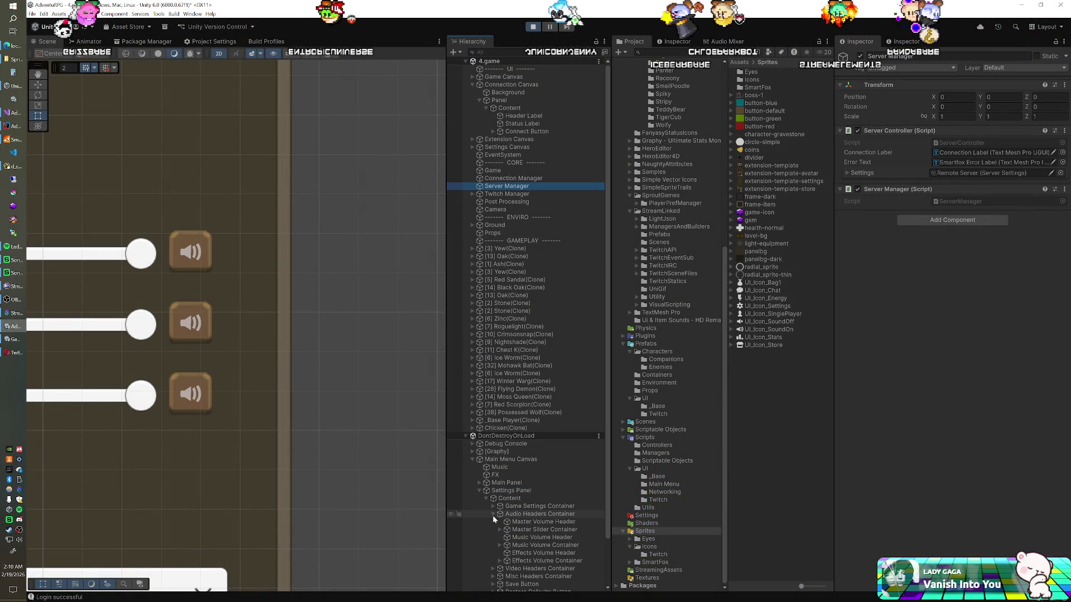
pyautogui.click(493, 514)
pyautogui.click(500, 510)
pyautogui.click(500, 493)
pyautogui.click(500, 477)
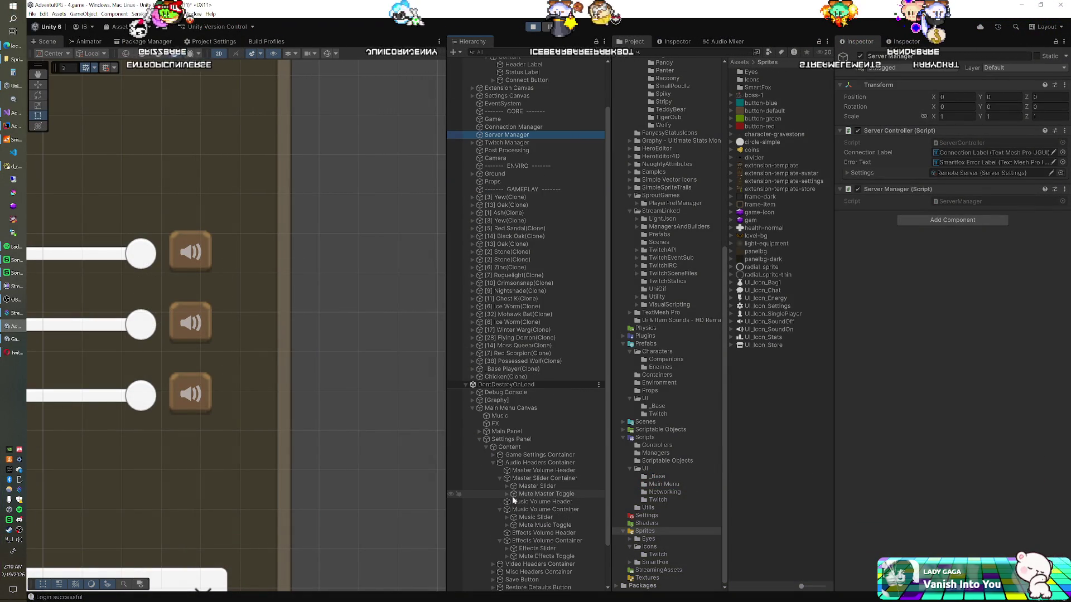
pyautogui.click(524, 495)
pyautogui.keyDown('ctrl'); pyautogui.click(540, 526); pyautogui.keyUp('ctrl')
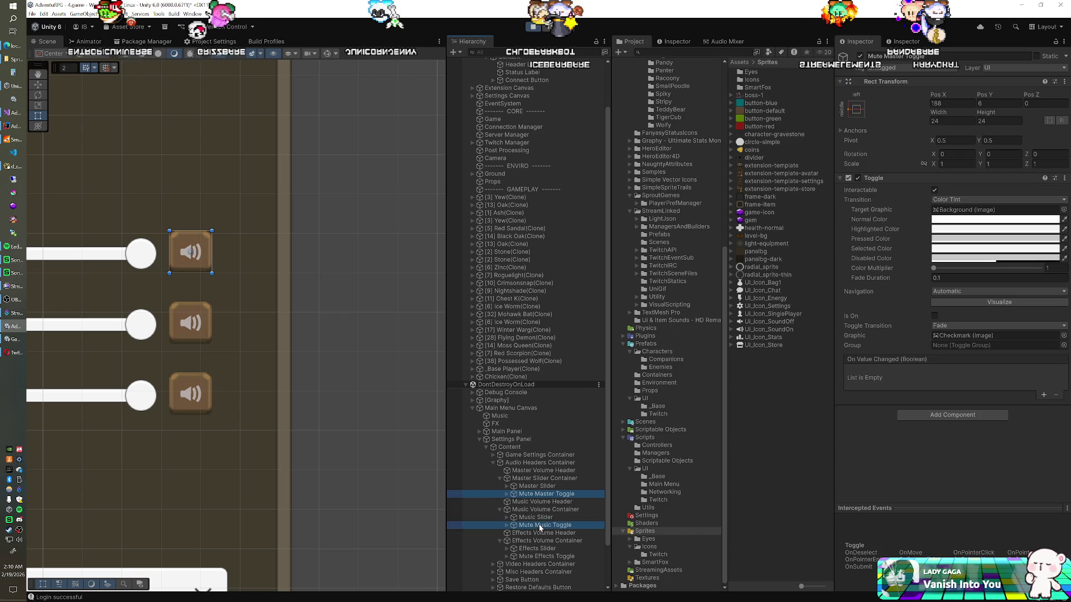
pyautogui.keyDown('ctrl'); pyautogui.click(539, 557); pyautogui.keyUp('ctrl')
# - Set the three toggles' width and height to 32 and nudge their Pos X slightly right
pyautogui.click(954, 120)
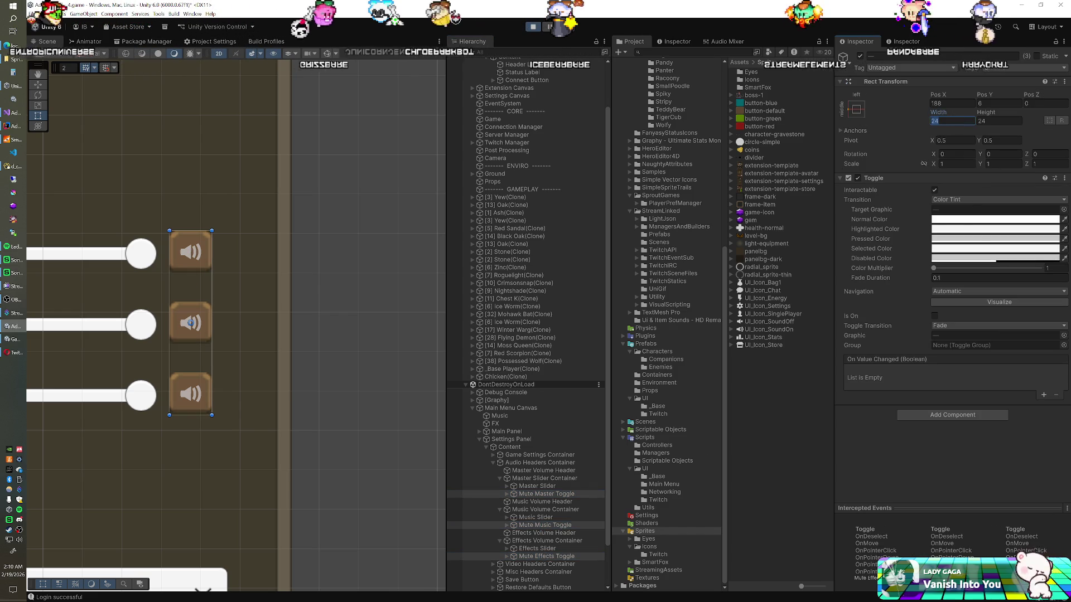
pyautogui.write('36')
pyautogui.press('Tab')
pyautogui.write('36')
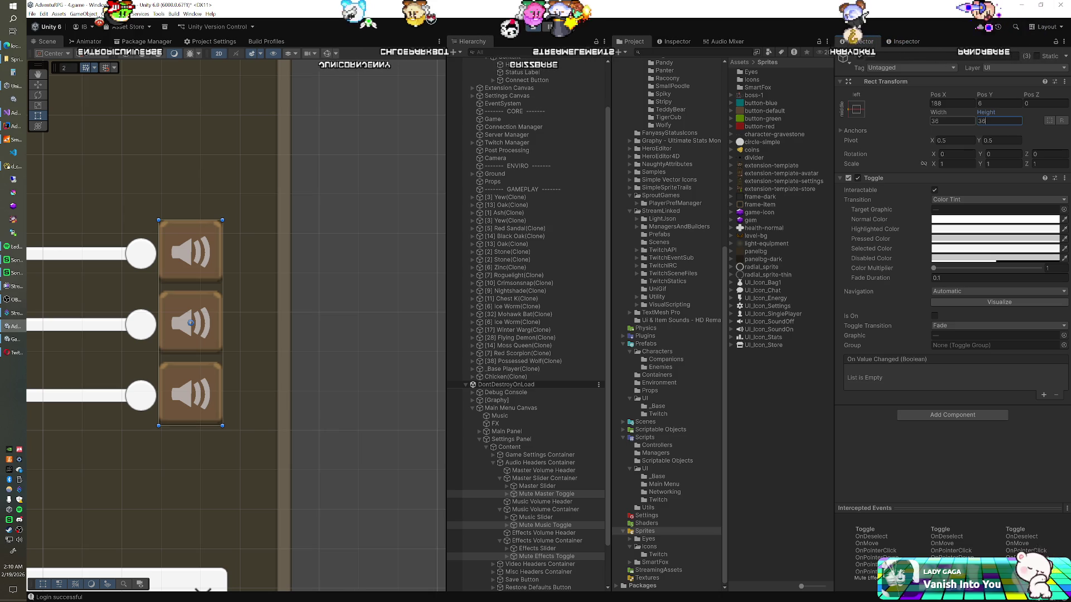
pyautogui.press('BackSpace')
pyautogui.write('2')
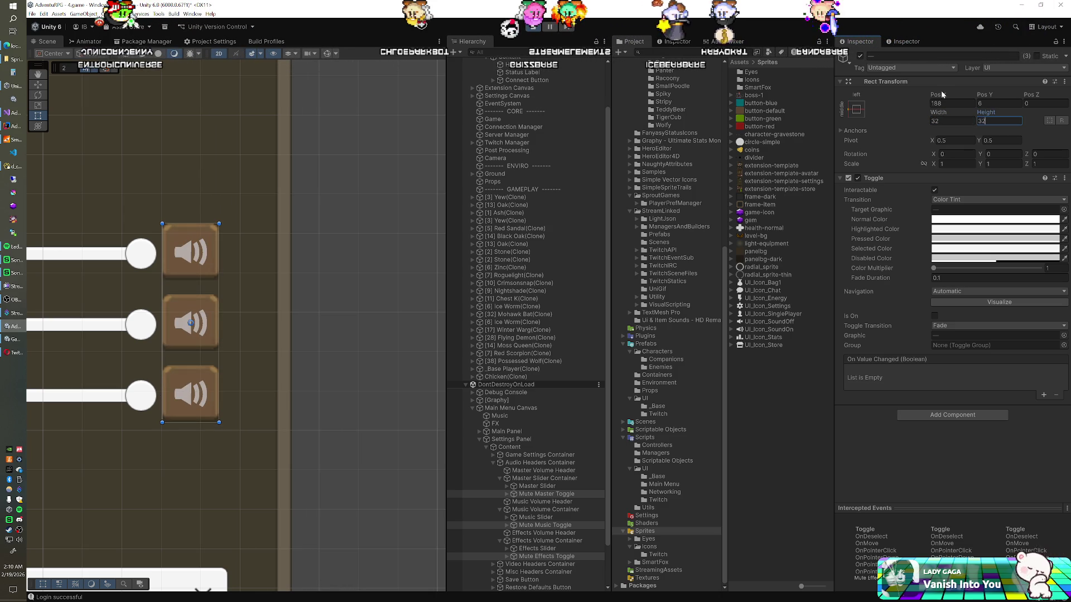
pyautogui.moveTo(945, 96); pyautogui.dragTo(993, 98)
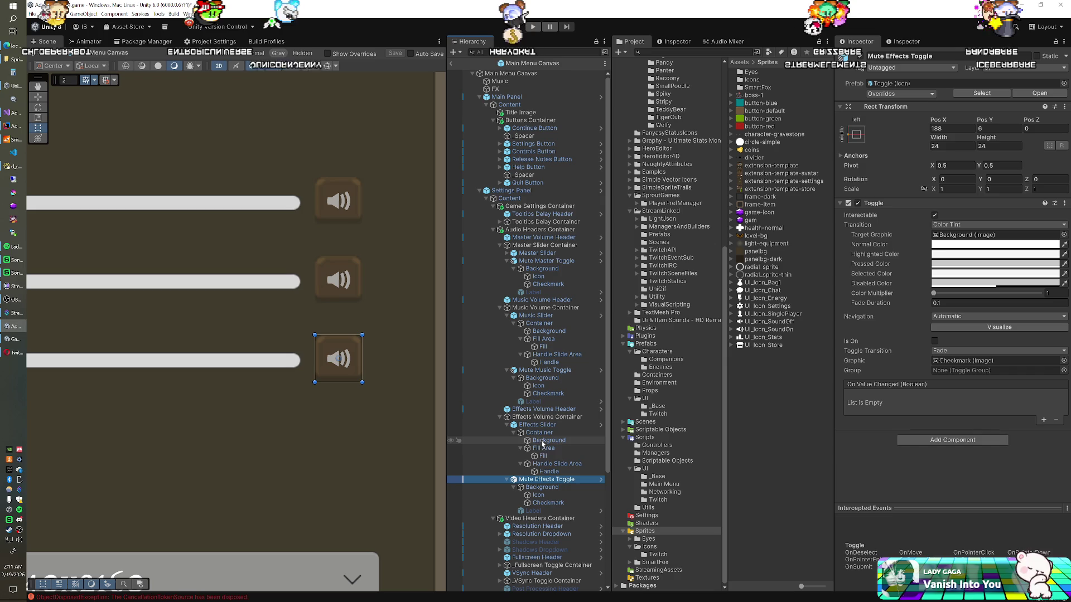
# - Give the three selected mute toggles Pos X 192, width 32 and height 32
pyautogui.keyDown('ctrl'); pyautogui.click(545, 371); pyautogui.keyUp('ctrl')
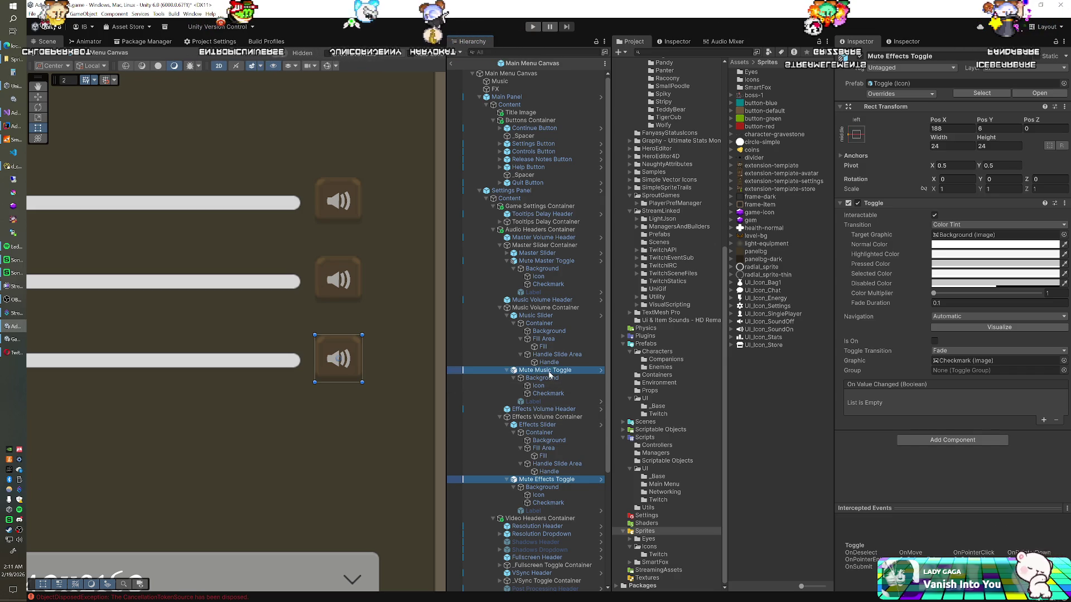
pyautogui.keyDown('ctrl'); pyautogui.click(546, 261); pyautogui.keyUp('ctrl')
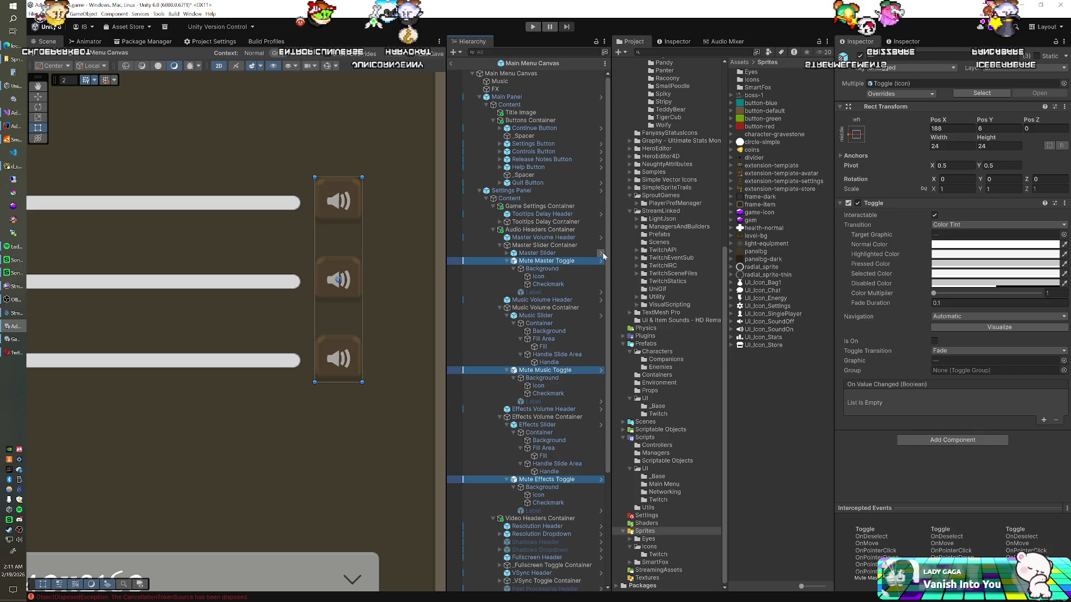
pyautogui.click(948, 128)
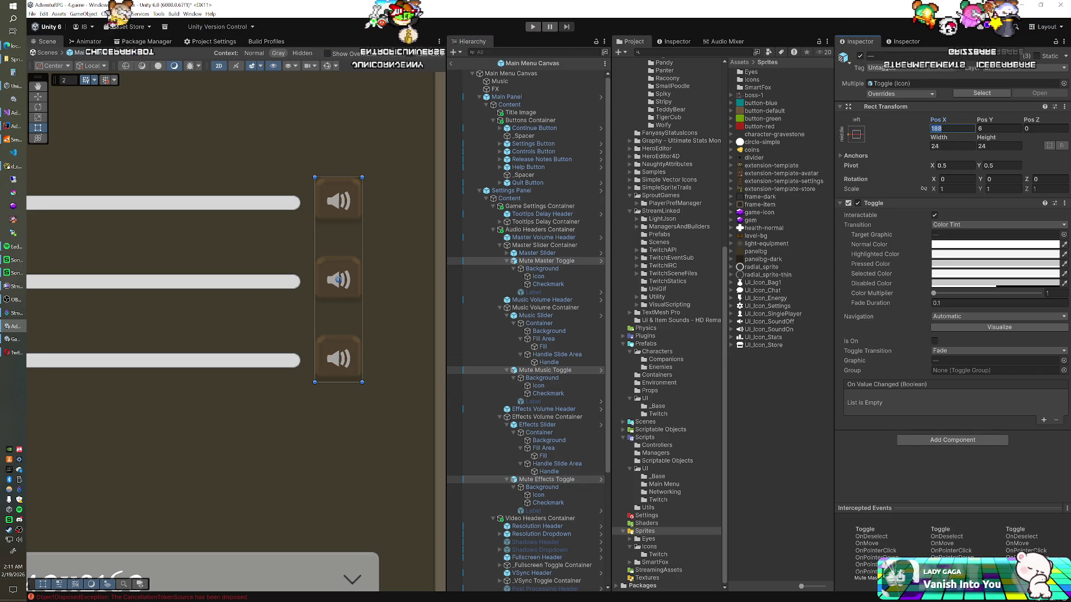
pyautogui.write('19232')
pyautogui.press('Tab')
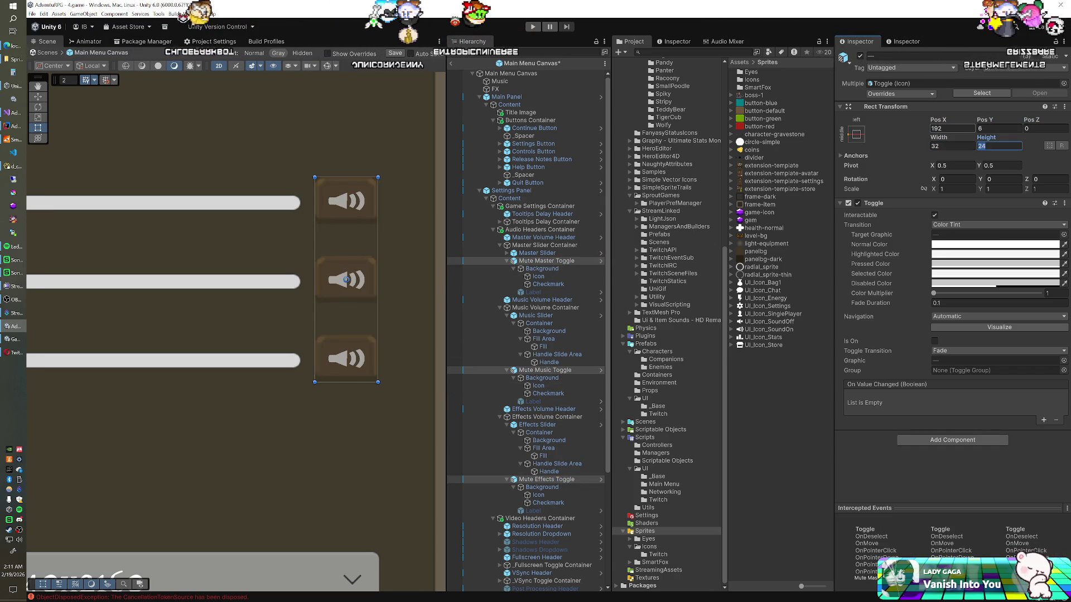
pyautogui.write('32')
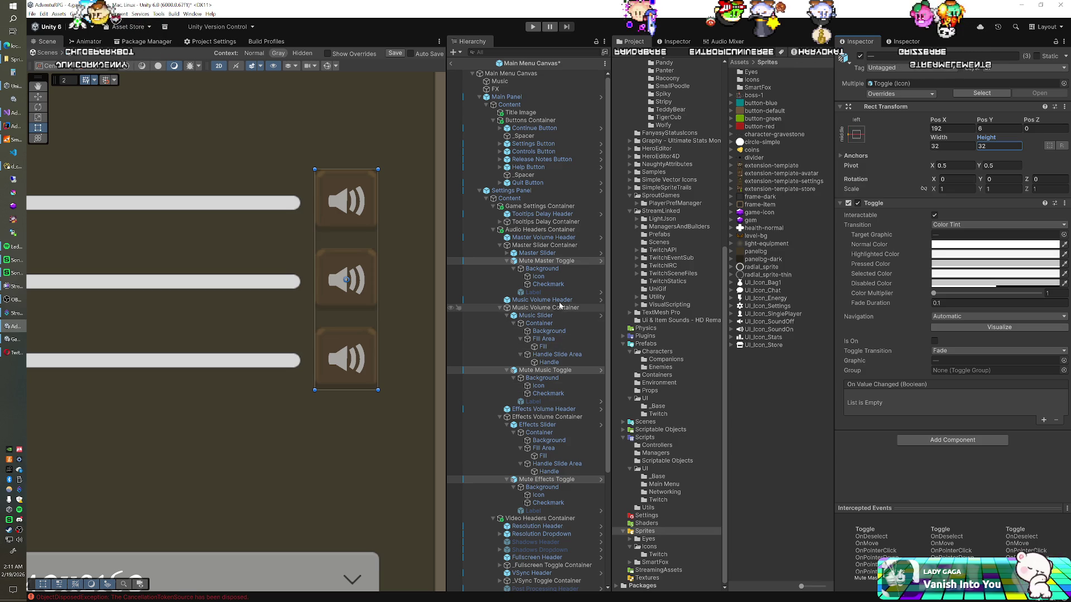
# - Select the master, music and effects toggles' Icon images, then launch the game
pyautogui.click(558, 277)
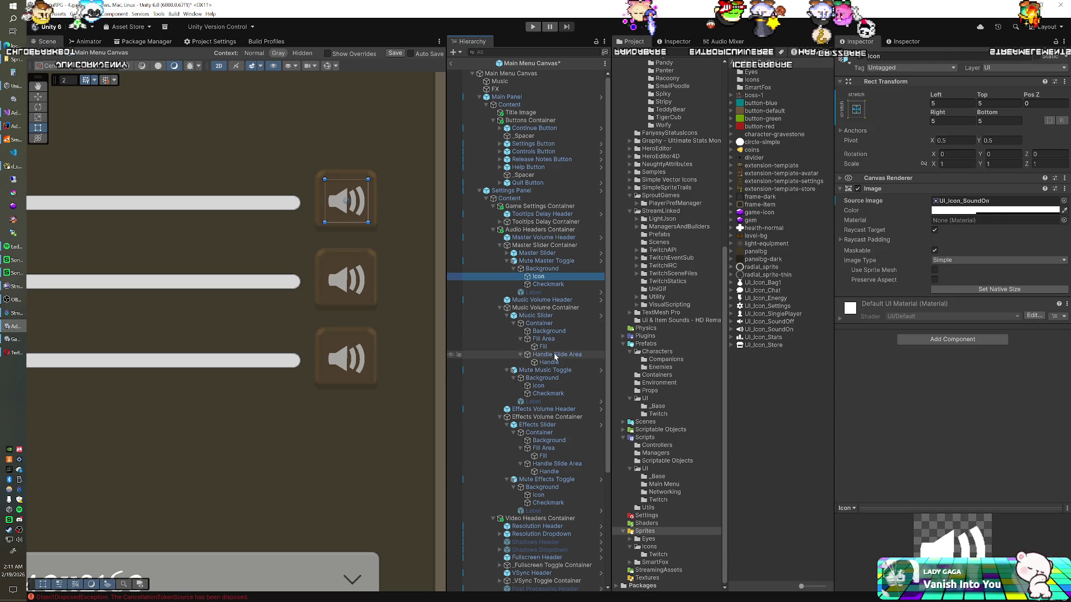
pyautogui.keyDown('ctrl'); pyautogui.click(549, 387); pyautogui.keyUp('ctrl')
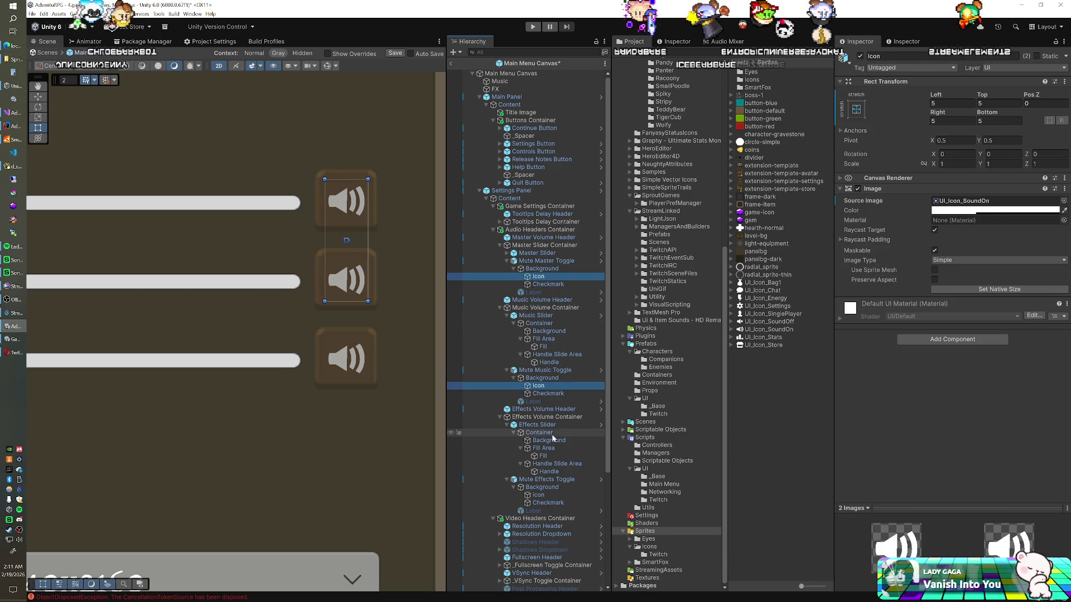
pyautogui.keyDown('ctrl'); pyautogui.click(539, 495); pyautogui.keyUp('ctrl')
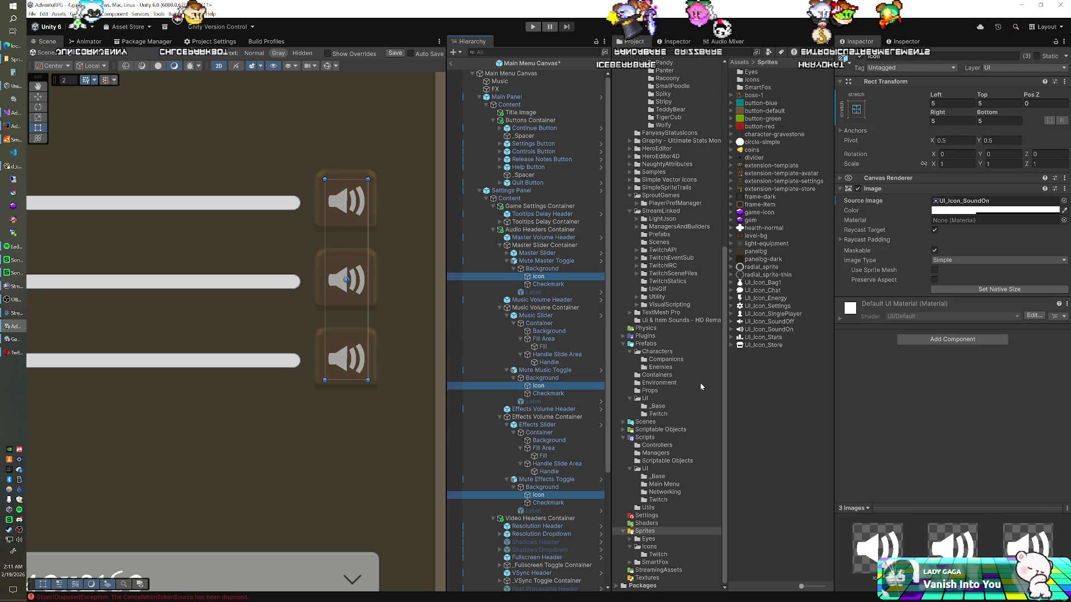
pyautogui.click(535, 27)
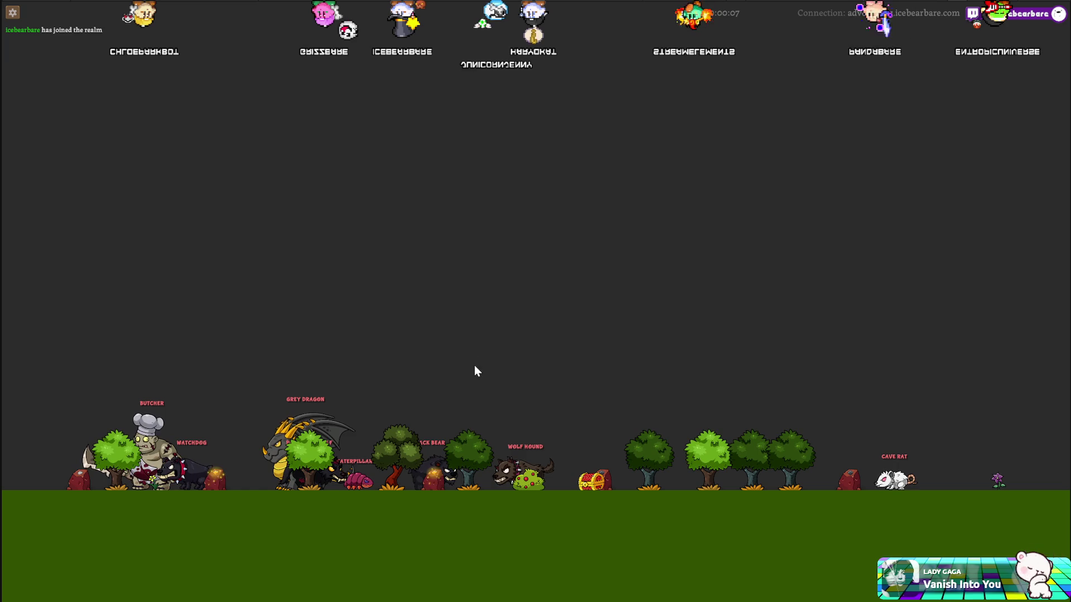
# - In the running game, open the pause menu's Settings page to inspect the resized toggles
pyautogui.press('Escape')
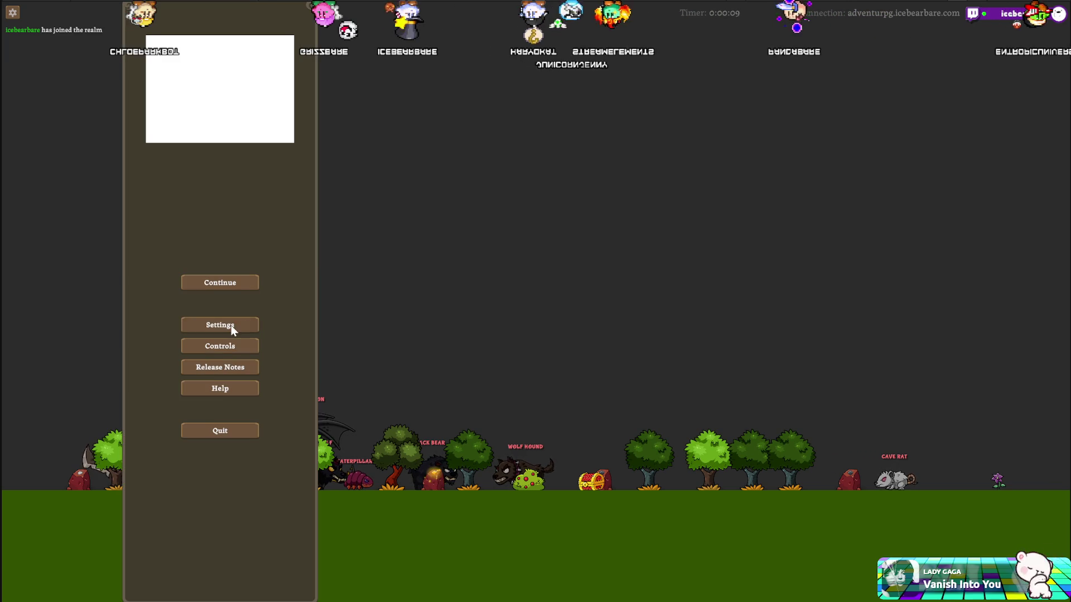
pyautogui.click(231, 326)
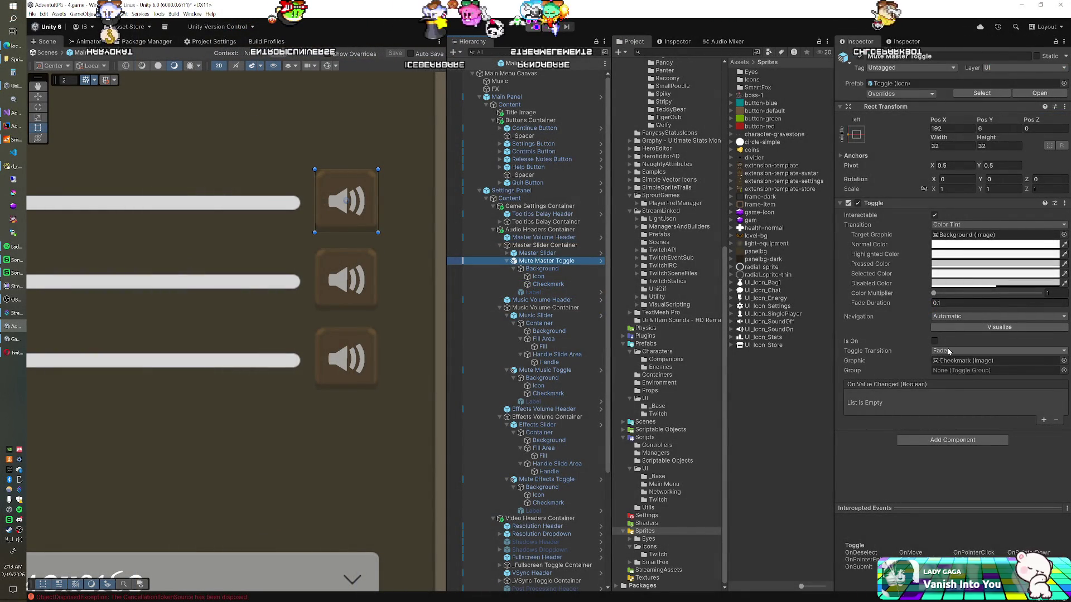
# - Keep the Fade and Color Tint transitions, then open the Scripts/UI/_Base folder
pyautogui.click(901, 353)
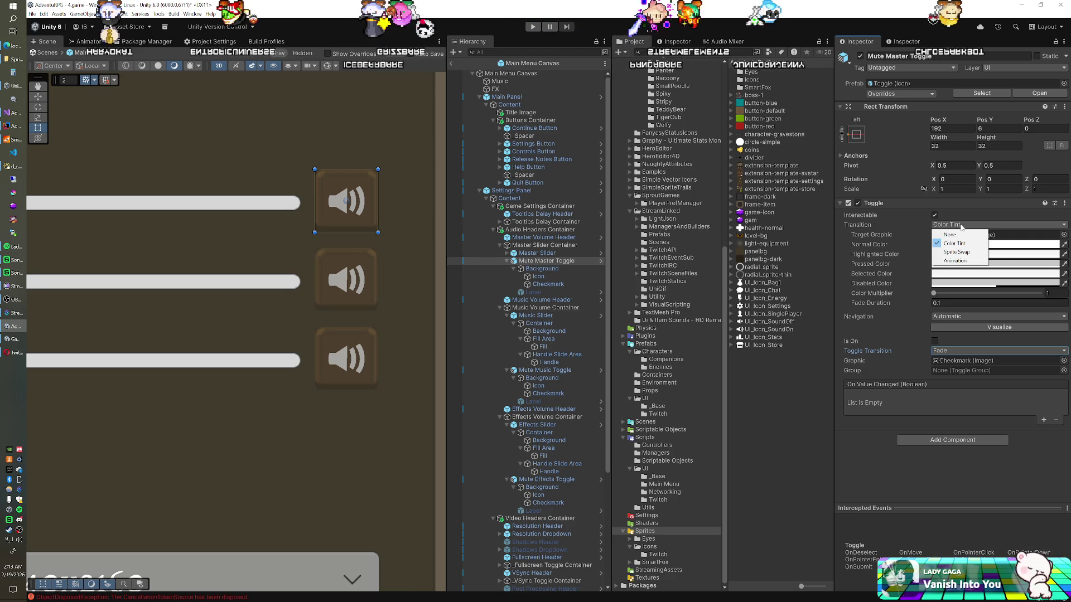
pyautogui.click(893, 222)
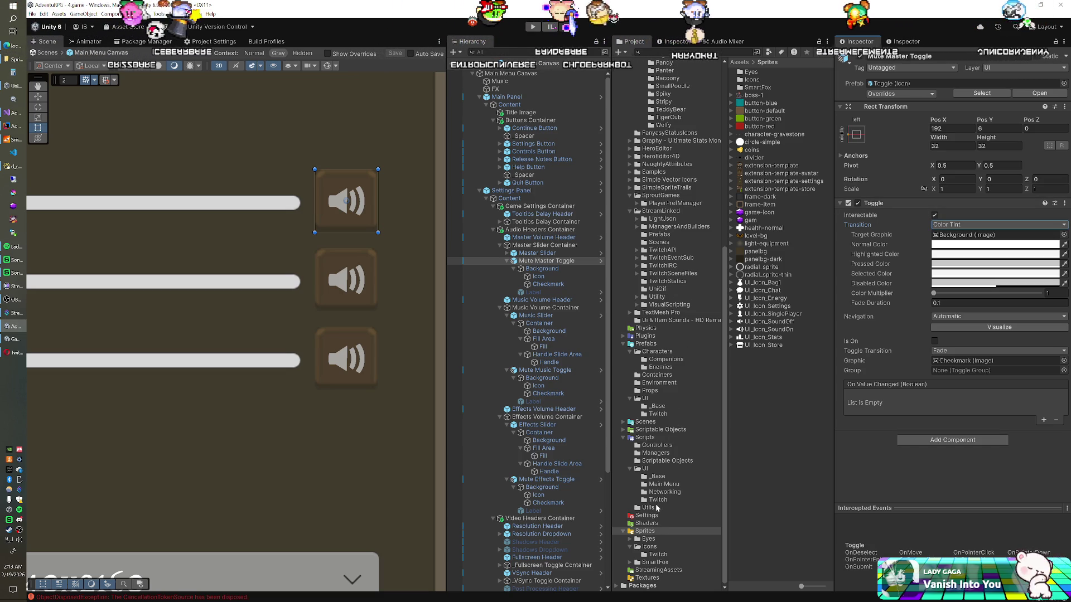
pyautogui.click(656, 476)
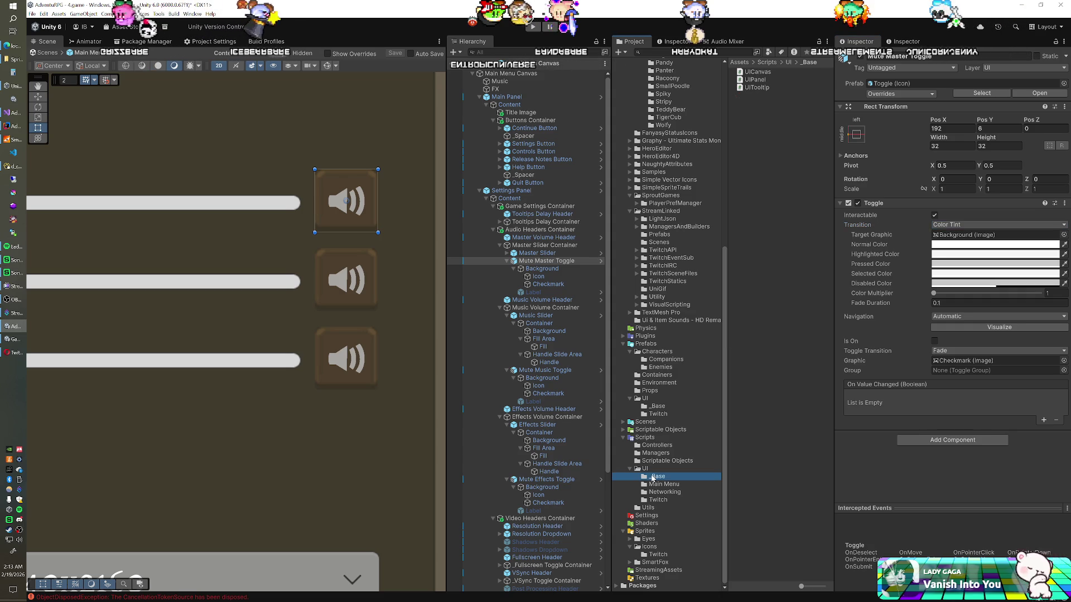
# - Add a MonoBehaviour script named UIIconToggle in _Base and open it in the code editor
pyautogui.rightClick(750, 316)
pyautogui.moveTo(769, 318)
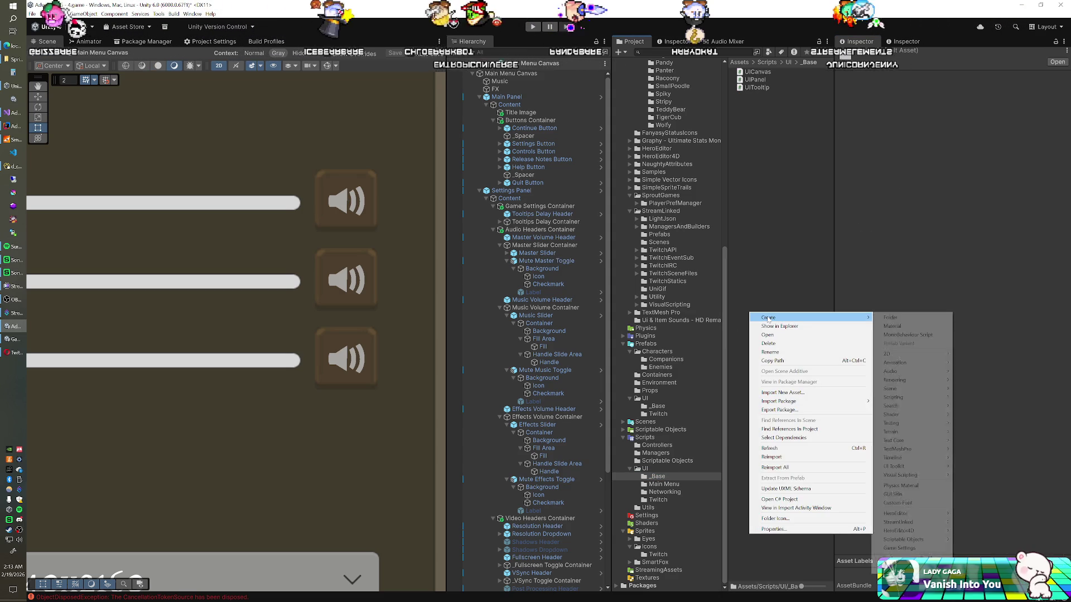
pyautogui.click(892, 335)
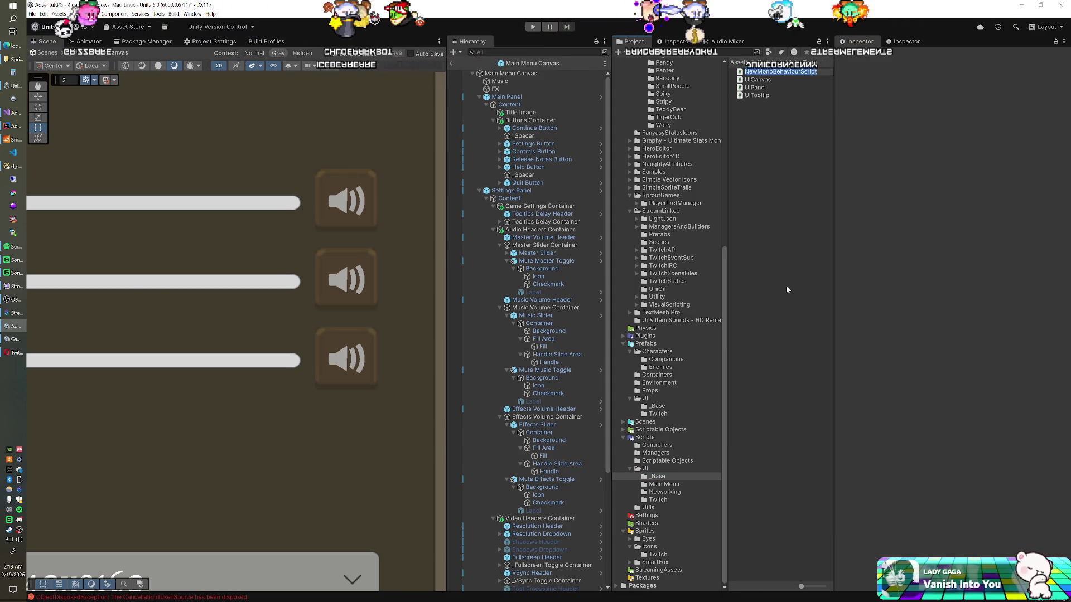
pyautogui.write('UIIc')
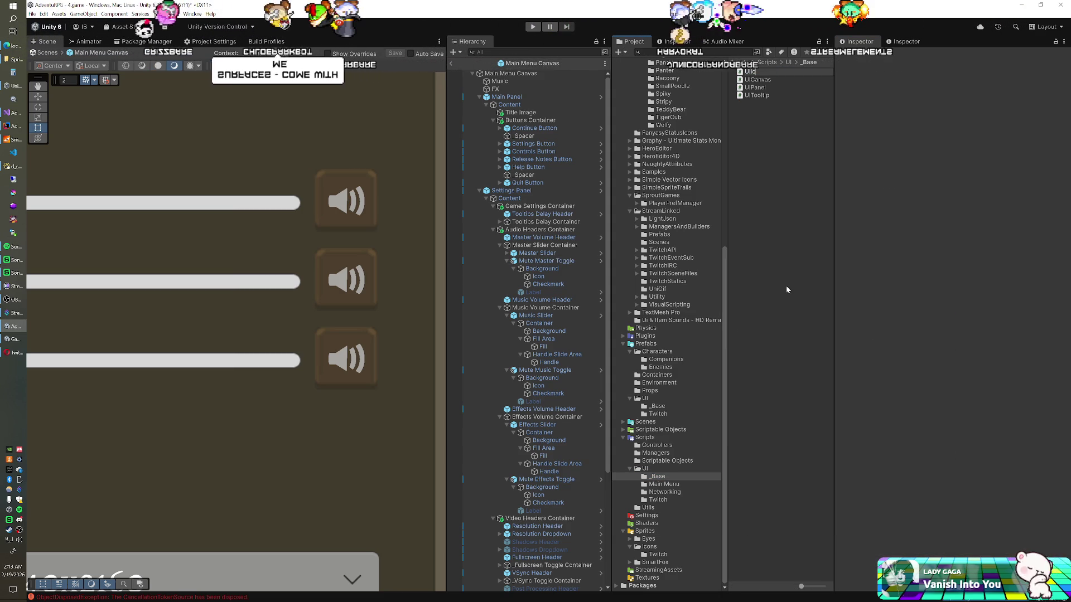
pyautogui.write('onToggle')
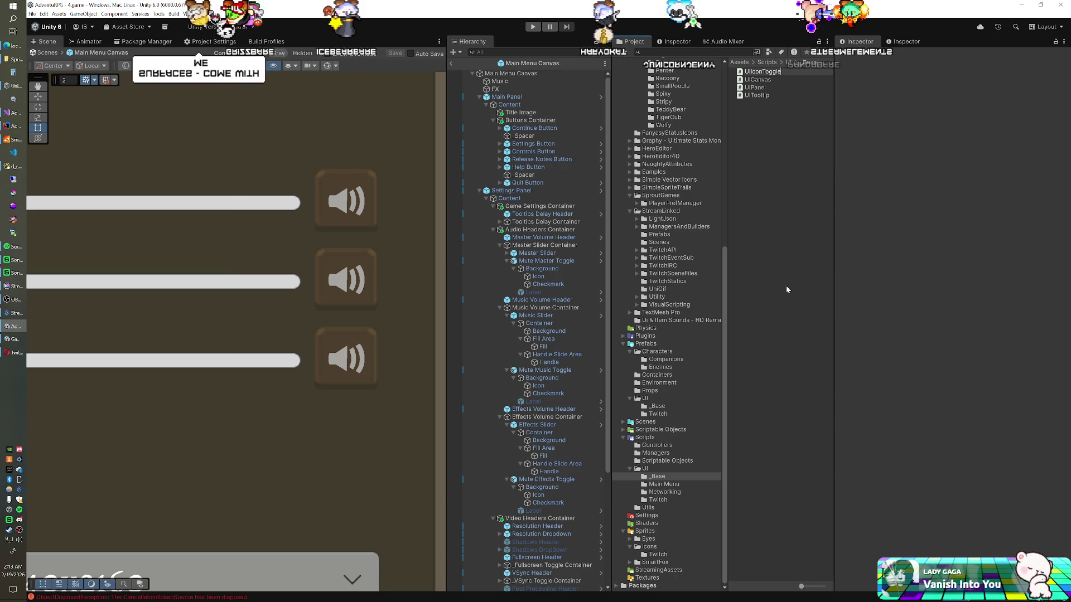
pyautogui.press('Return')
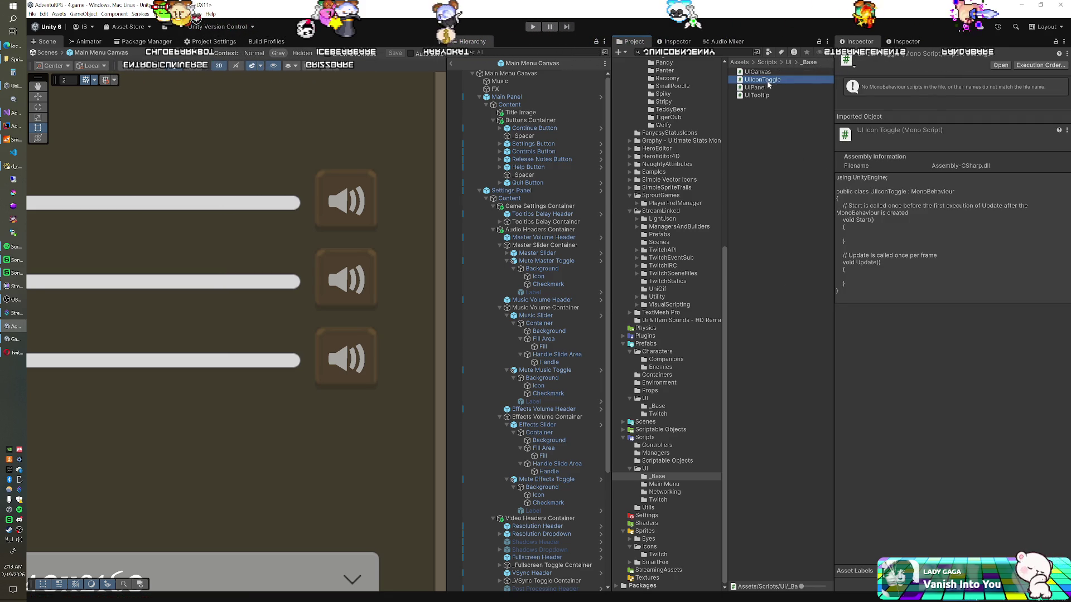
pyautogui.doubleClick(764, 80)
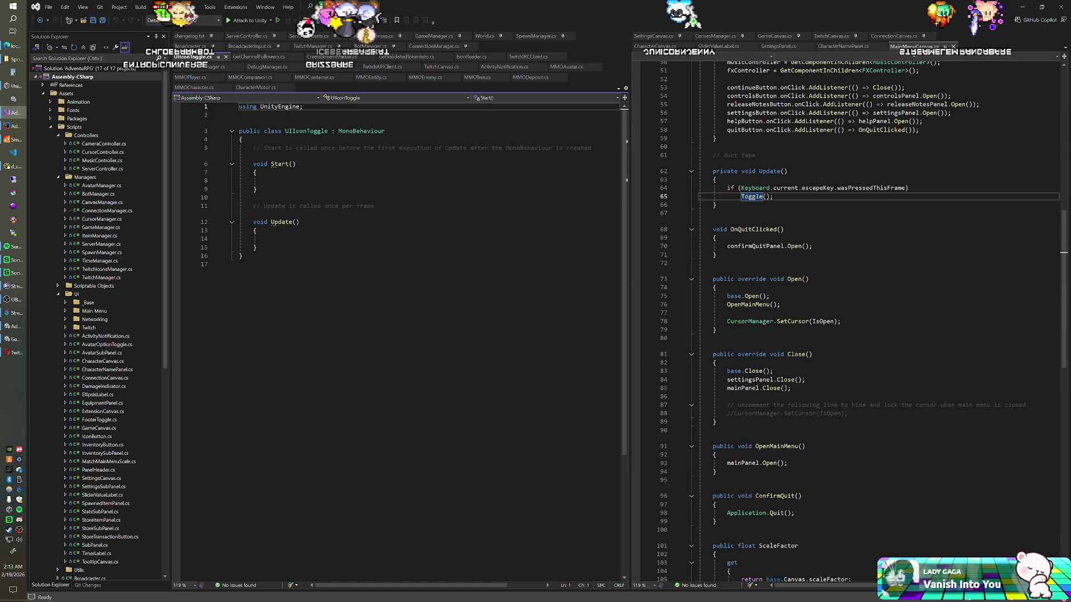
# - Replace the template code with a Toggle field and serialized Image icon and checkmark fields
pyautogui.moveTo(253, 147); pyautogui.dragTo(298, 222)
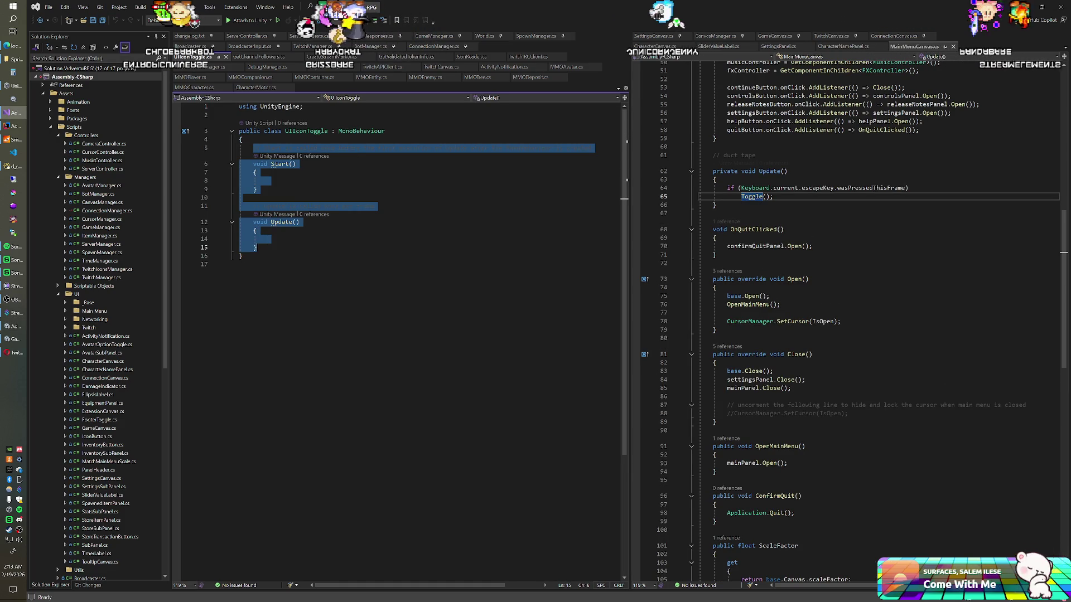
pyautogui.press('Delete')
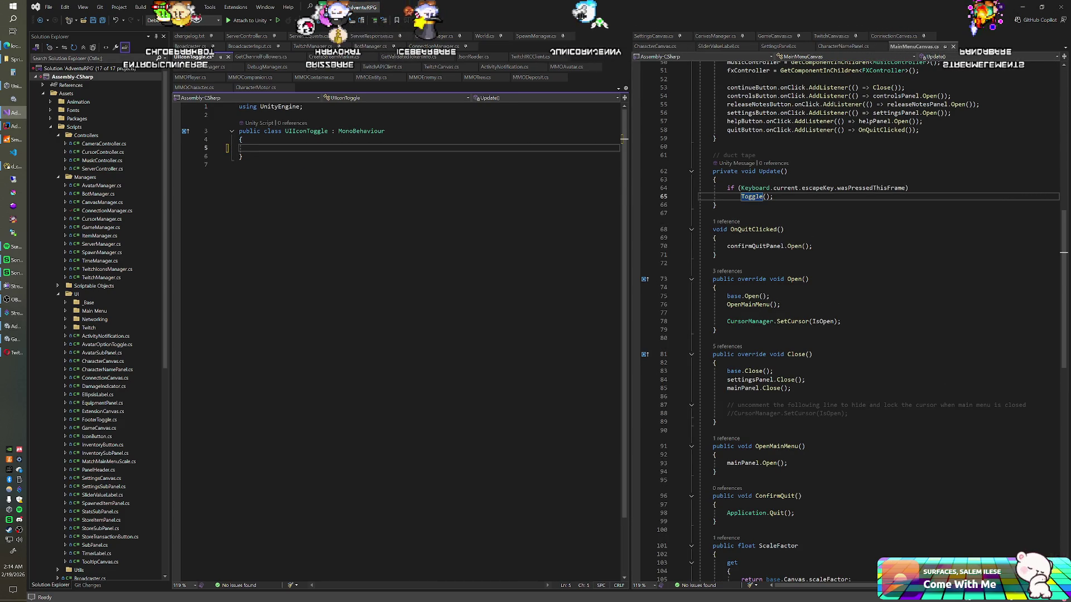
pyautogui.write('Toggle toggle;')
pyautogui.hotkey('ctrl', 'Return')
pyautogui.write('[SerializeField] Image icon;')
pyautogui.press('Return')
pyautogui.write('[SerializeField] Image')
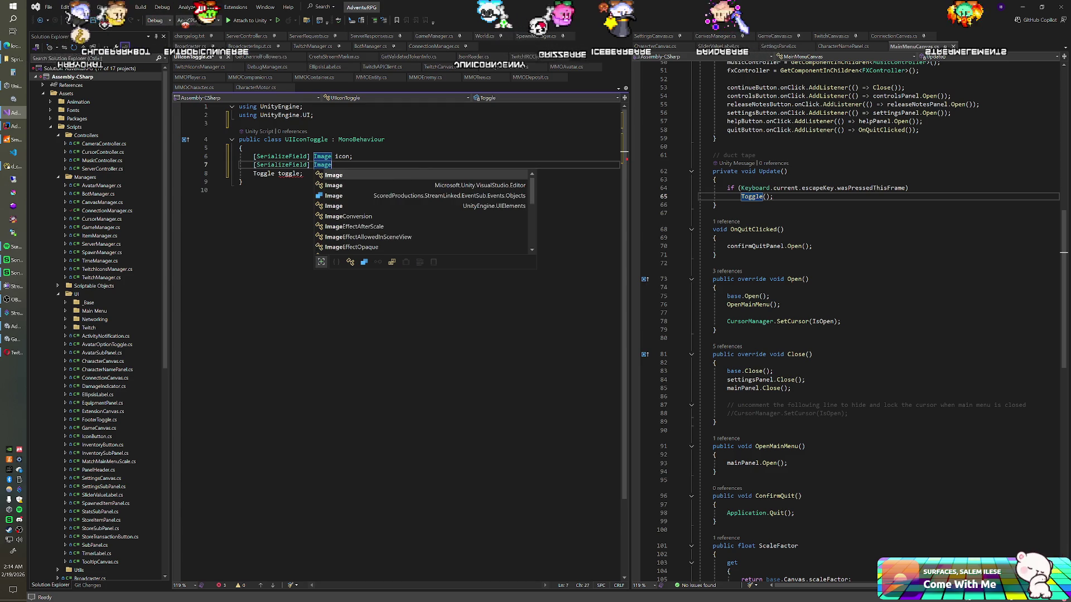
pyautogui.write(' checkmark;')
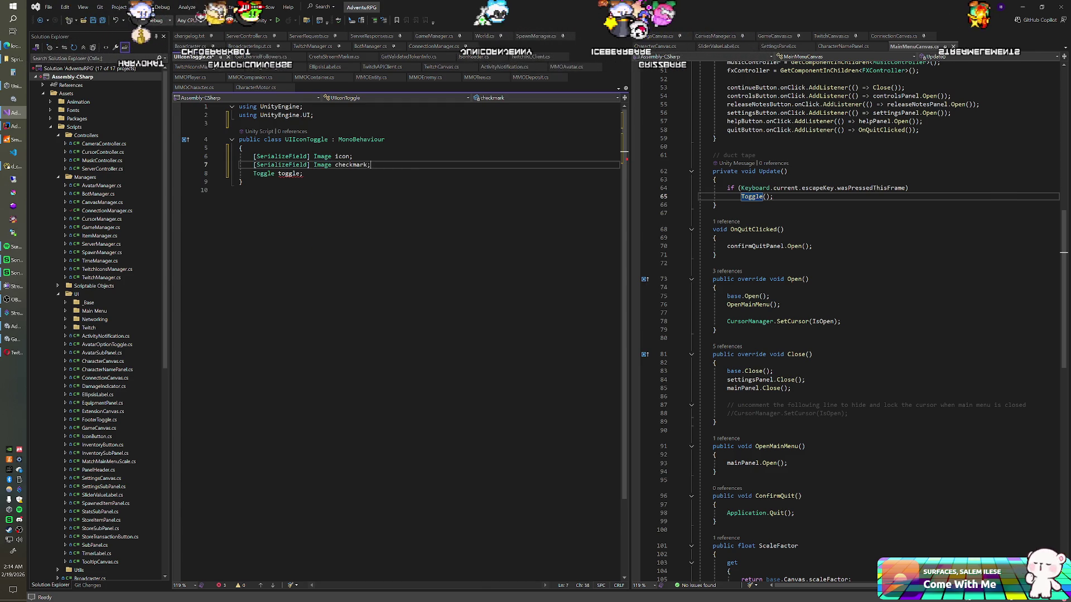
pyautogui.press('Return')
pyautogui.press('Down')
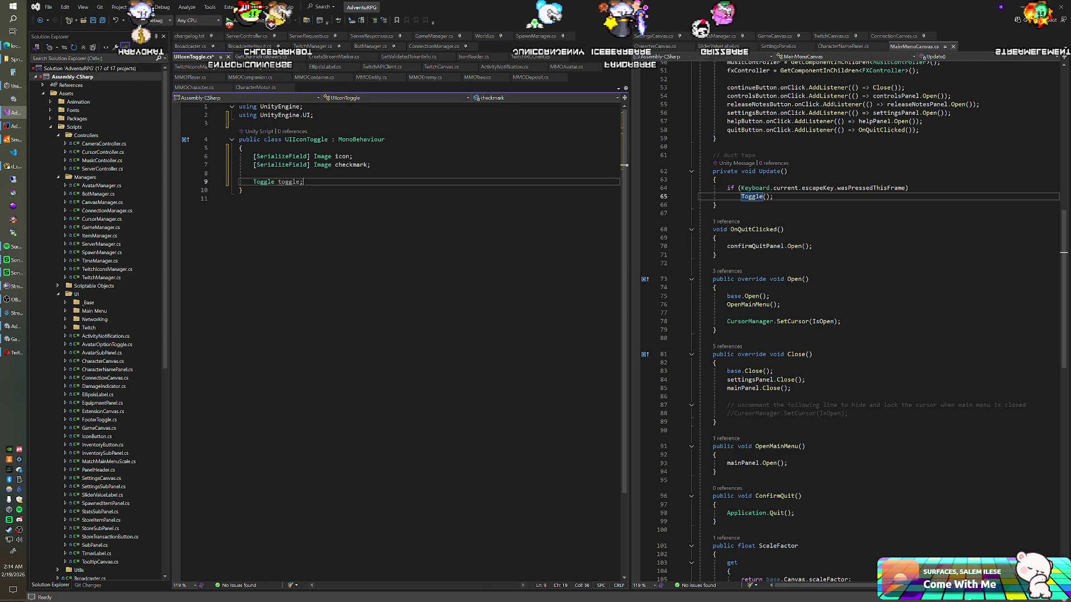
# - Add a public virtual Awake method below the fields
pyautogui.press('Return')
pyautogui.press('Return')
pyautogui.write('Awake')
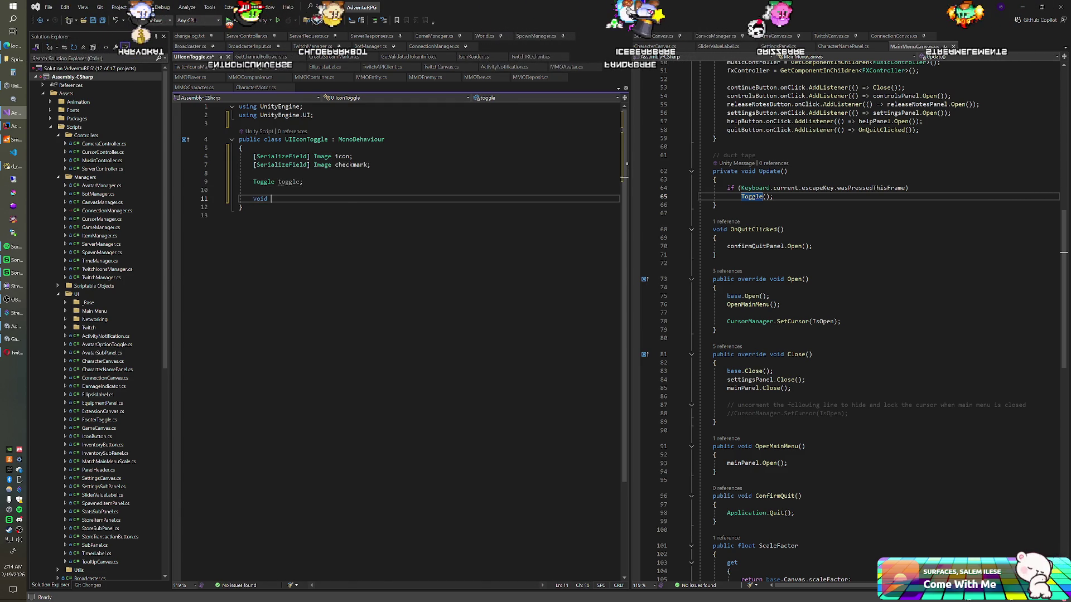
pyautogui.press('Tab')
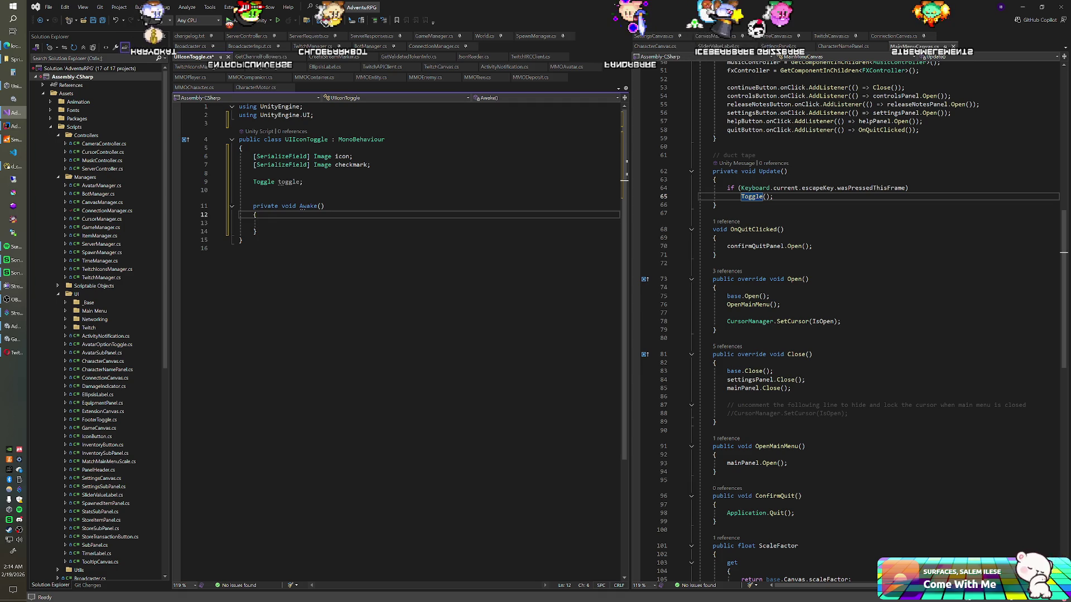
pyautogui.hotkey('ctrl', 'BackSpace')
pyautogui.write('public virtua')
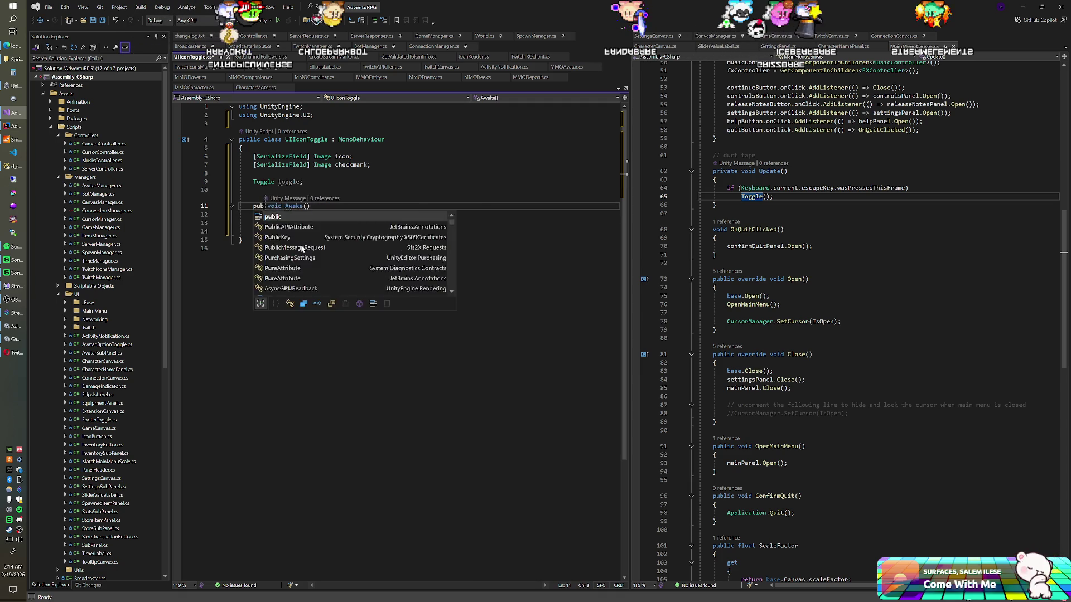
pyautogui.write('l')
pyautogui.press('Down')
pyautogui.press('Down')
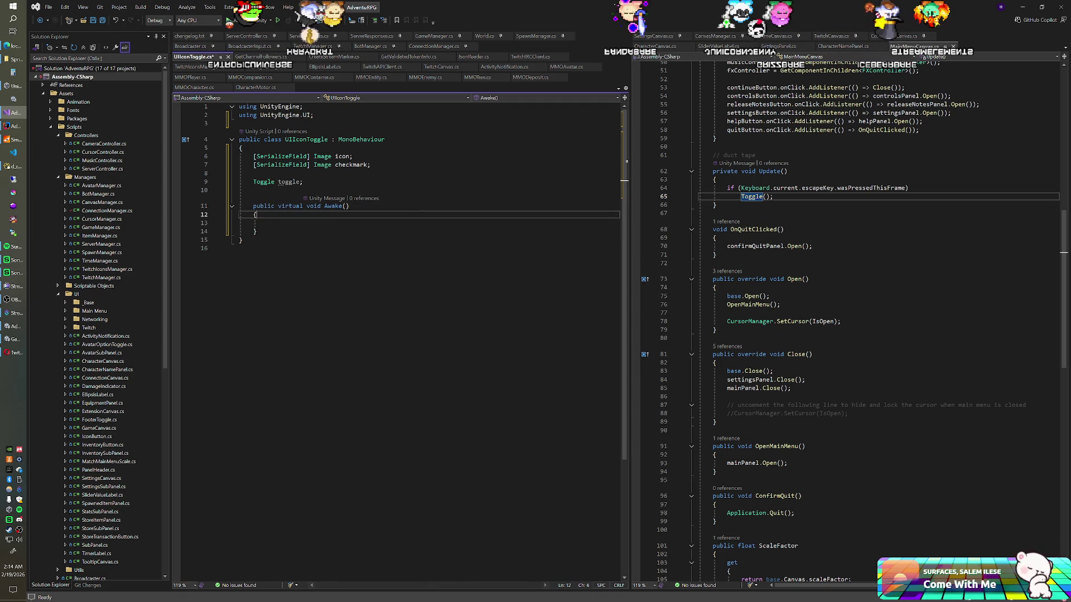
# - In Awake, get the Toggle component and register OnToggled on its onValueChanged listener
pyautogui.write('toggle = GetCom')
pyautogui.press('Tab')
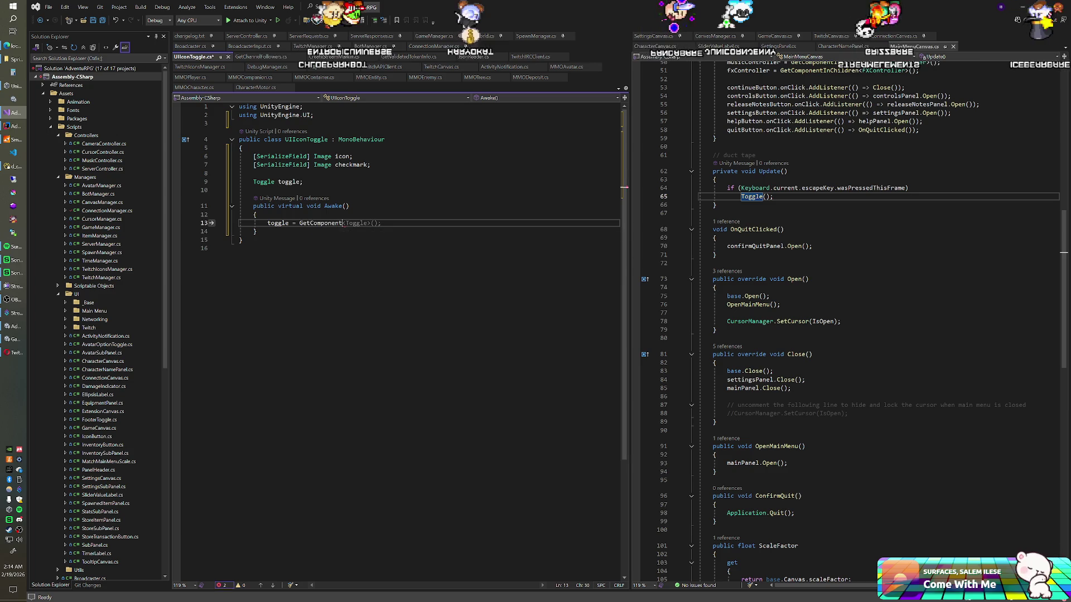
pyautogui.write('Toggle>();')
pyautogui.press('End')
pyautogui.press('Return')
pyautogui.write('toggle.onValueChanged.Ad')
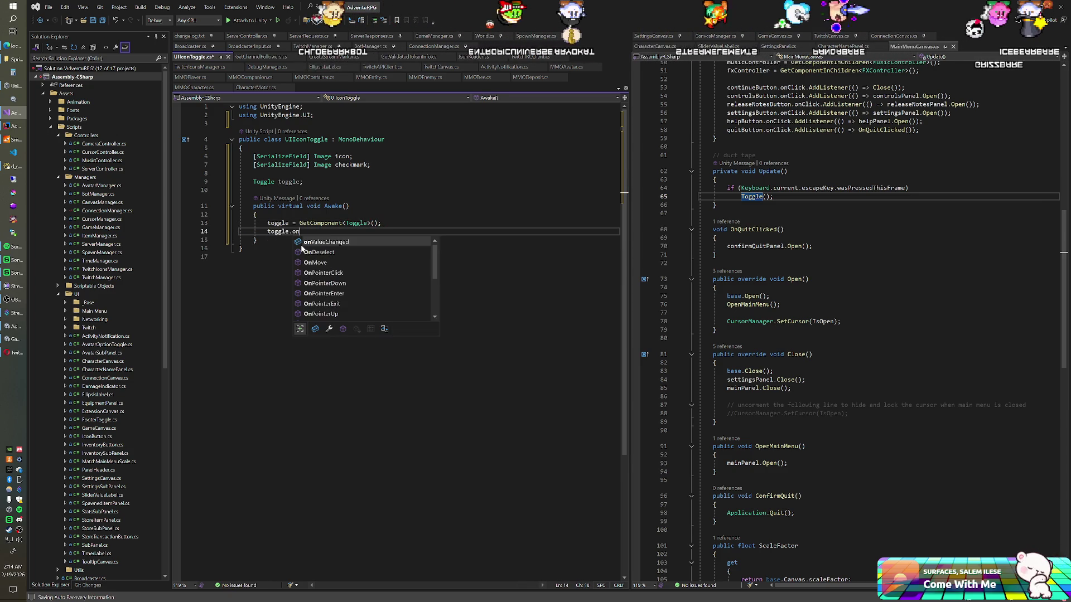
pyautogui.press('Tab')
pyautogui.write('((')
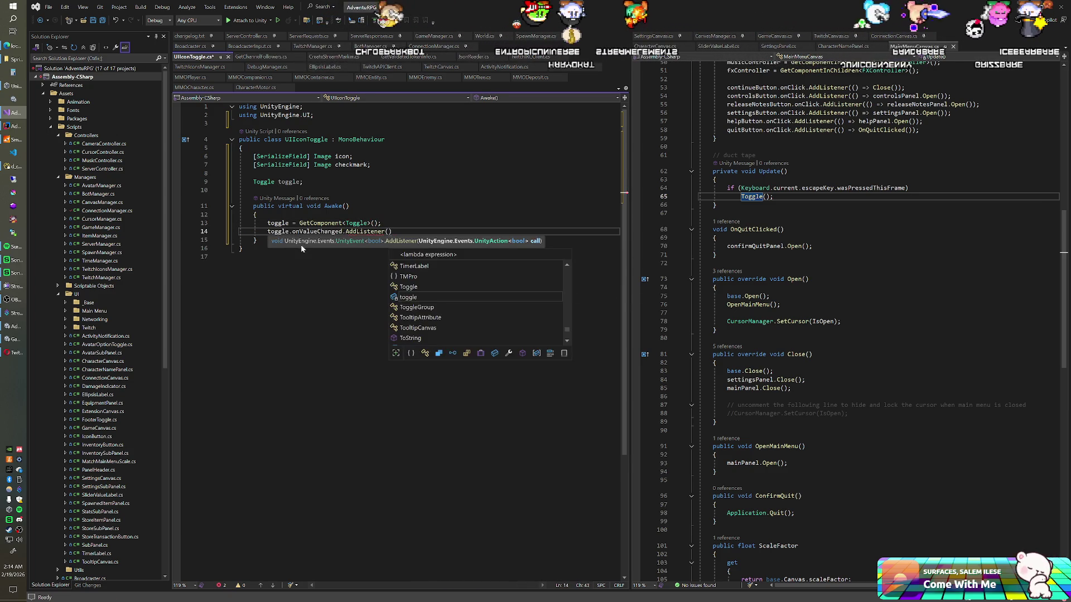
pyautogui.write('value) => ')
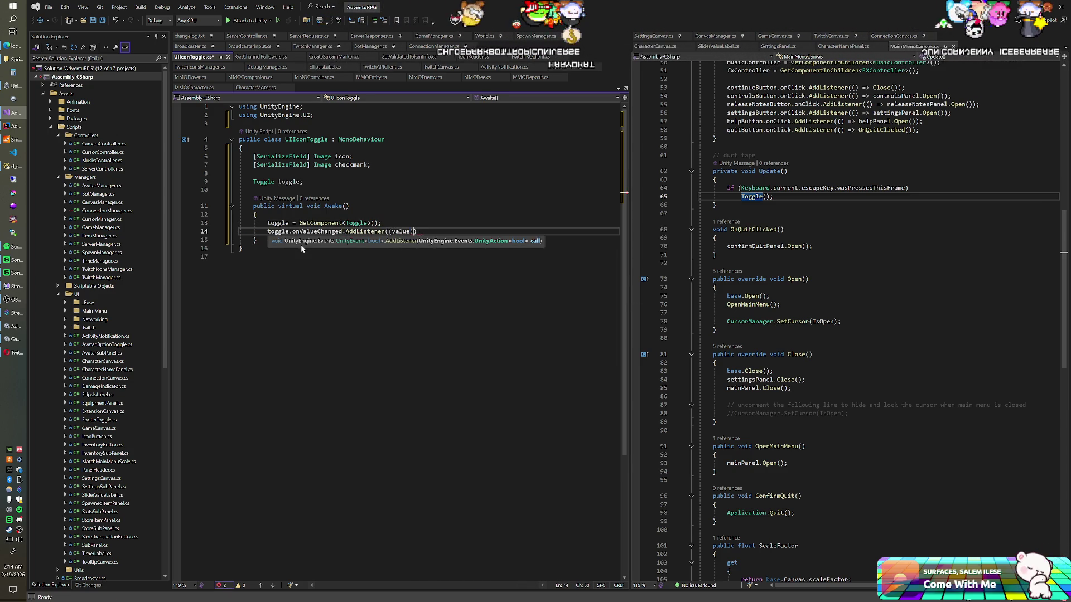
pyautogui.write('OnToggled(v')
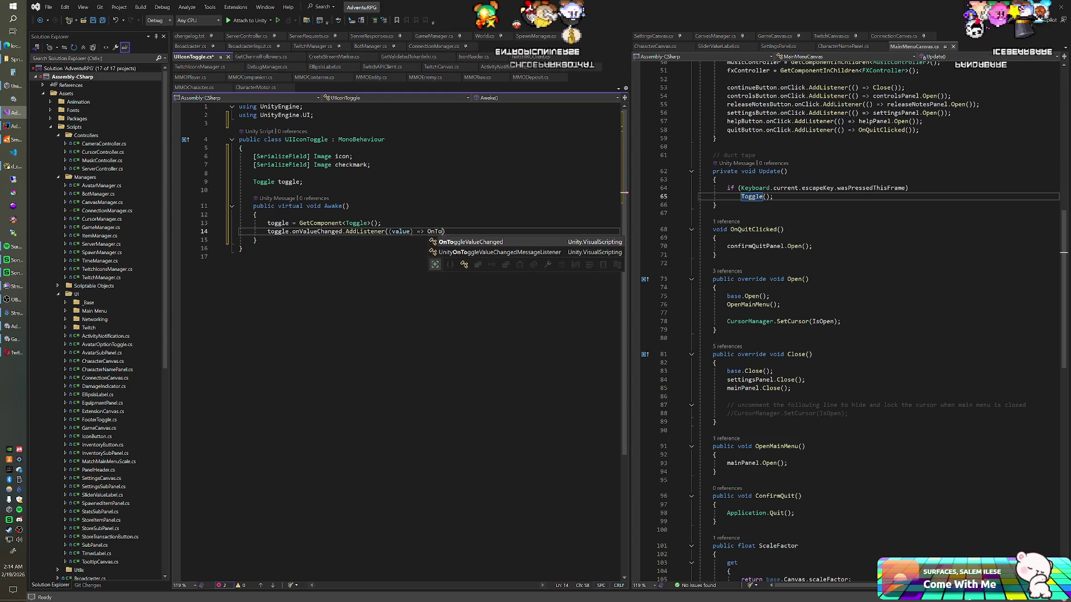
pyautogui.write('alue));')
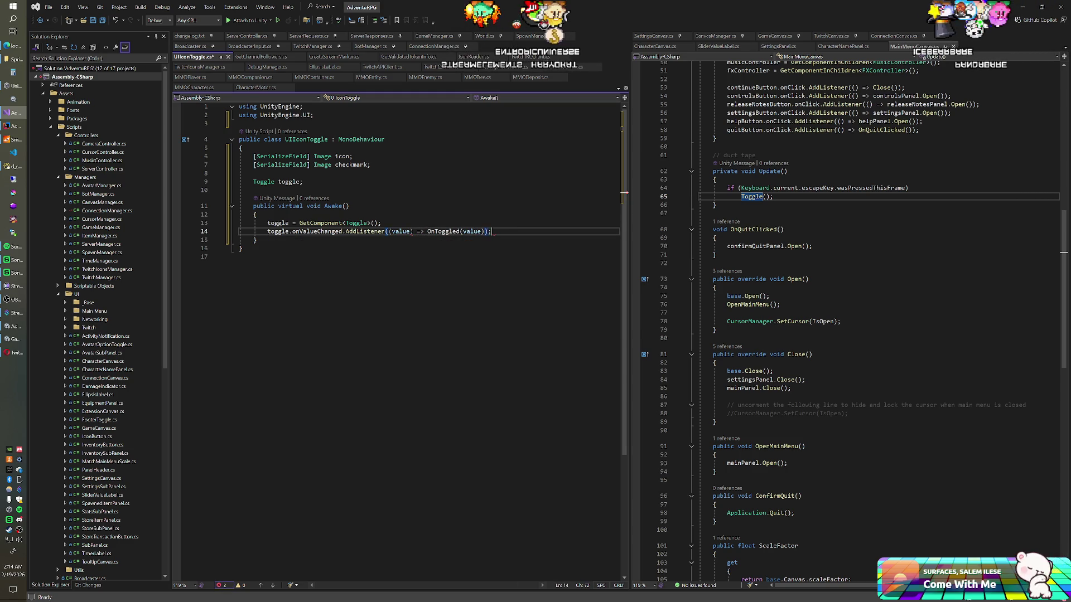
# - Declare a public virtual void OnToggled(bool _value) method
pyautogui.press('Return')
pyautogui.press('Return')
pyautogui.write('public virtual void ')
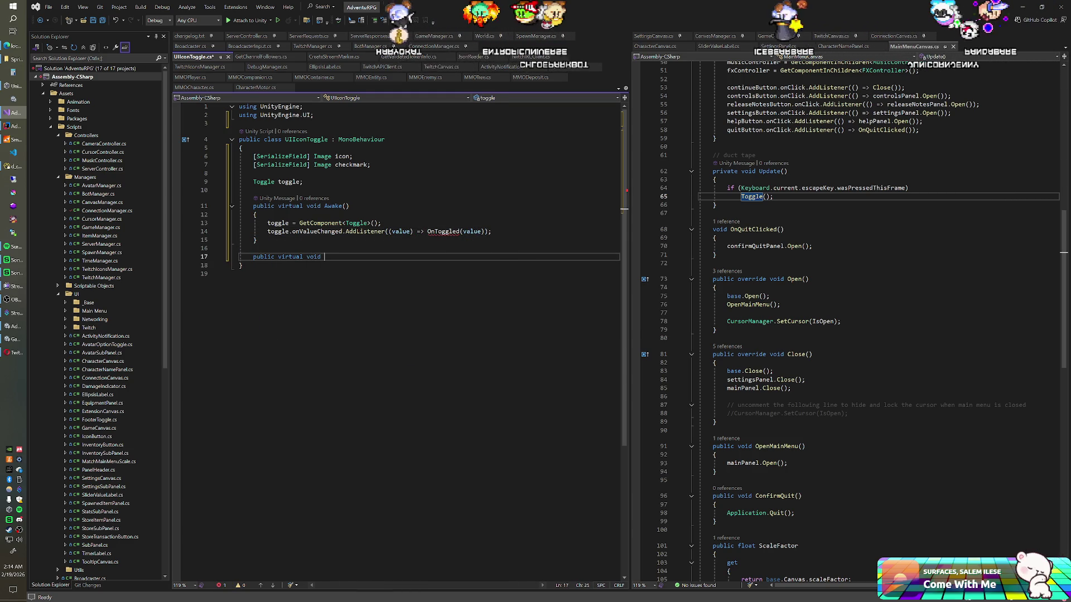
pyautogui.write('OnToggled(bool -')
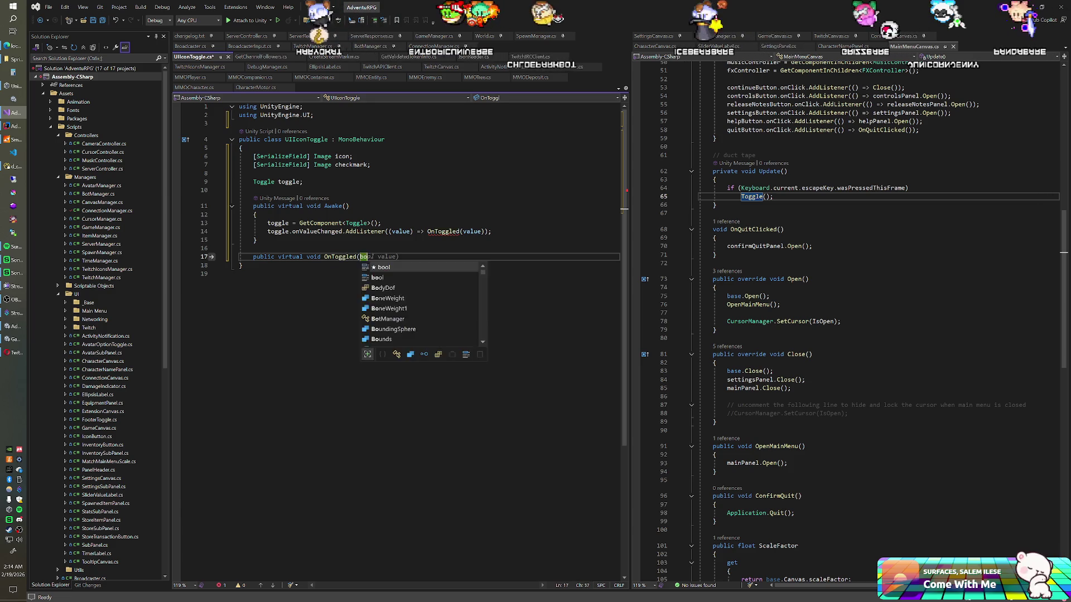
pyautogui.press('BackSpace')
pyautogui.write('_value')
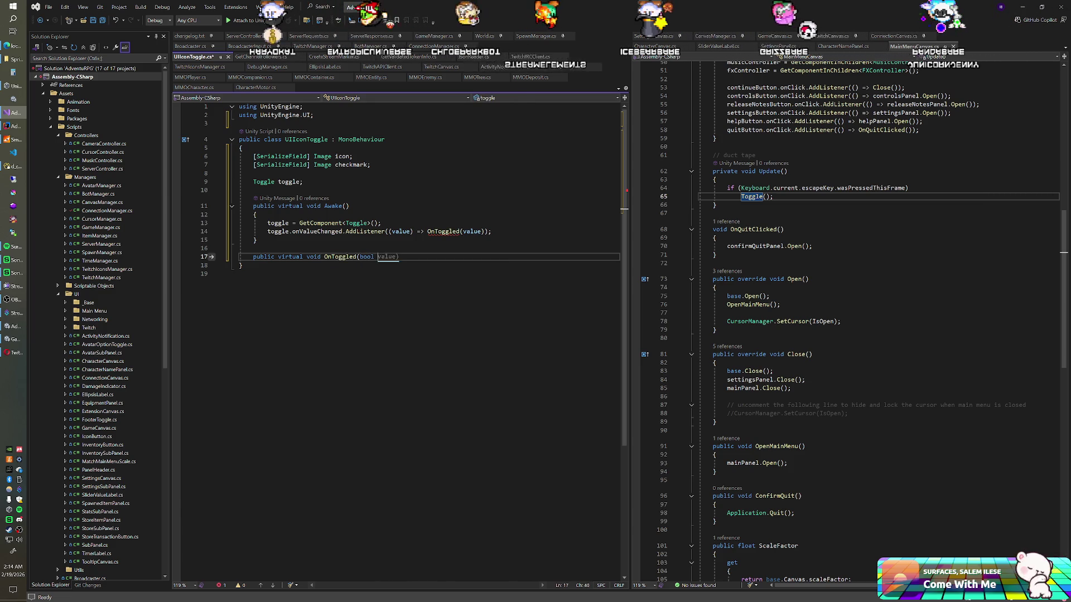
pyautogui.press('Return')
pyautogui.write('{')
pyautogui.press('Return')
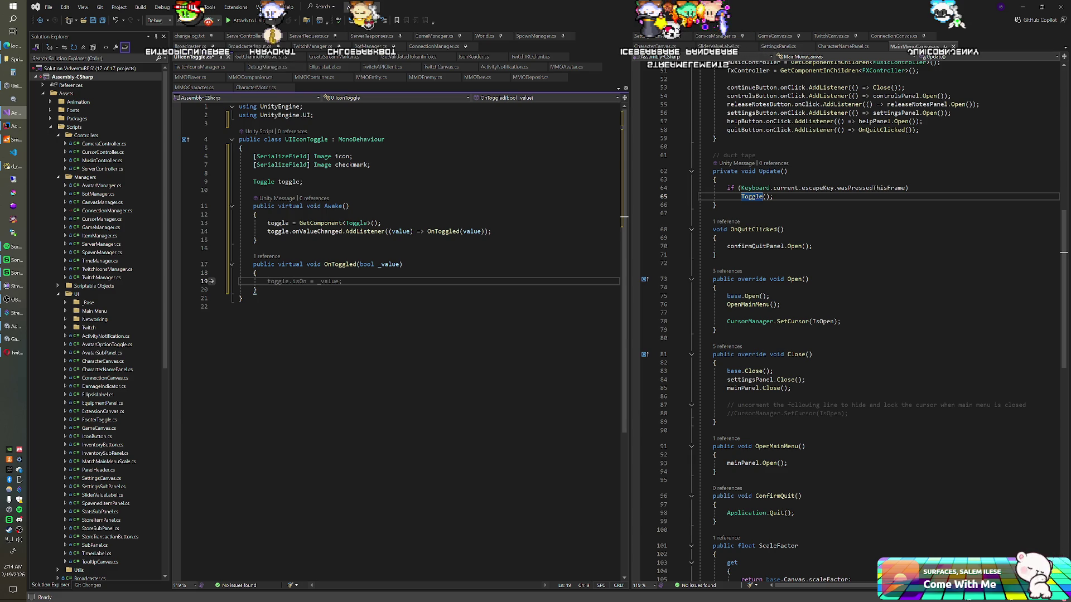
# - Make OnToggled set icon.enabled and checkmark.enabled from _value, then save
pyautogui.write('icon.')
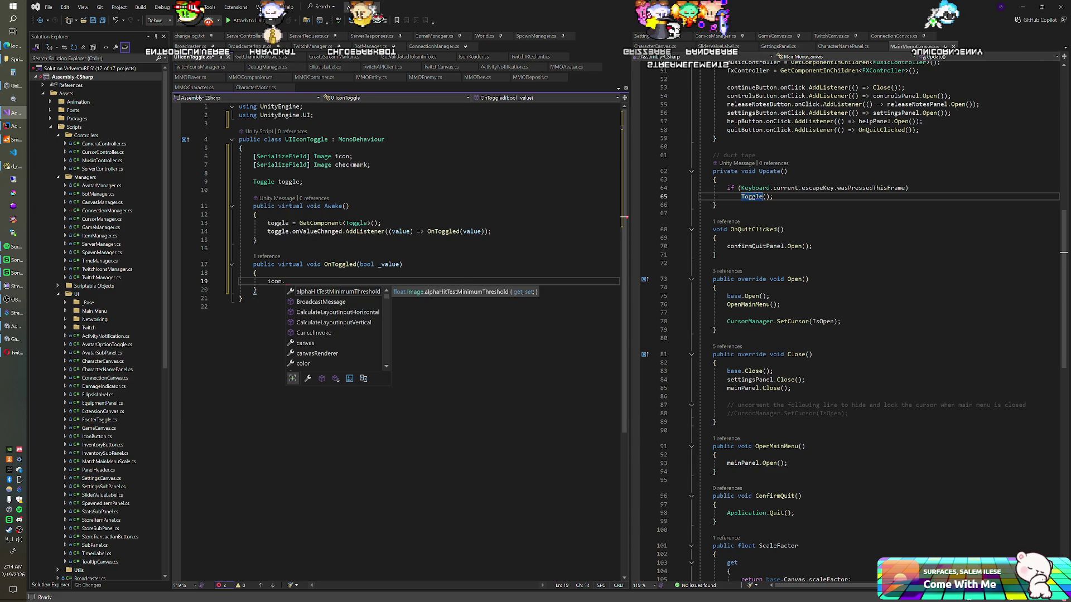
pyautogui.write('e')
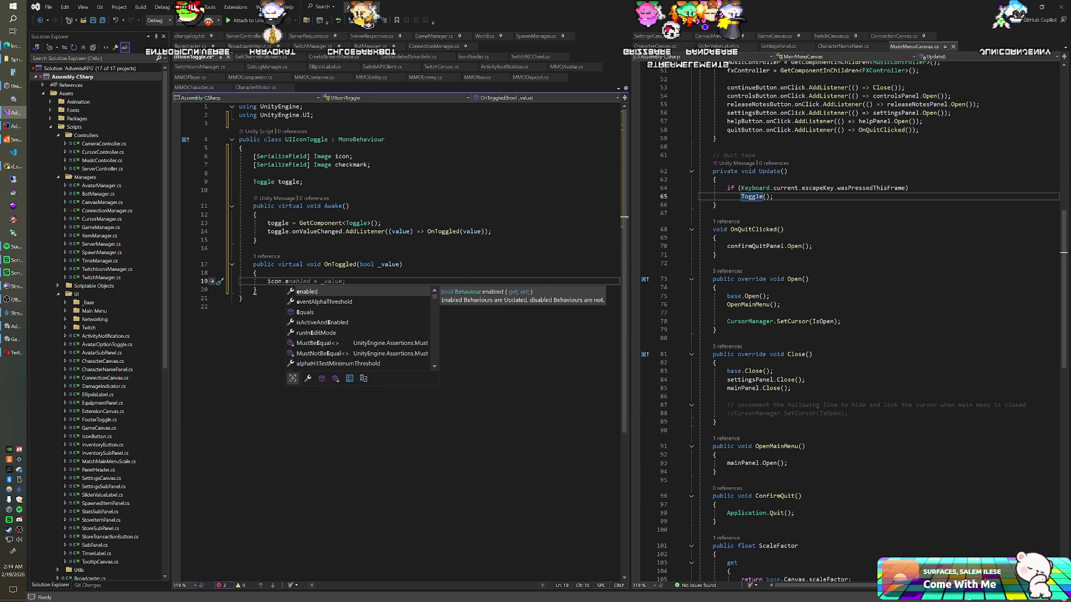
pyautogui.press('Tab')
pyautogui.write('= ')
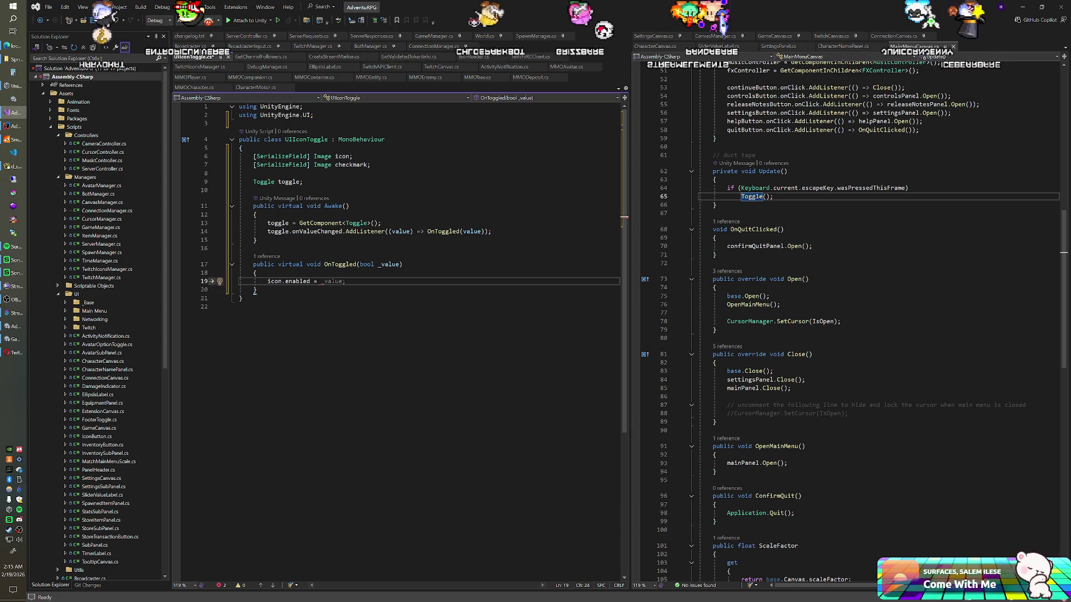
pyautogui.write('_value;')
pyautogui.press('Return')
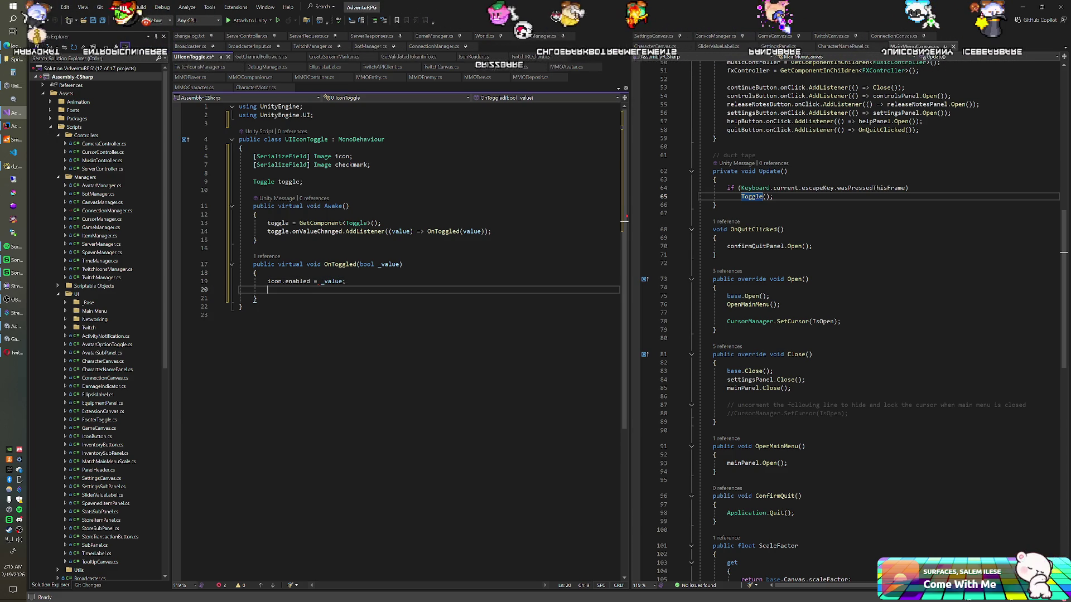
pyautogui.write('check')
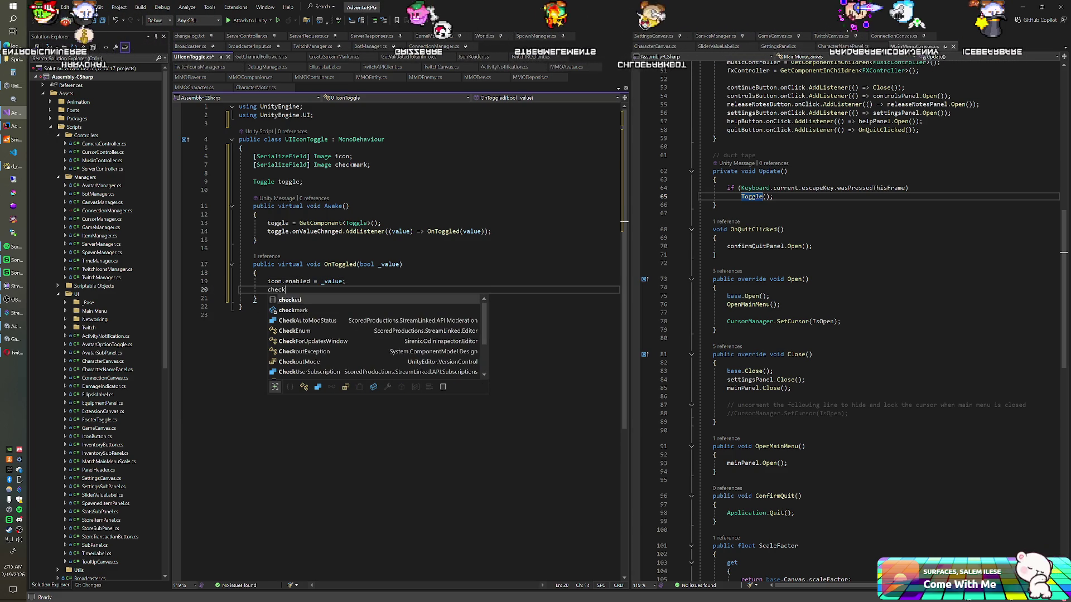
pyautogui.press('Tab')
pyautogui.write('.en')
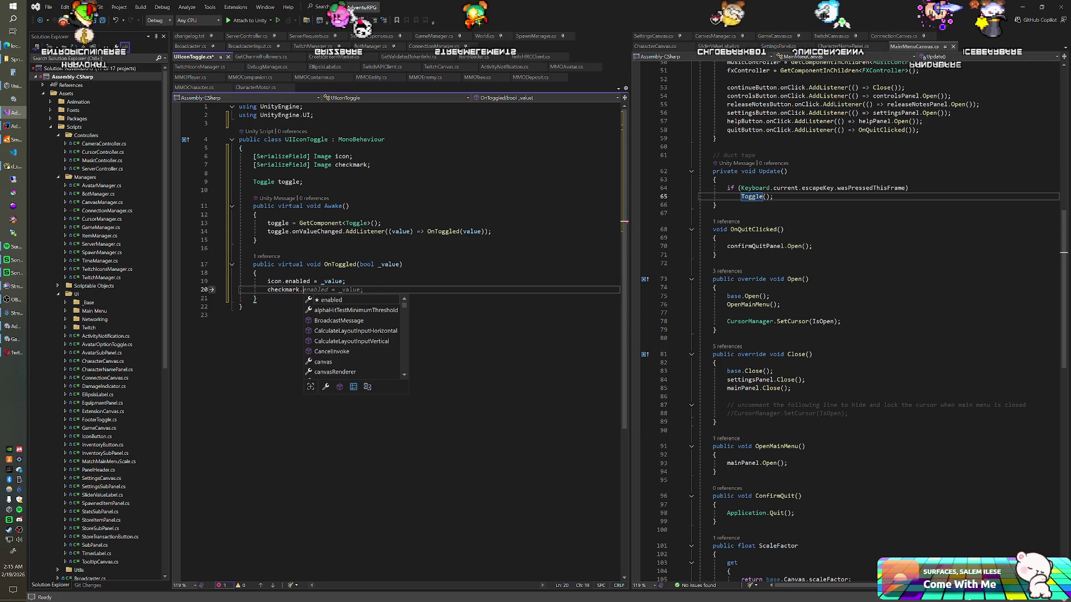
pyautogui.press('Tab')
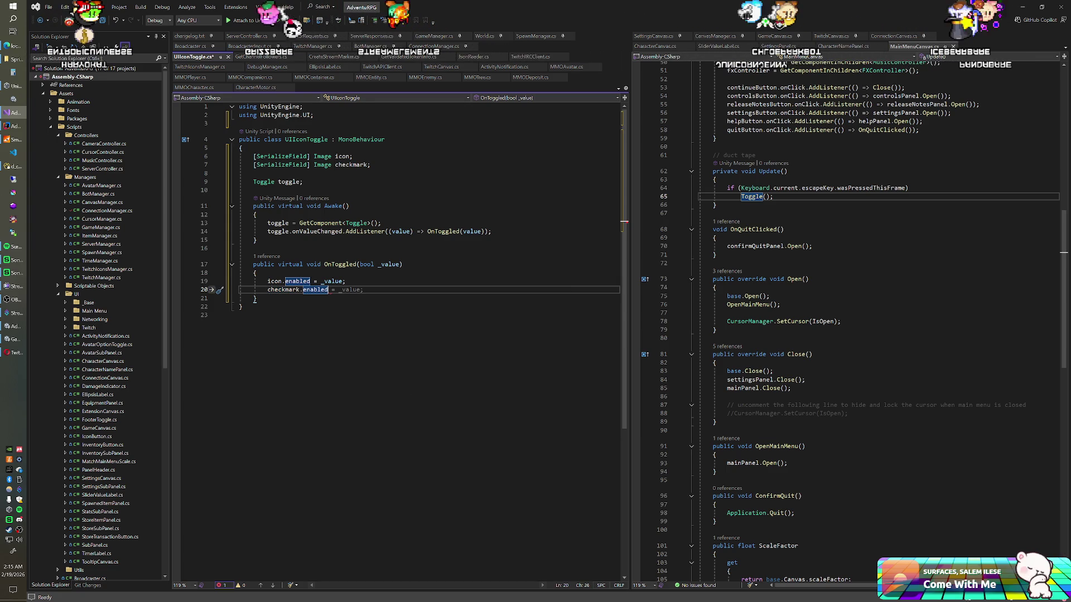
pyautogui.write(' = !_value;')
pyautogui.hotkey('ctrl', 's')
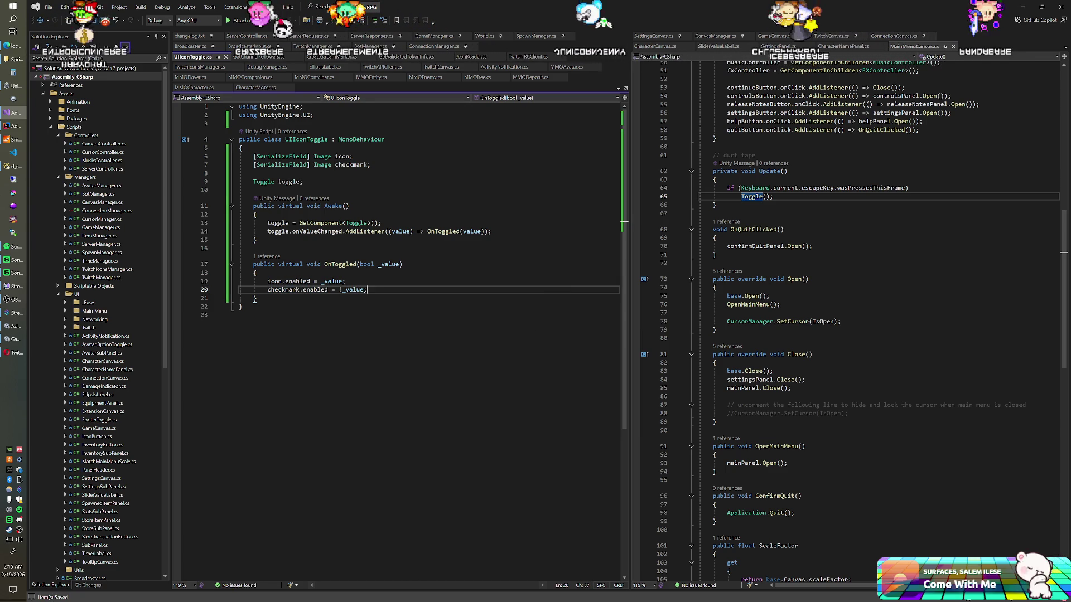
# - Change the icon line to icon.enabled = !_value; and save the script
pyautogui.press('BackSpace')
pyautogui.press('Up')
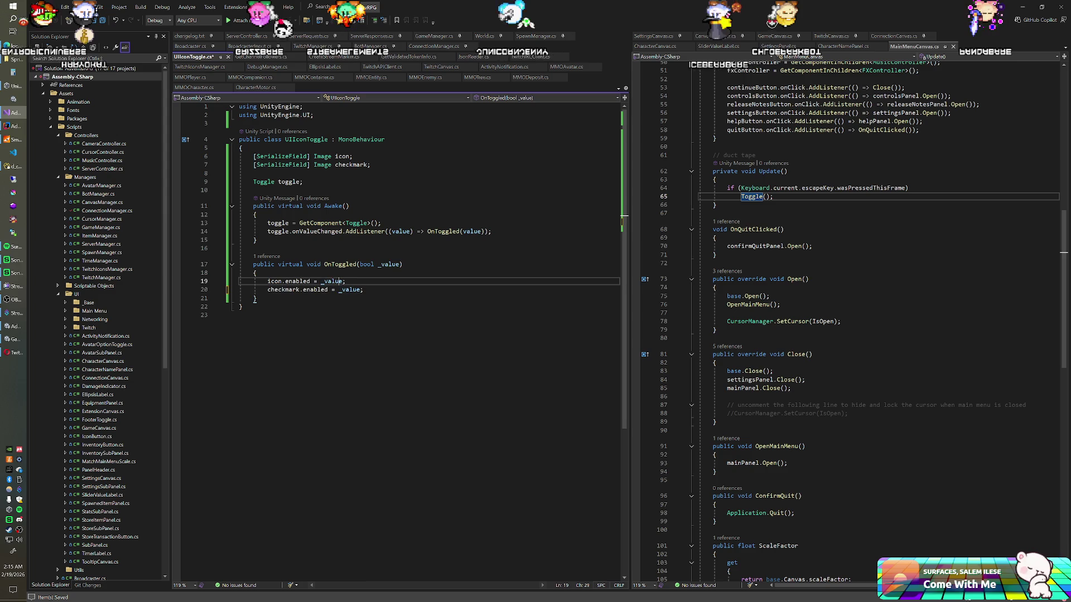
pyautogui.write('!')
pyautogui.hotkey('ctrl', 's')
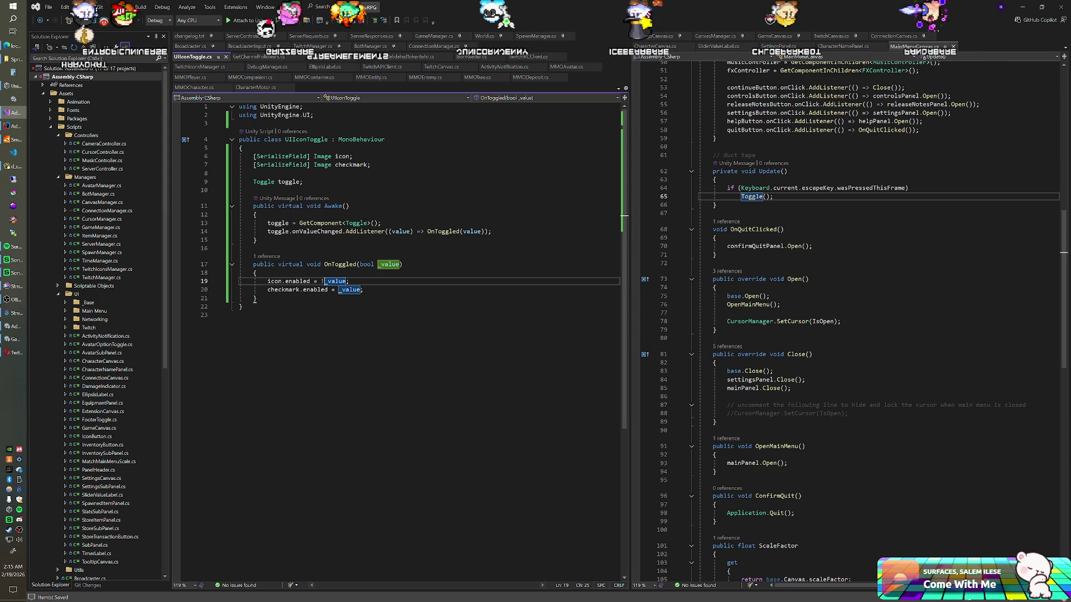
pyautogui.click(363, 289)
pyautogui.hotkey('alt', 'Tab')
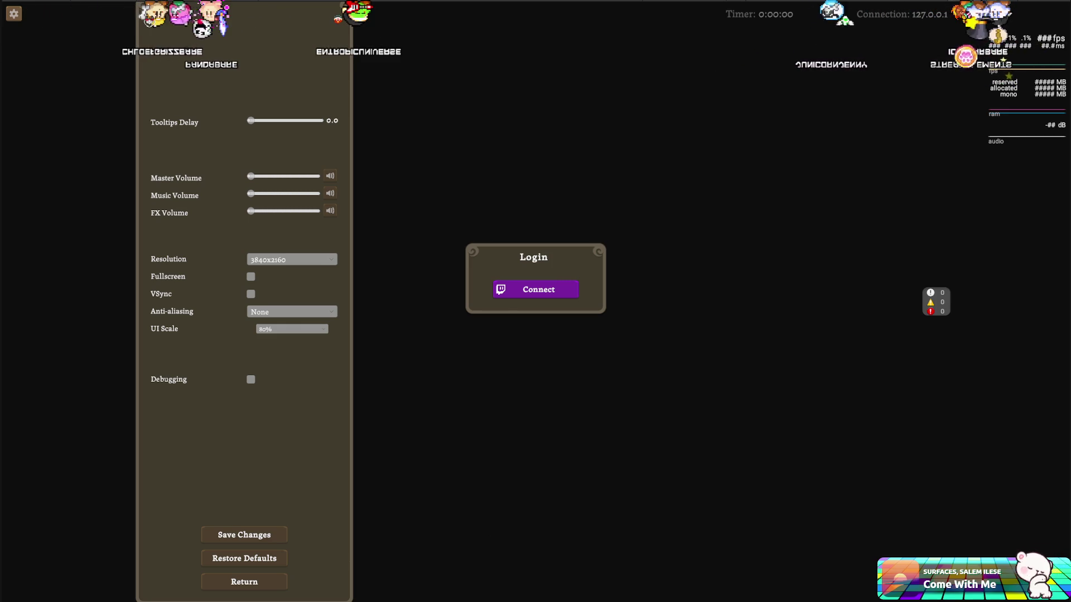
# - Exit the maximised Game view back to the Unity editor's Scene view
pyautogui.hotkey('alt', 'Tab')
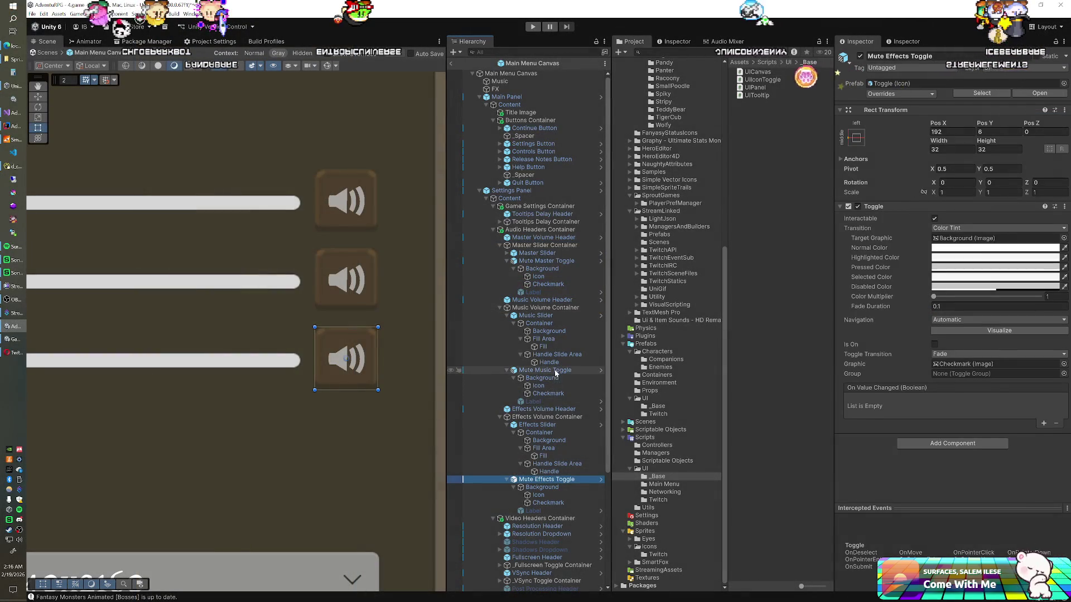
pyautogui.keyDown('ctrl'); pyautogui.click(549, 261); pyautogui.keyUp('ctrl')
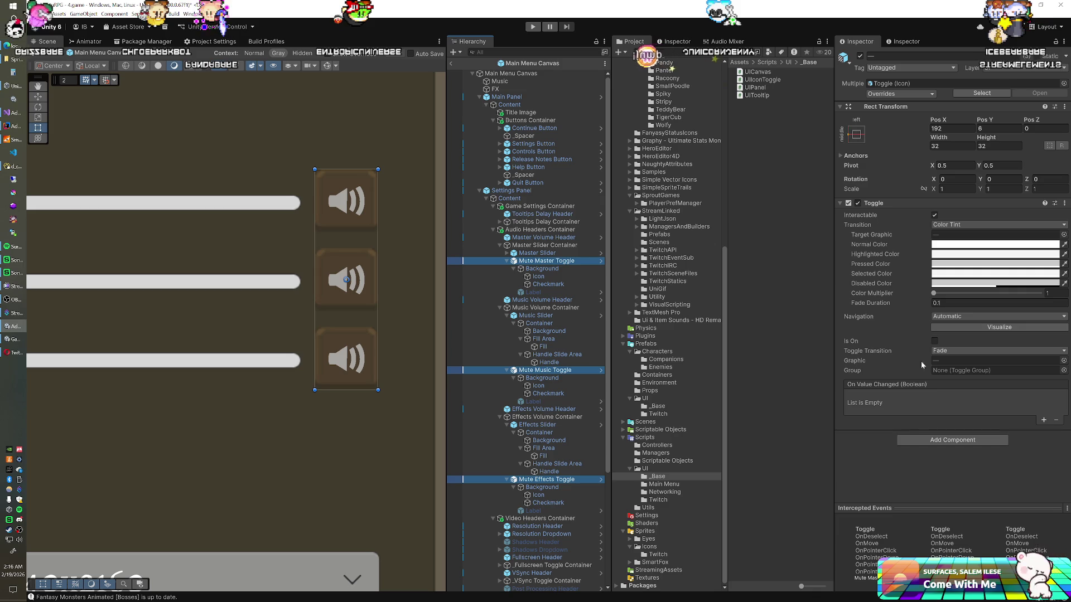
pyautogui.click(774, 81)
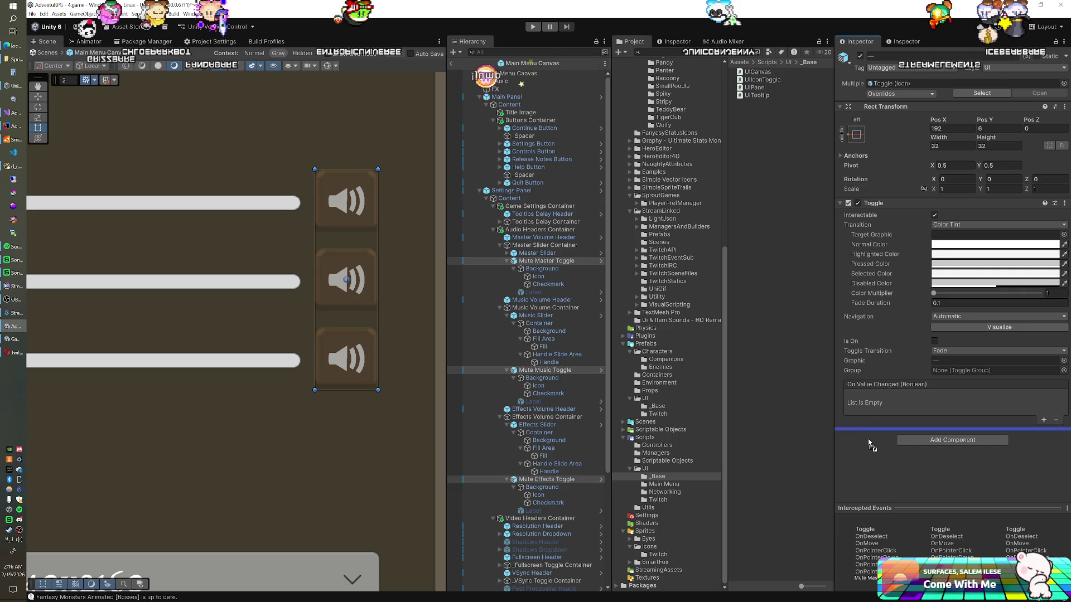
pyautogui.moveTo(871, 441); pyautogui.dragTo(870, 444)
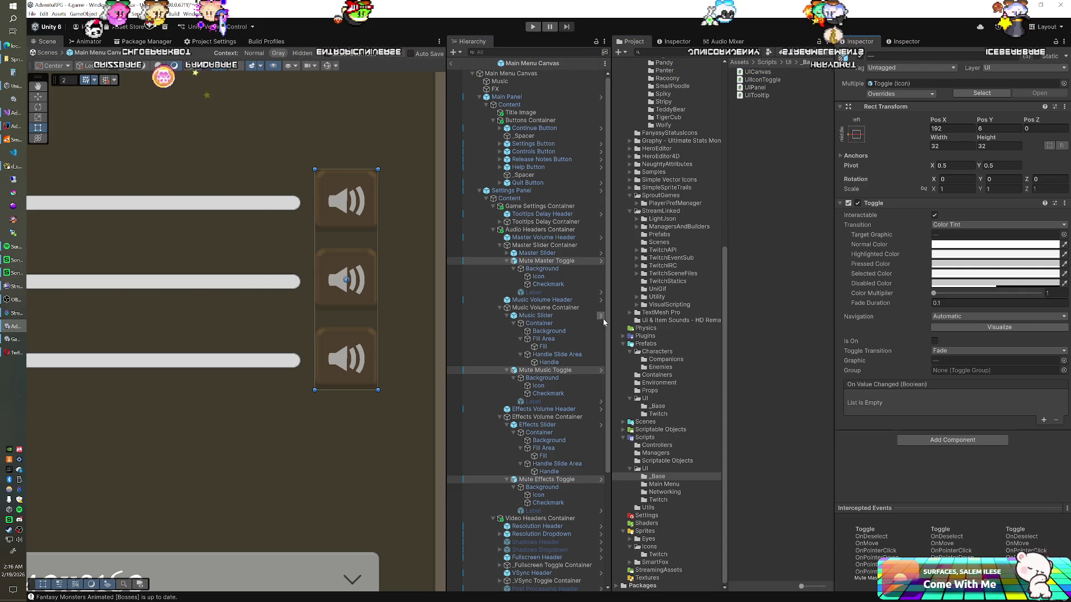
pyautogui.click(564, 261)
pyautogui.click(600, 261)
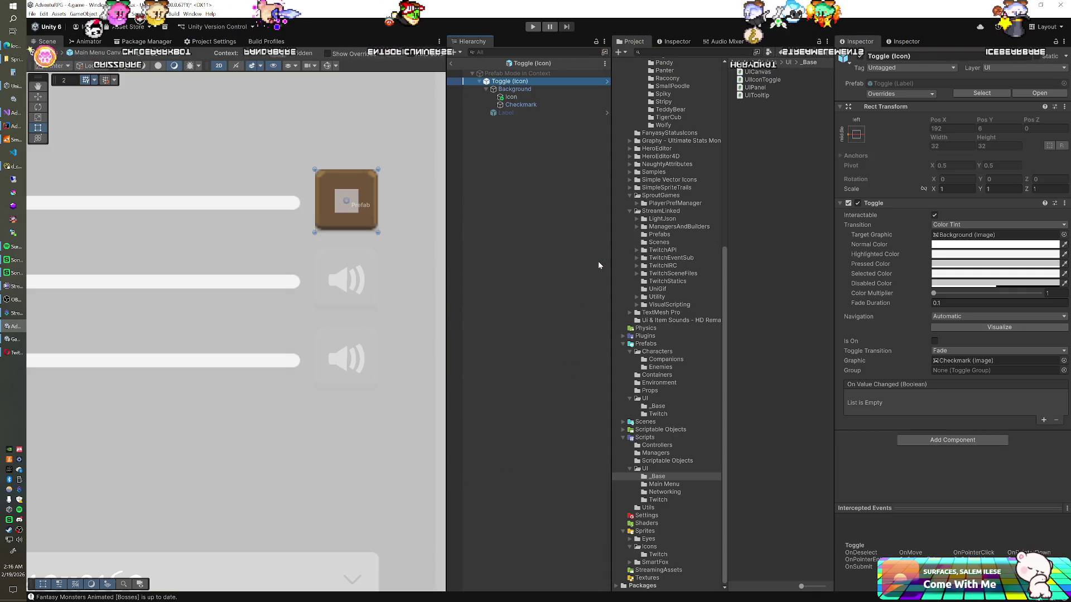
pyautogui.click(452, 63)
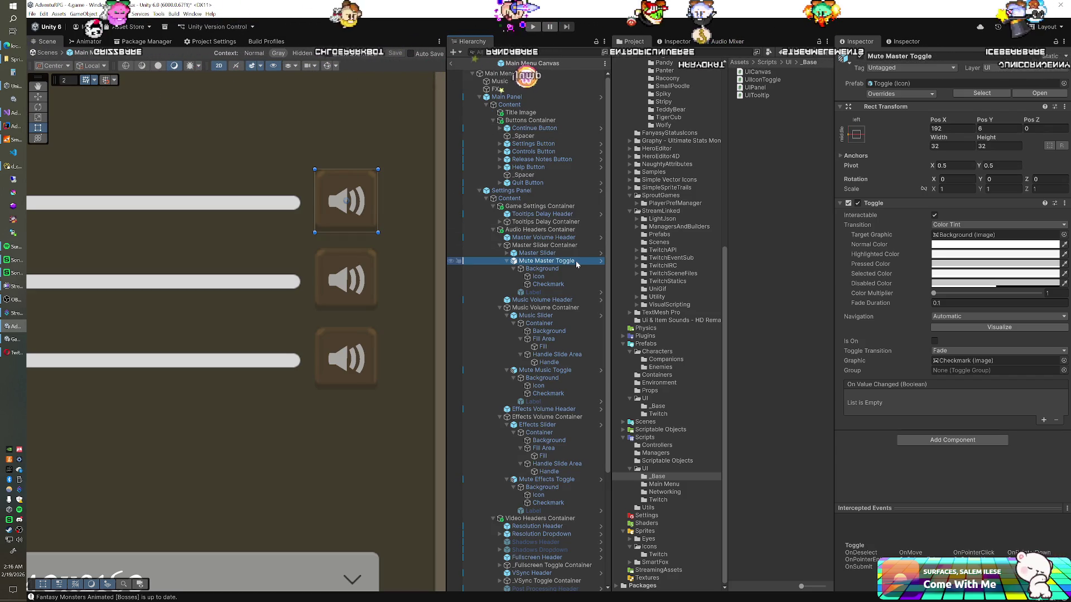
pyautogui.click(981, 93)
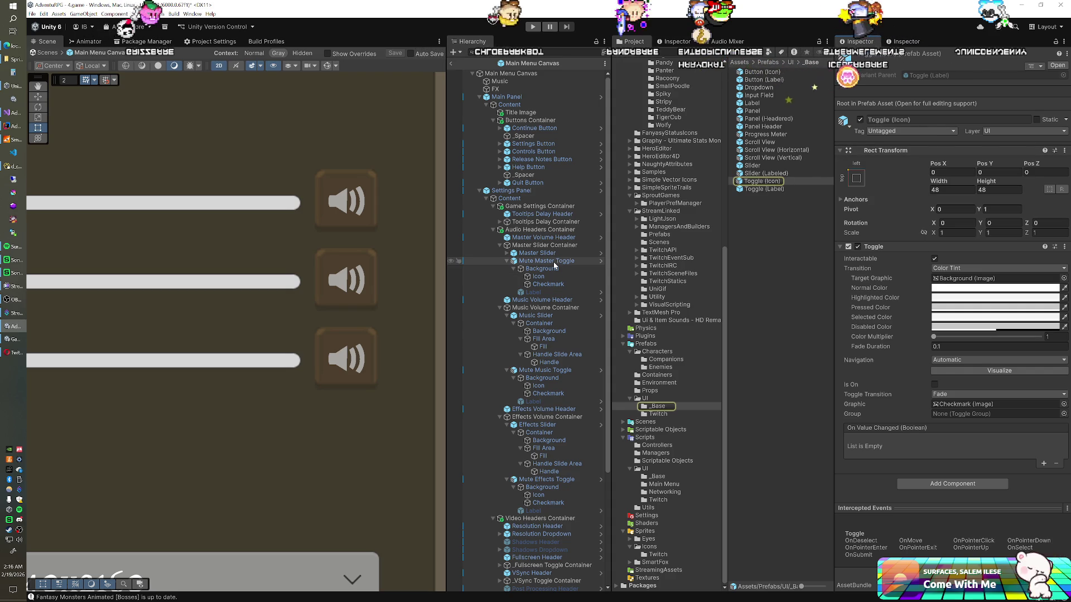
pyautogui.click(554, 262)
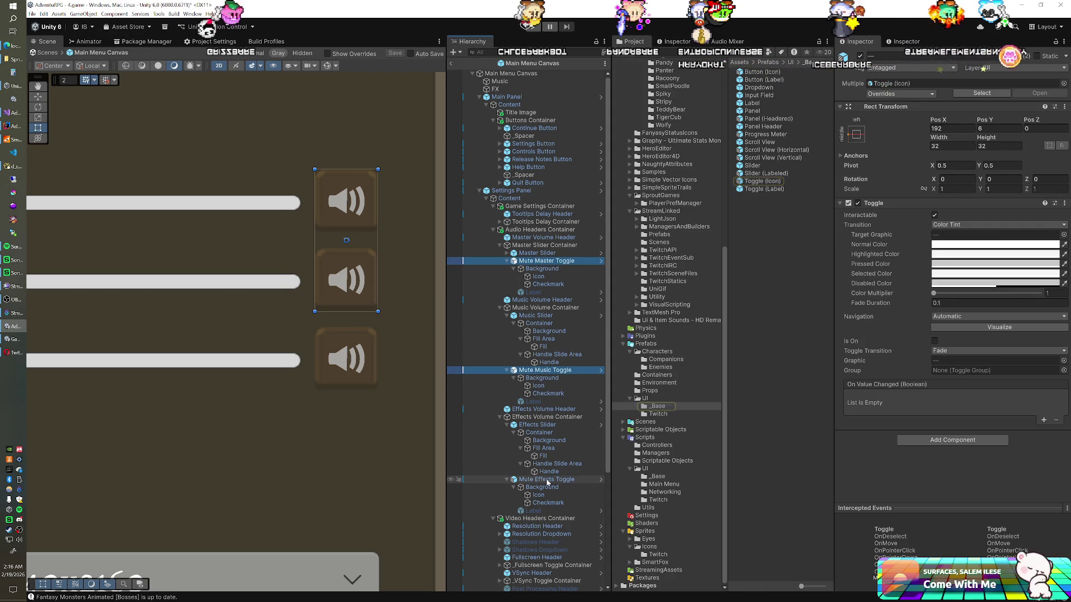
pyautogui.click(953, 441)
# - Add UI Icon Toggle to the toggles and assign Mute Master Toggle's Icon and Checkmark images
pyautogui.write('ui')
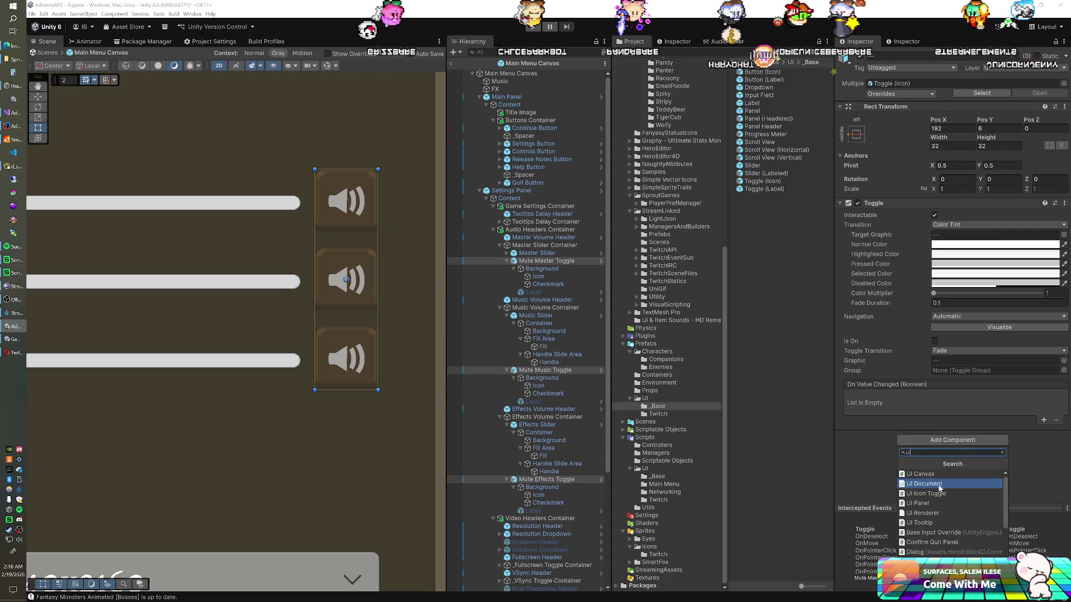
pyautogui.click(937, 494)
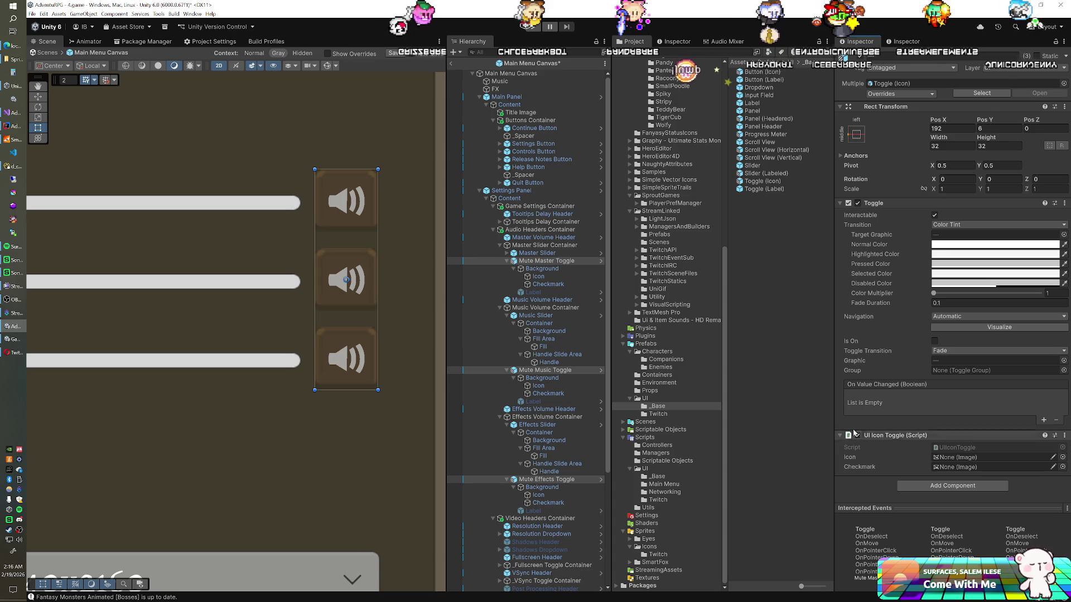
pyautogui.click(546, 260)
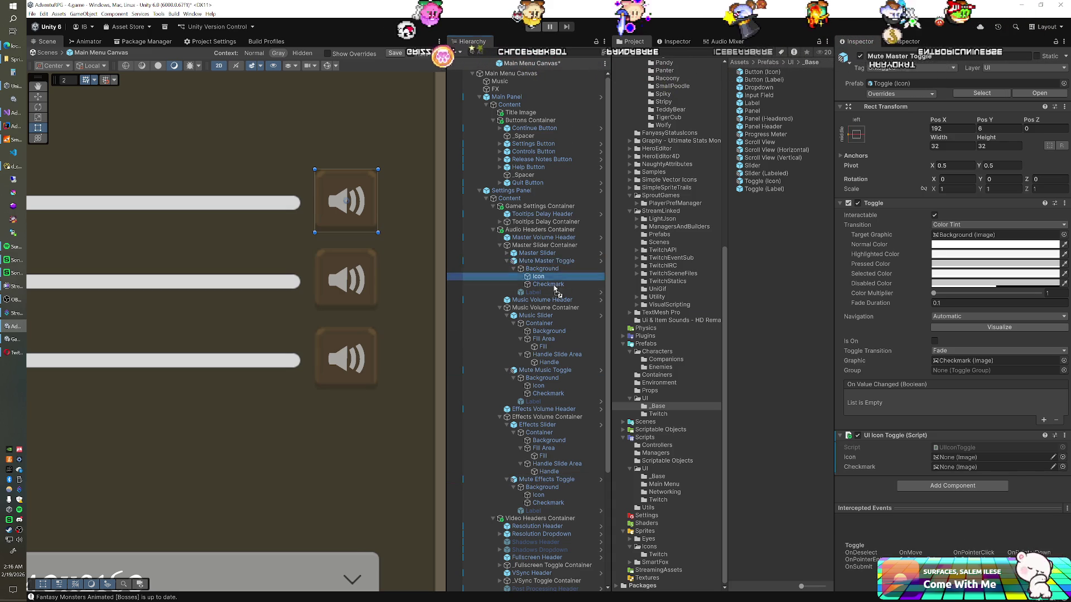
pyautogui.moveTo(964, 450); pyautogui.dragTo(962, 457)
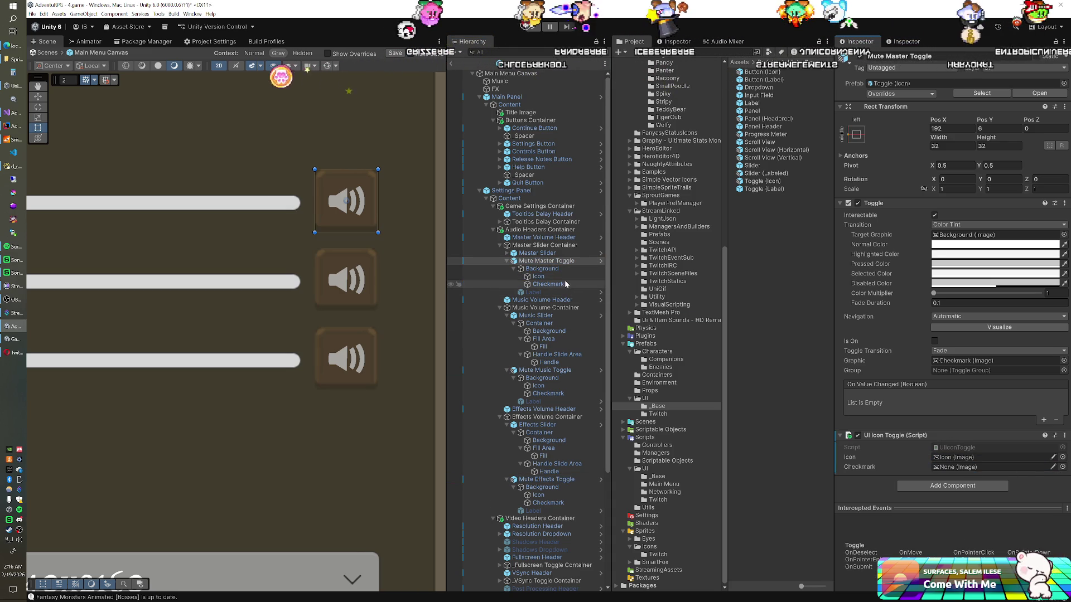
pyautogui.click(538, 276)
pyautogui.moveTo(565, 284)
pyautogui.mouseDown()
pyautogui.moveTo(920, 463)
pyautogui.moveTo(969, 468)
pyautogui.mouseUp()
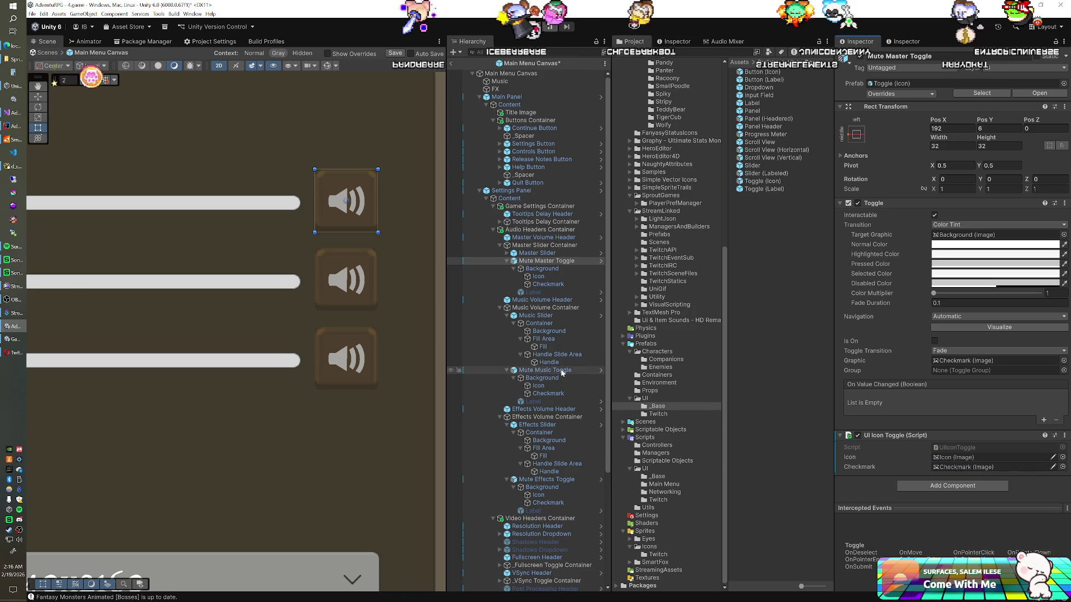
# - Assign the music and effects toggles' own Icon and Checkmark images to their components
pyautogui.click(558, 372)
pyautogui.moveTo(538, 386); pyautogui.dragTo(951, 461)
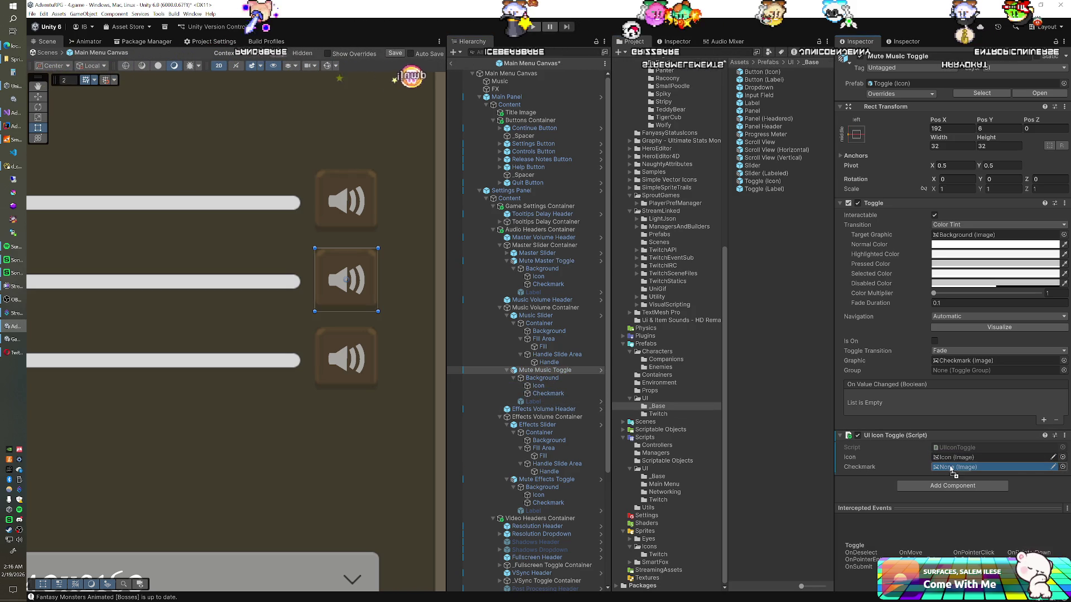
pyautogui.click(544, 480)
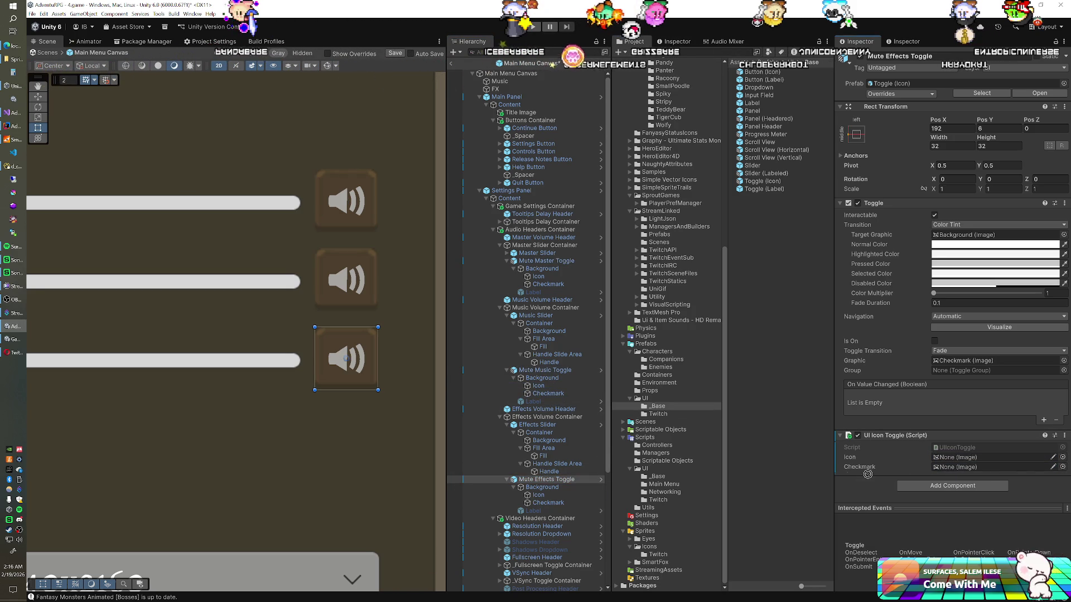
pyautogui.moveTo(568, 504); pyautogui.dragTo(938, 470)
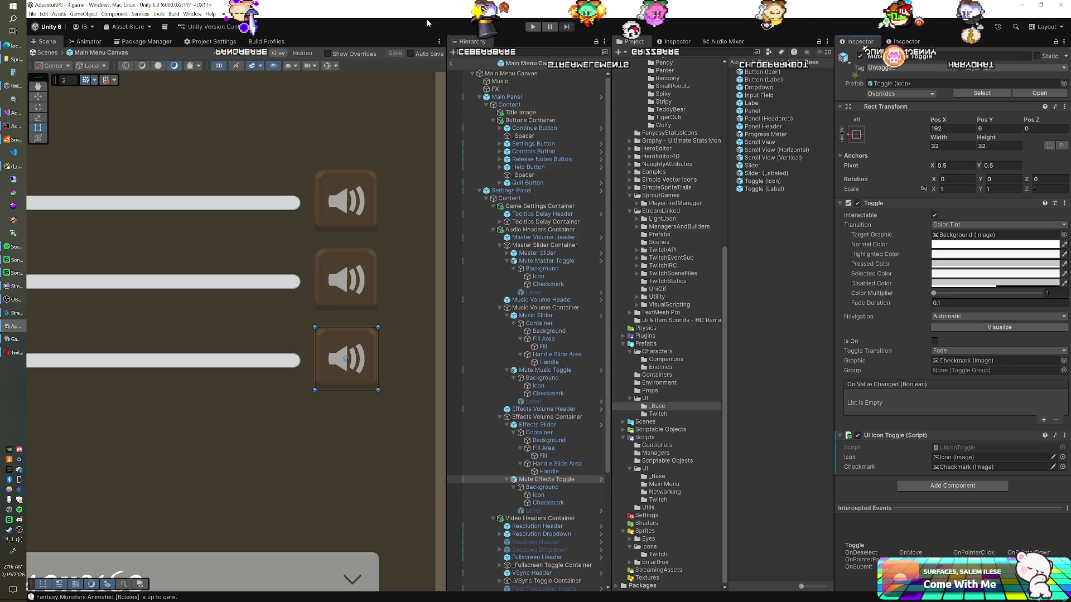
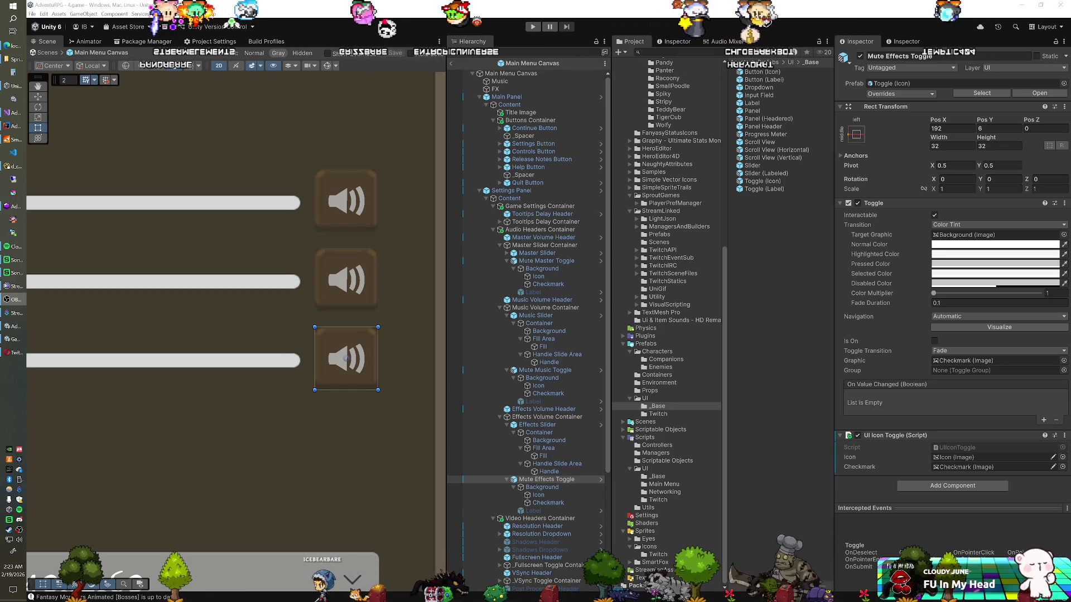
# - Leave Prefab Mode, inspect the Main Menu Canvas prefab's root object, and enter Play mode
pyautogui.click(452, 64)
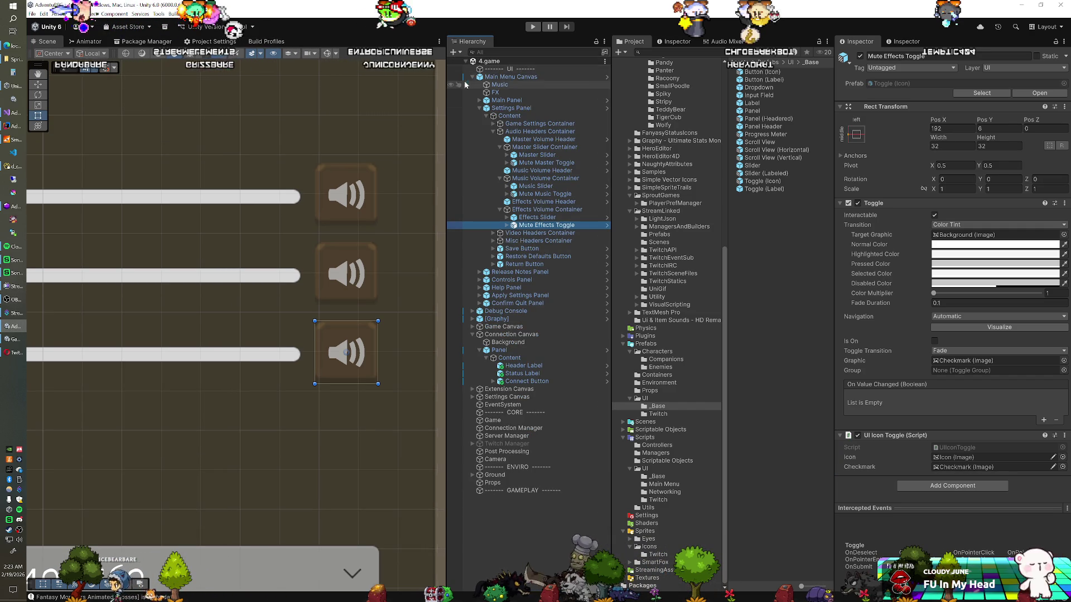
pyautogui.click(607, 77)
pyautogui.click(512, 190)
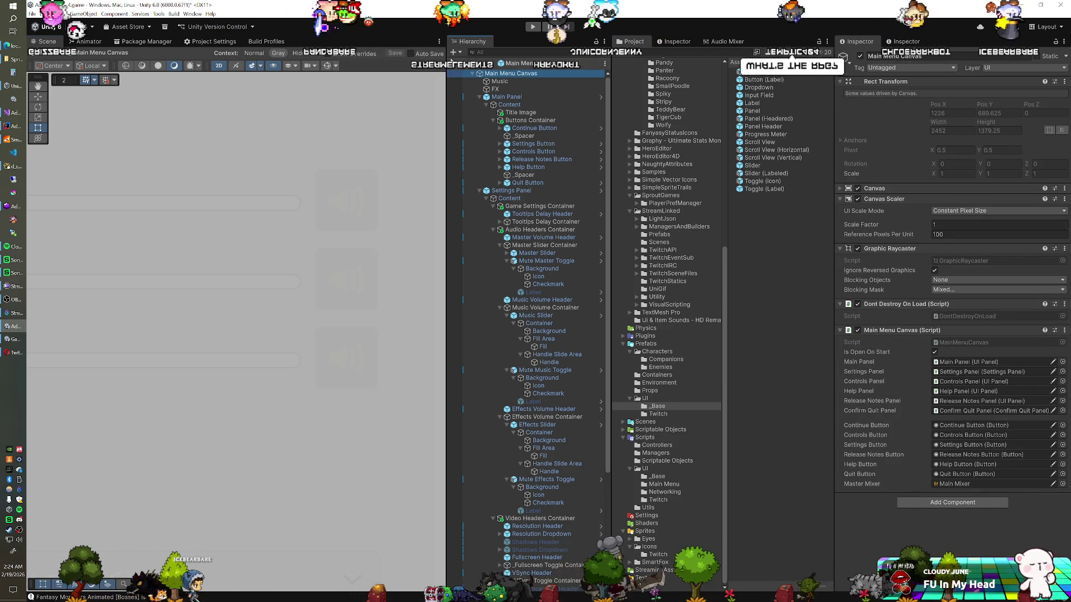
pyautogui.hotkey('ctrl', 'p')
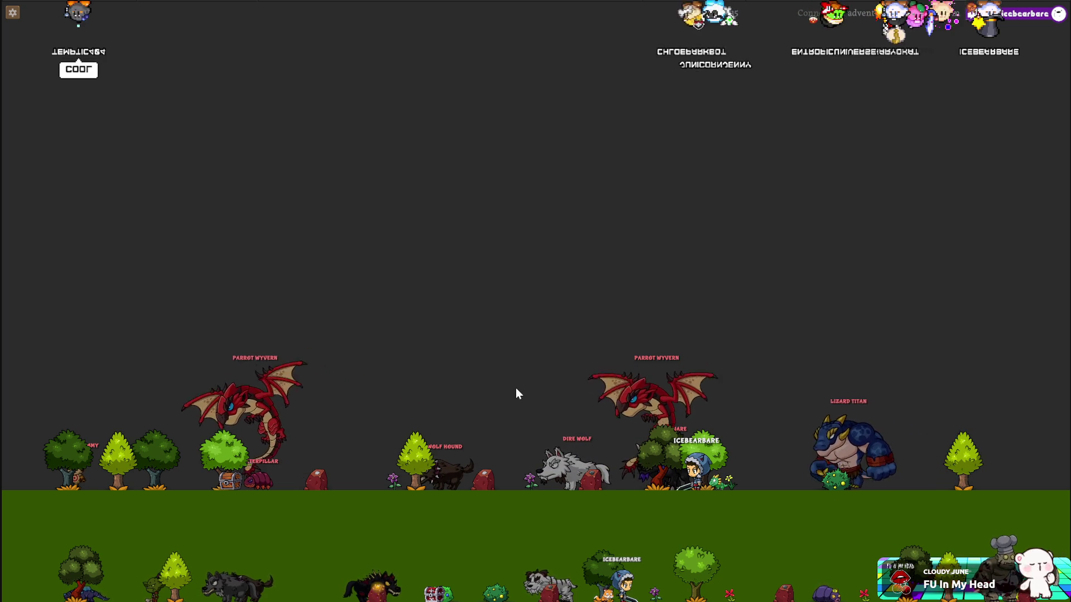
# - In game, open Settings and toggle the FX and Music mute buttons on and off
pyautogui.press('Escape')
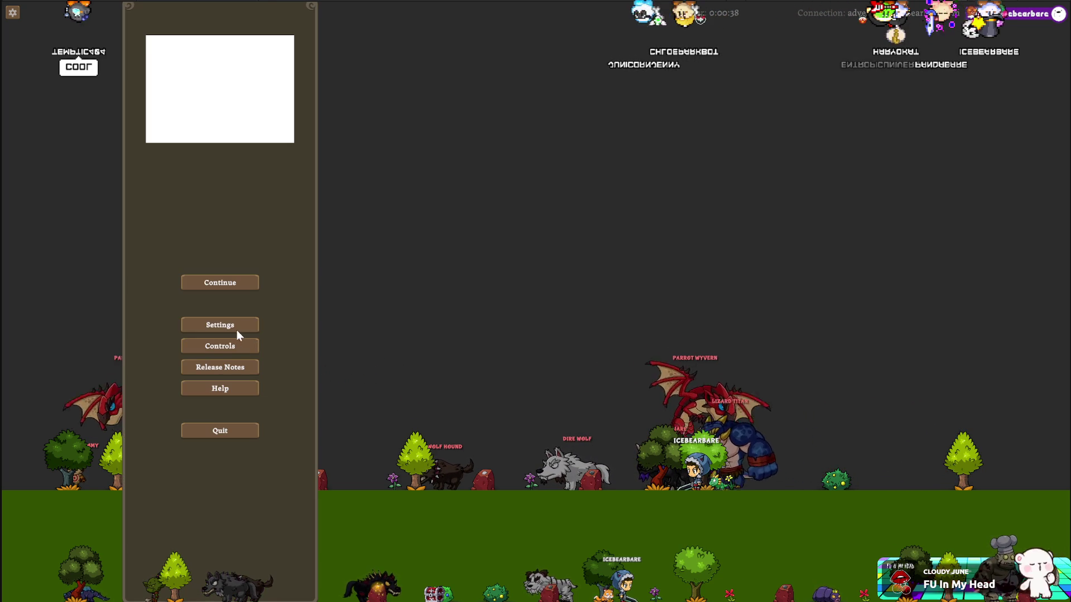
pyautogui.click(249, 331)
pyautogui.click(297, 220)
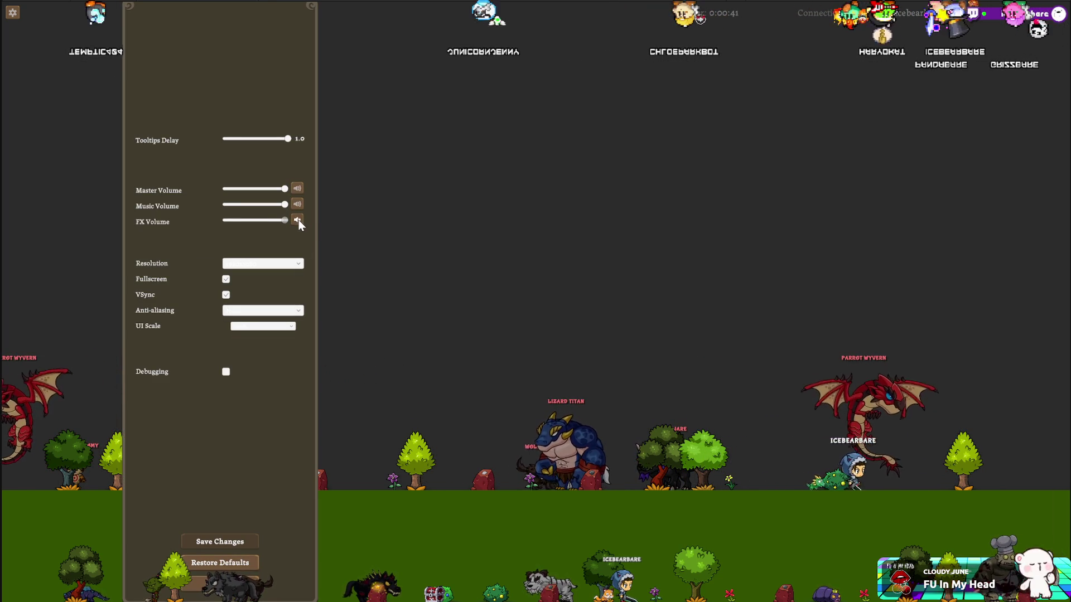
pyautogui.click(297, 220)
pyautogui.click(297, 204)
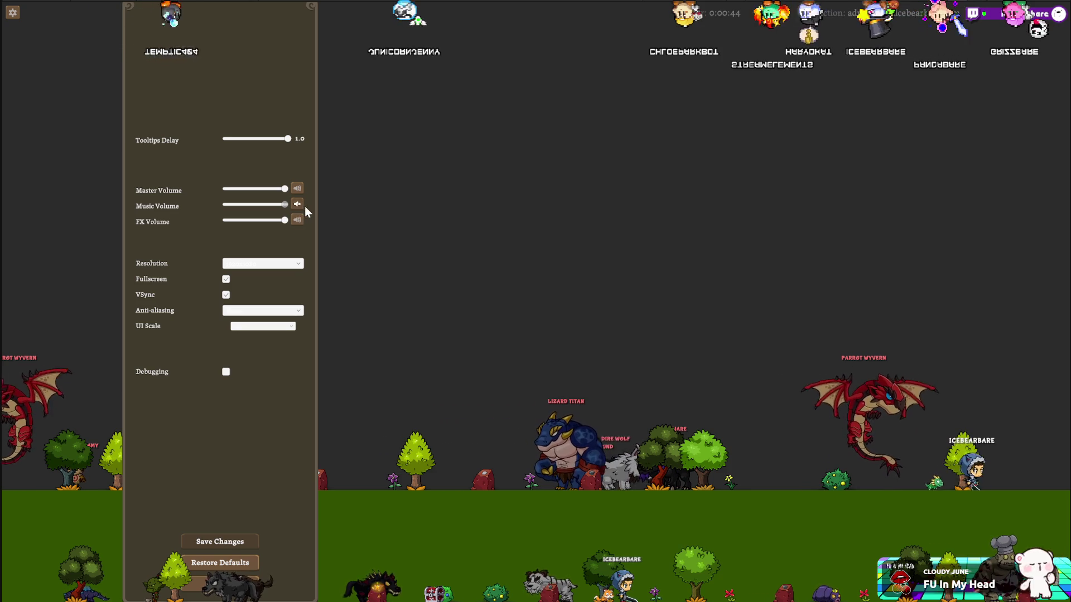
pyautogui.click(298, 204)
pyautogui.click(297, 220)
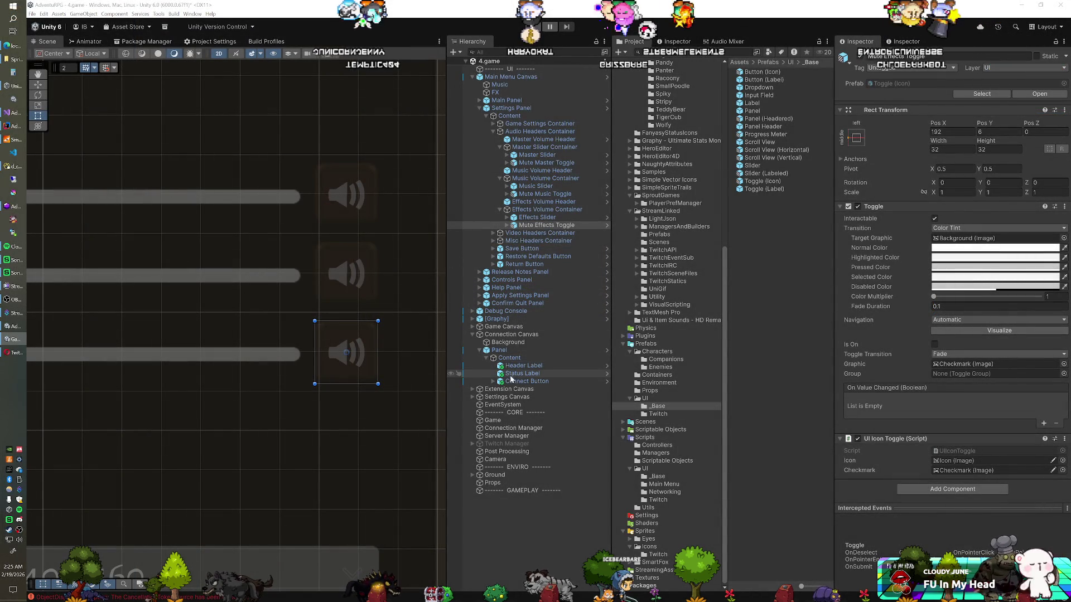
# - Set the Main Menu Canvas prefab's Settings Panel Canvas Group alpha to 0
pyautogui.click(489, 398)
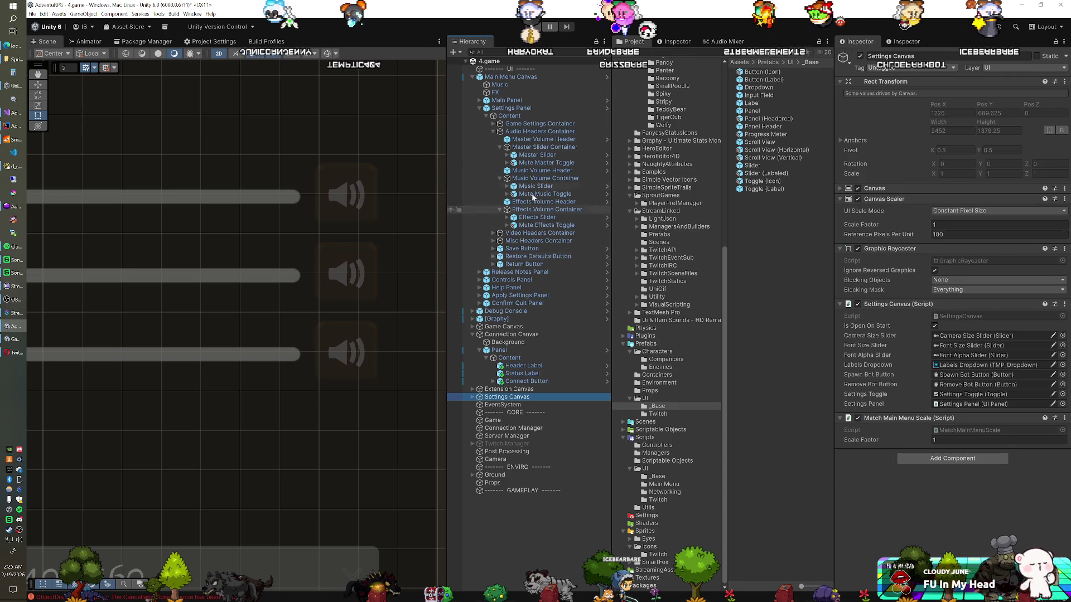
pyautogui.click(607, 77)
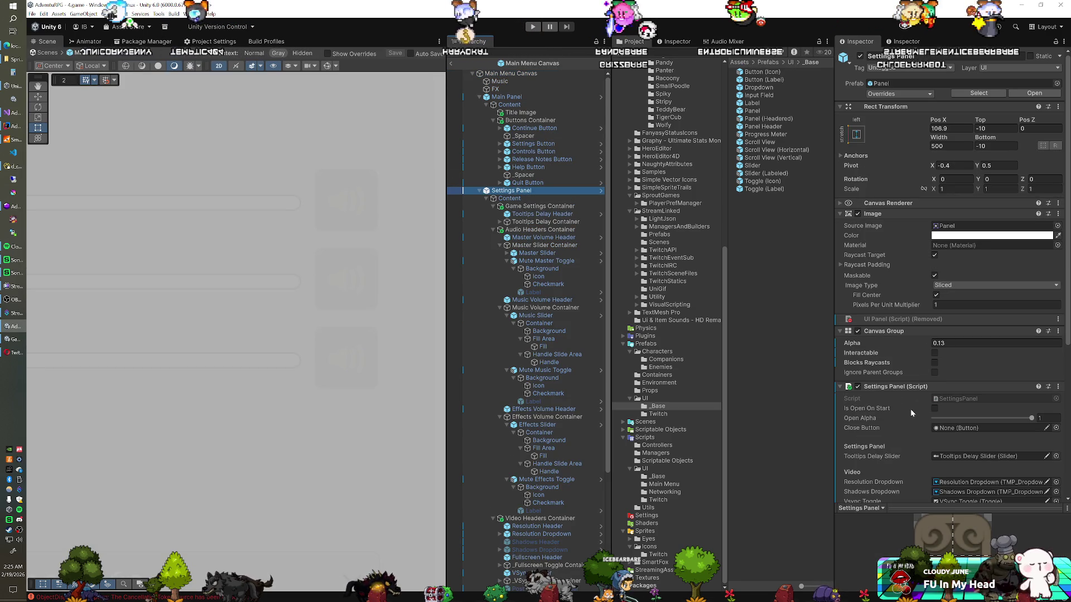
pyautogui.moveTo(915, 347); pyautogui.dragTo(433, 72)
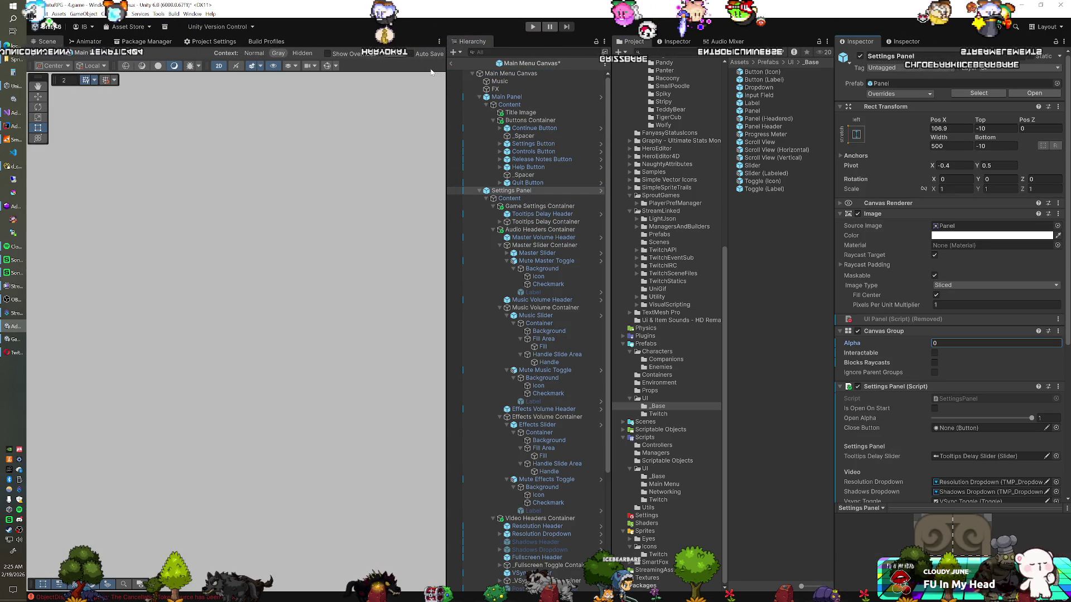
pyautogui.click(450, 65)
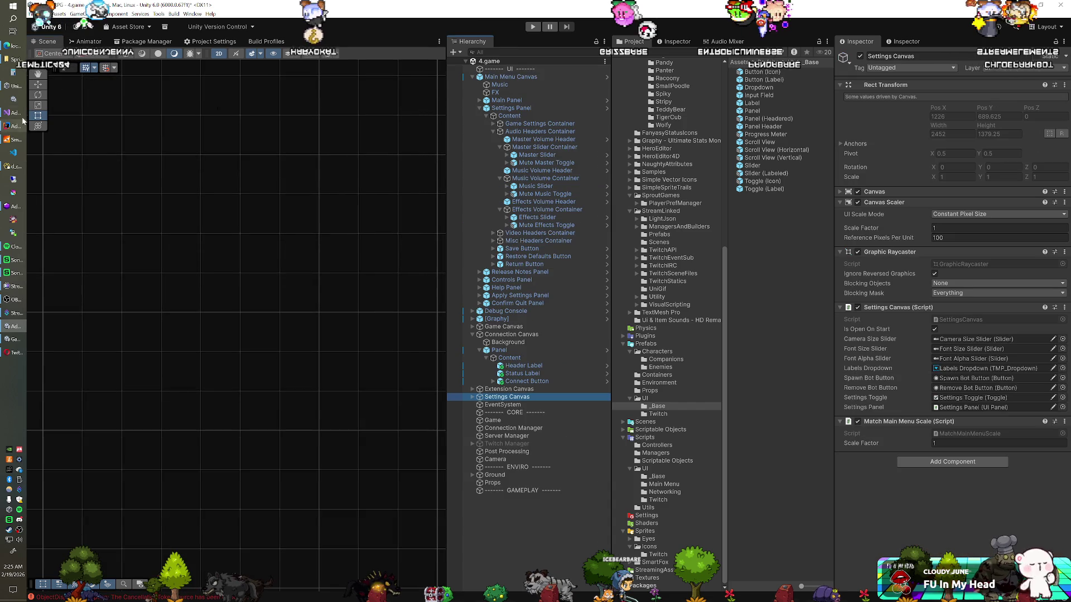
pyautogui.click(16, 112)
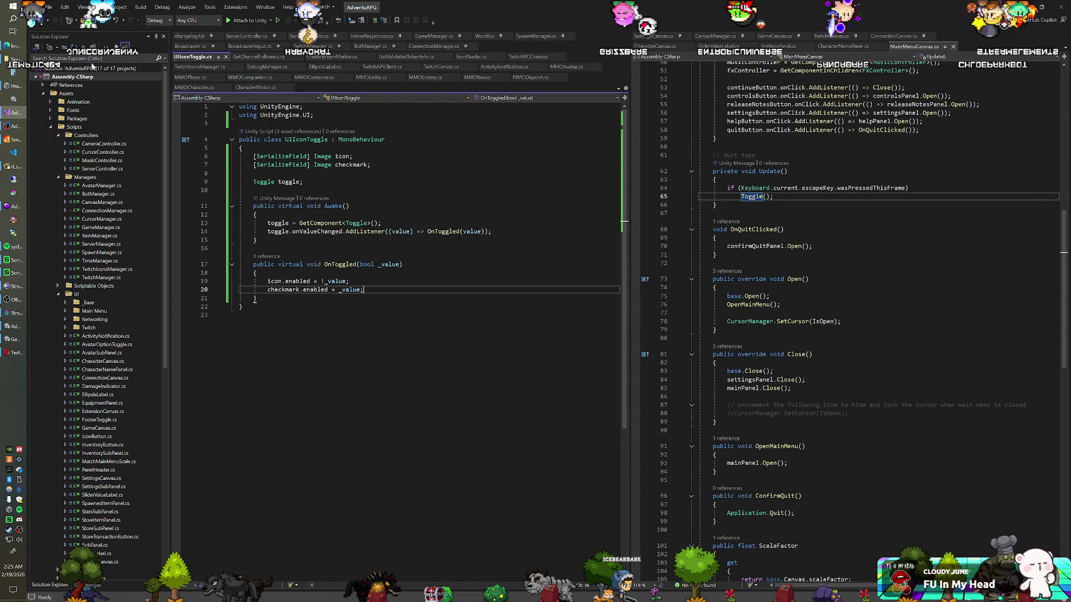
# - In Git Changes, update changelog.txt line 1 to v0.9.3f and save it
pyautogui.hotkey('ctrl', '0')
pyautogui.hotkey('ctrl', 'g')
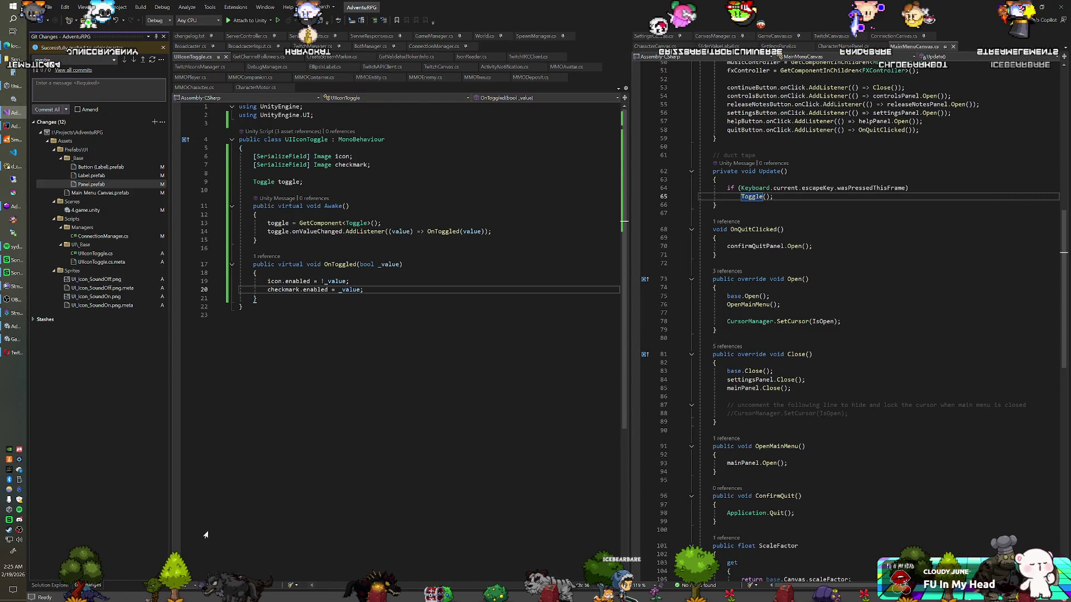
pyautogui.click(200, 38)
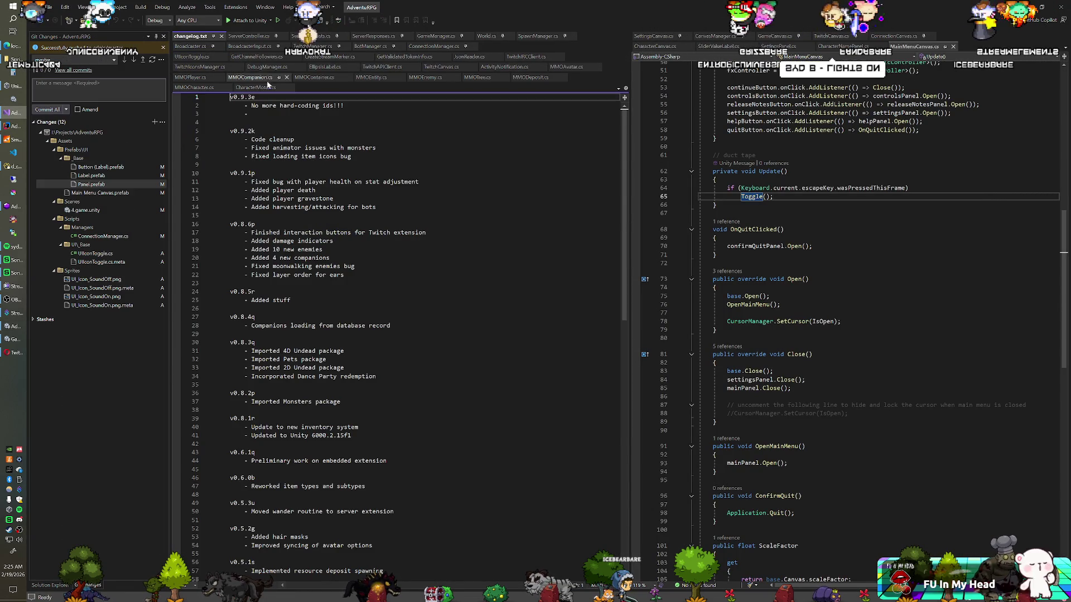
pyautogui.click(255, 97)
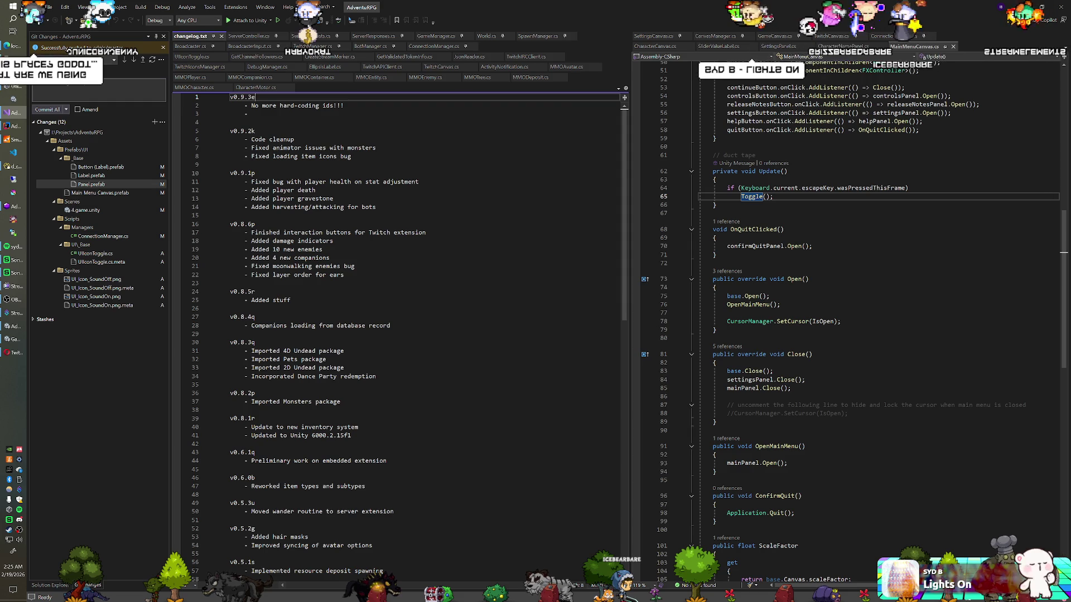
pyautogui.write('f')
pyautogui.hotkey('shift', 'Home')
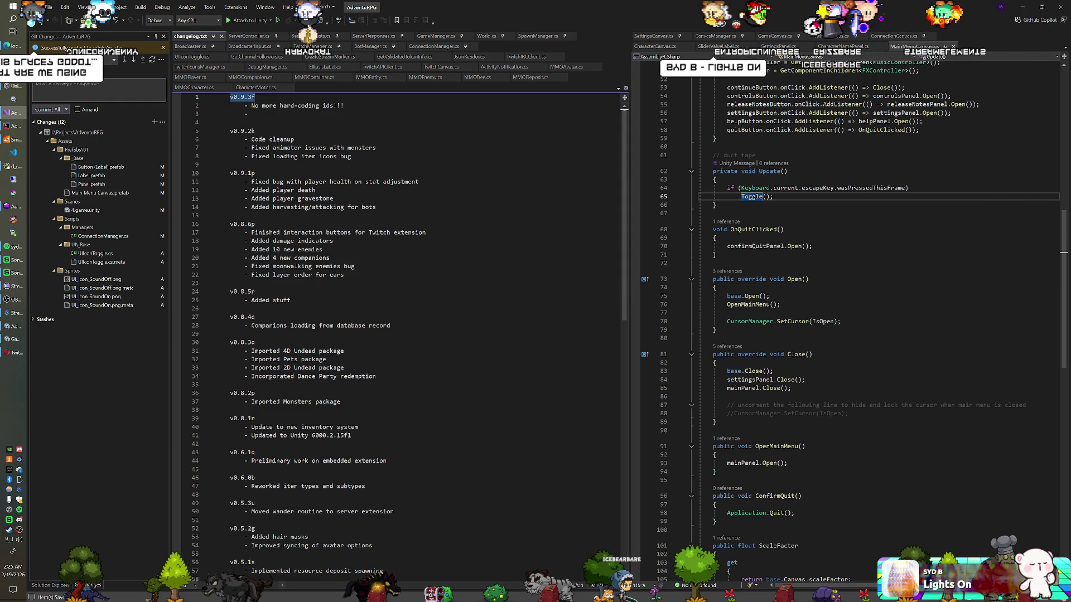
pyautogui.press('Escape')
# - Commit all pending changes and push the commit to the remote
pyautogui.click(54, 109)
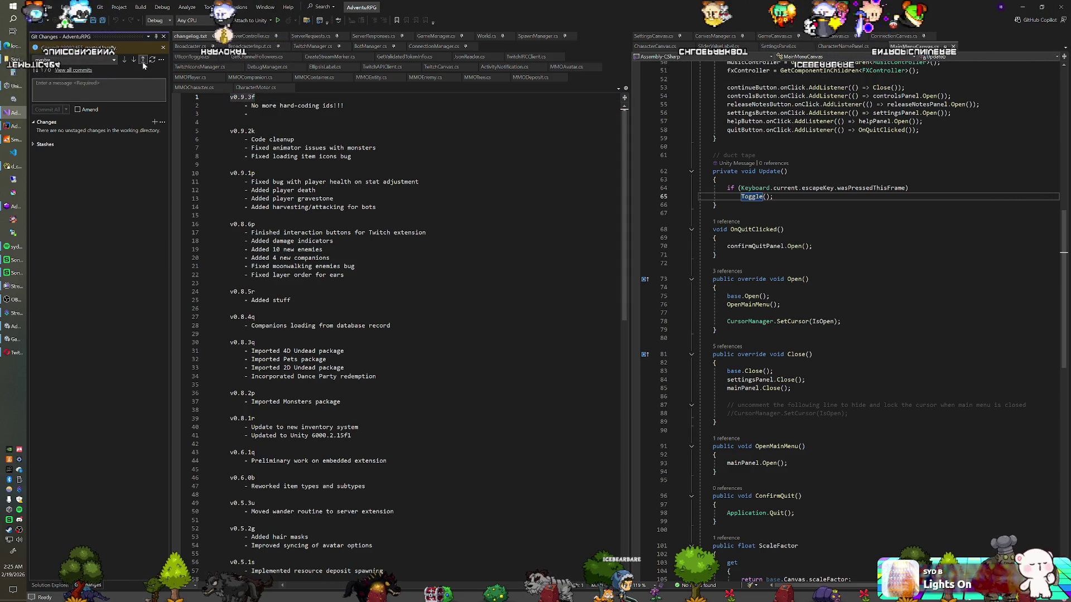
pyautogui.click(143, 60)
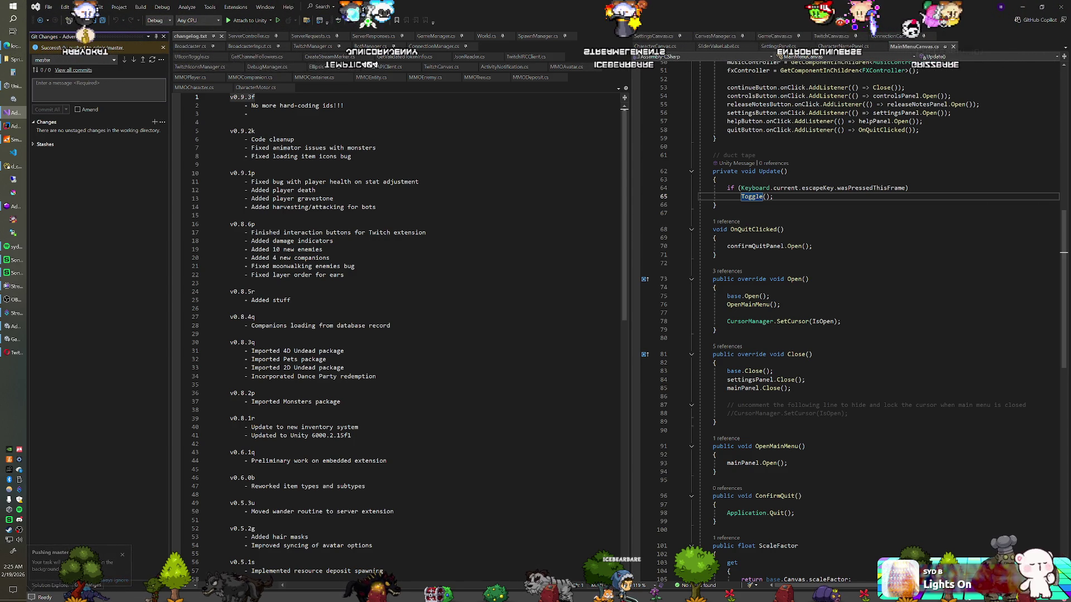
pyautogui.hotkey('alt', 'Tab')
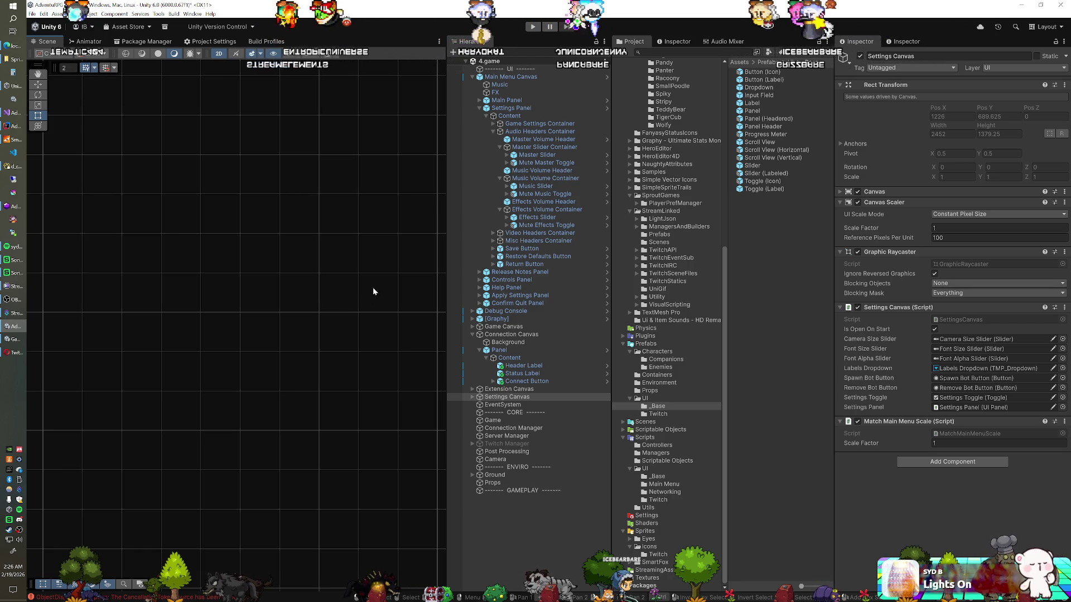
# - Fold up the Main Menu Canvas's children in the Hierarchy
pyautogui.click(431, 25)
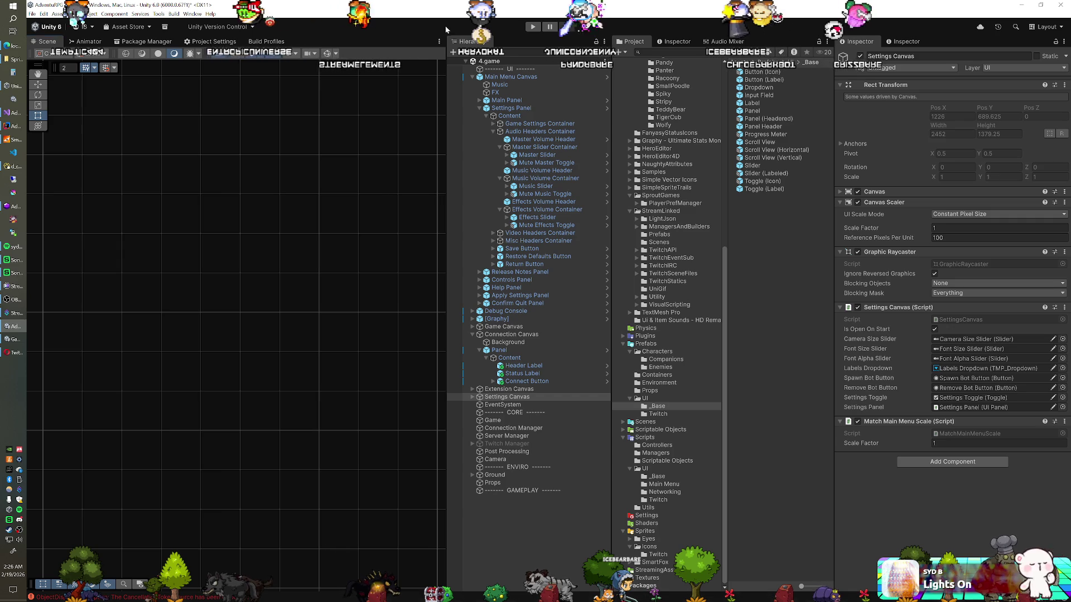
pyautogui.click(471, 77)
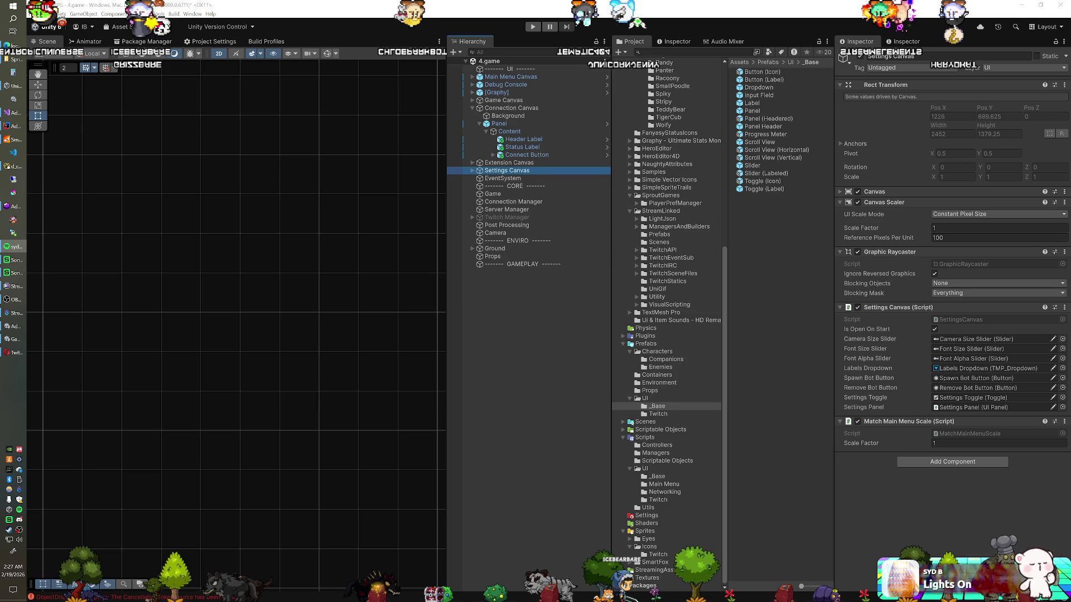
# - Zoom out and pan the Scene view to center the connection screen's Login panel
pyautogui.click(476, 25)
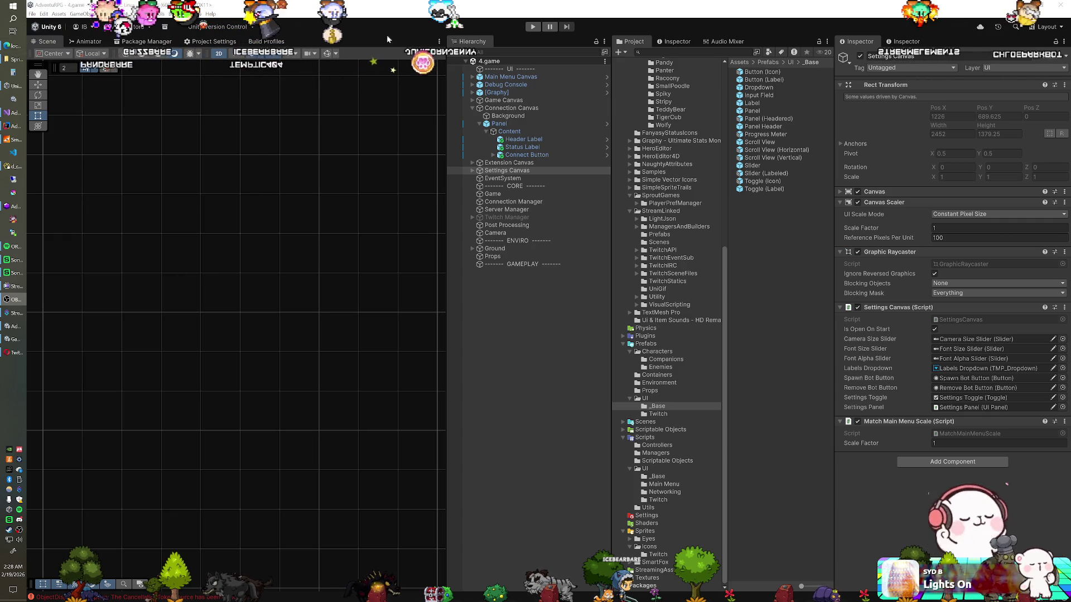
pyautogui.scroll(-10, 259, 279)
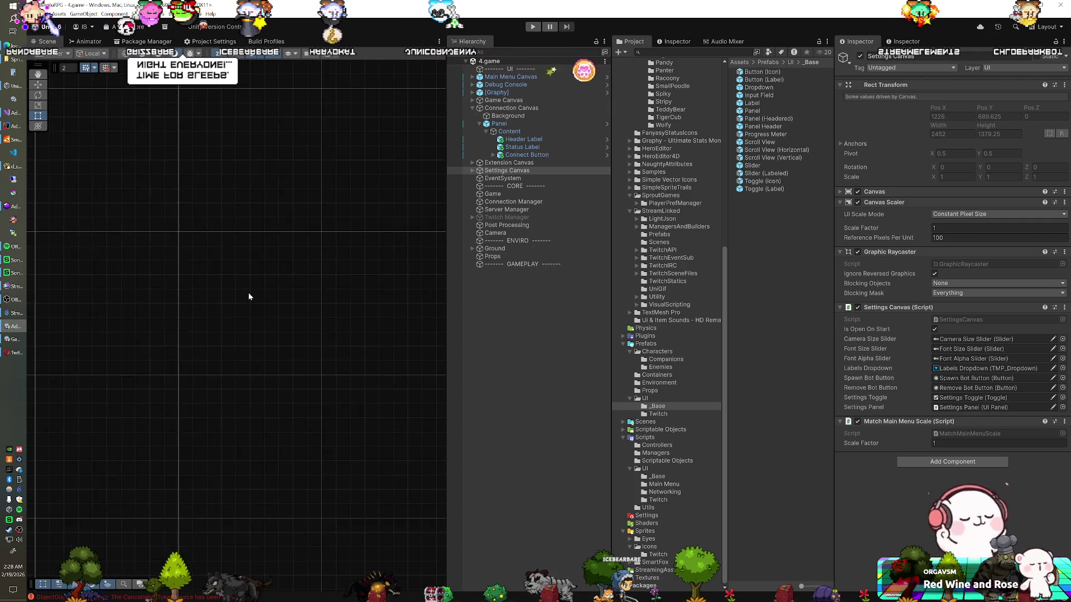
pyautogui.scroll(-2, 290, 279)
pyautogui.moveTo(304, 277); pyautogui.dragTo(228, 290)
# - In Panel > Content, rename Header Label to 'Login Label' and duplicate it as Login Label (1)
pyautogui.press('t')
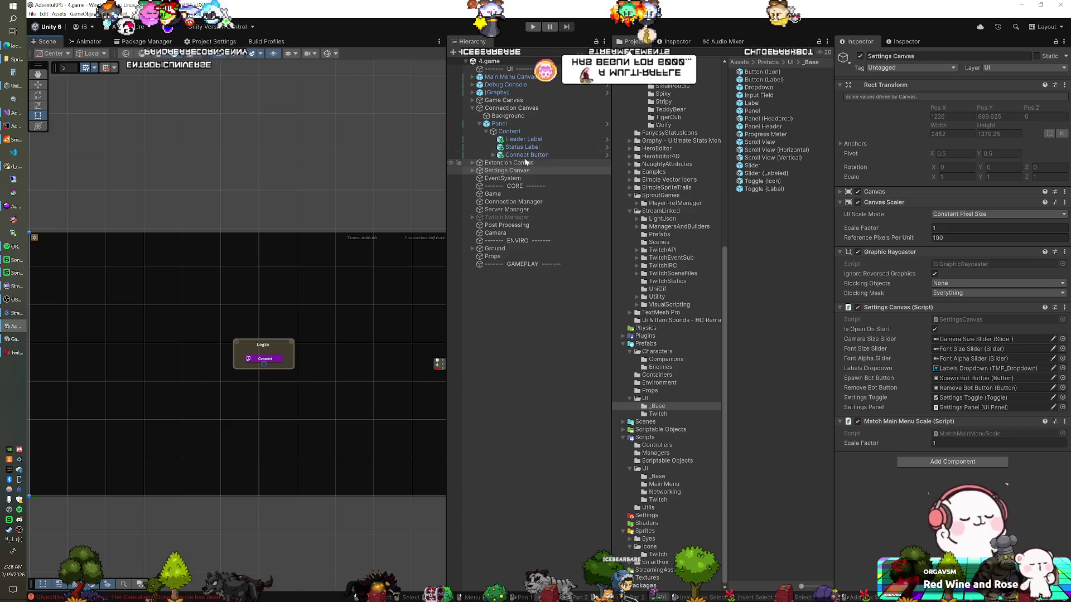
pyautogui.click(511, 132)
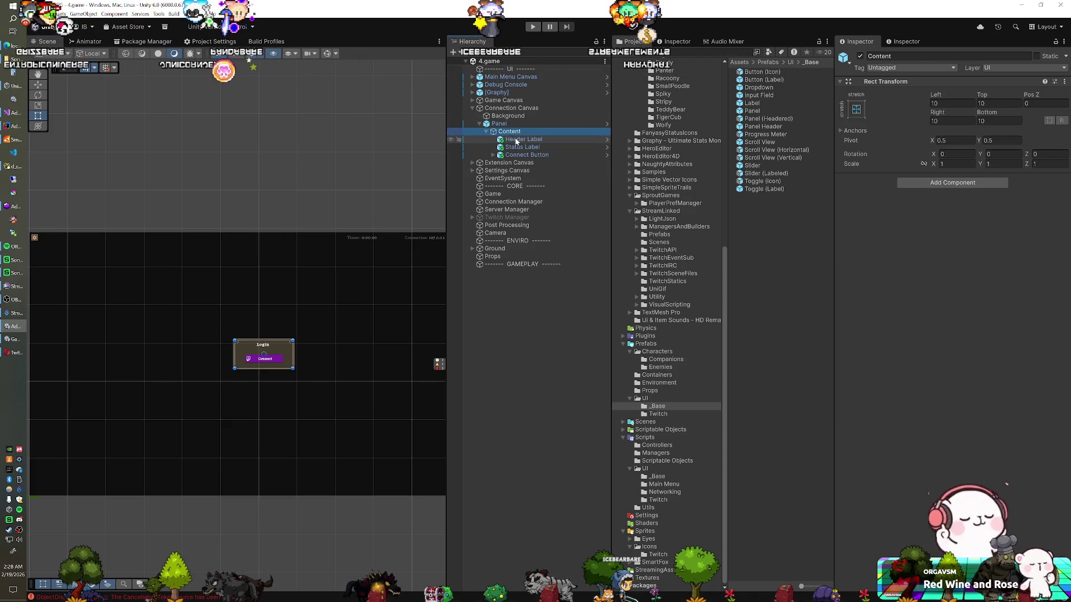
pyautogui.click(516, 140)
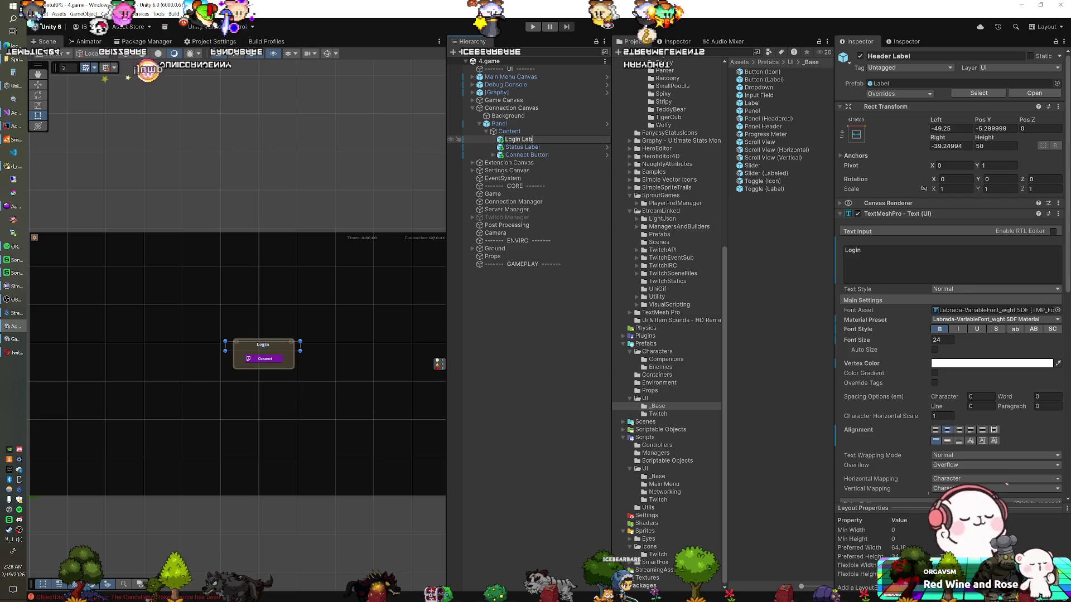
pyautogui.hotkey('ctrl', 'd')
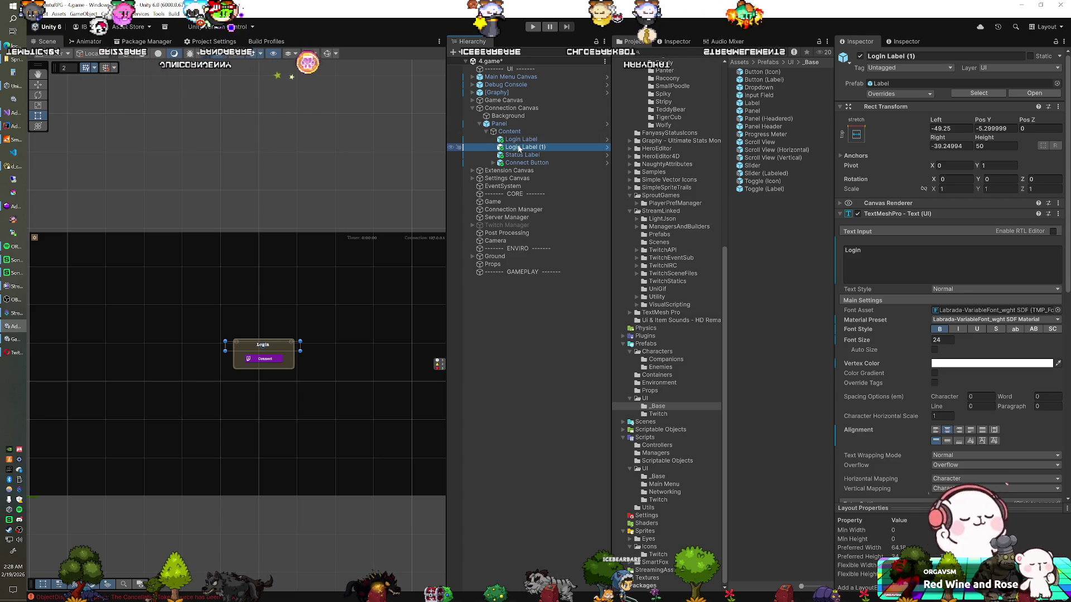
# - Move the copy above Login Label, rename it 'Title Label', and make it read AdventuRPG
pyautogui.moveTo(521, 140); pyautogui.dragTo(520, 141)
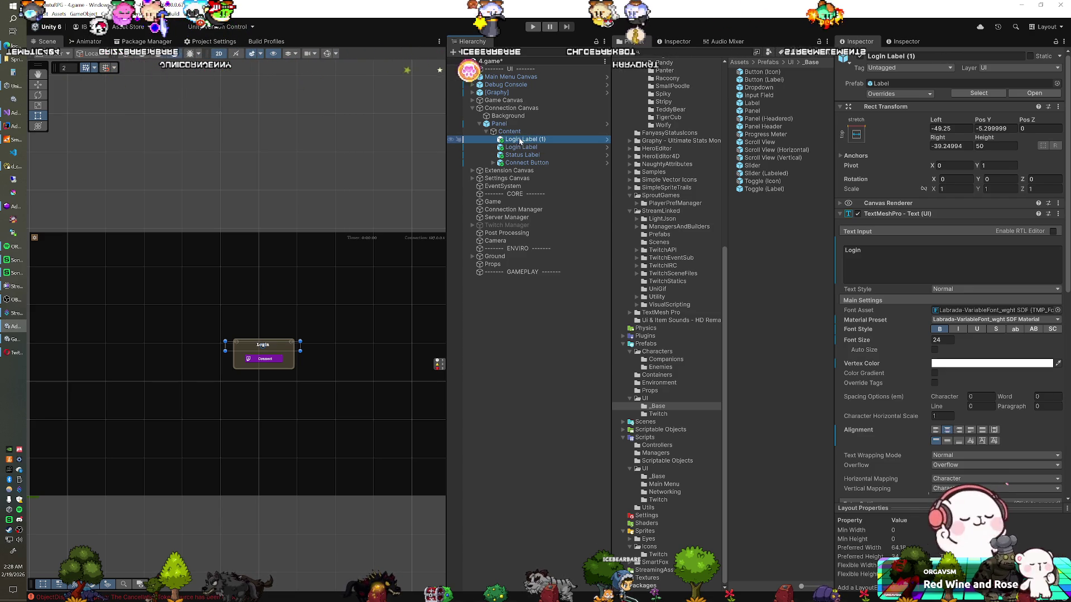
pyautogui.press('F2')
pyautogui.write('Title Label')
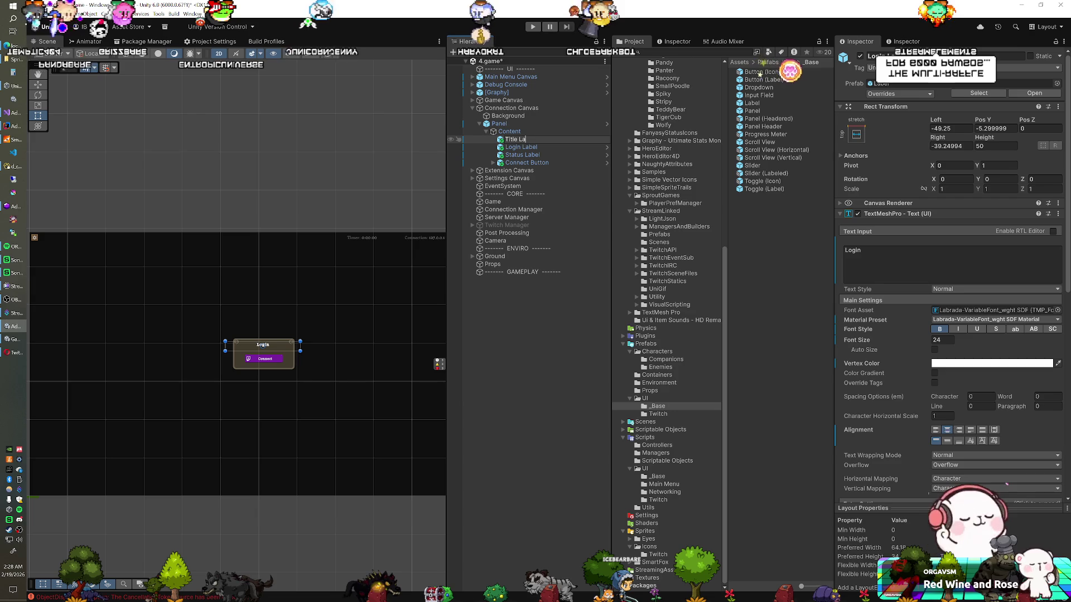
pyautogui.press('Return')
pyautogui.click(853, 251)
pyautogui.write('AdventuRPG')
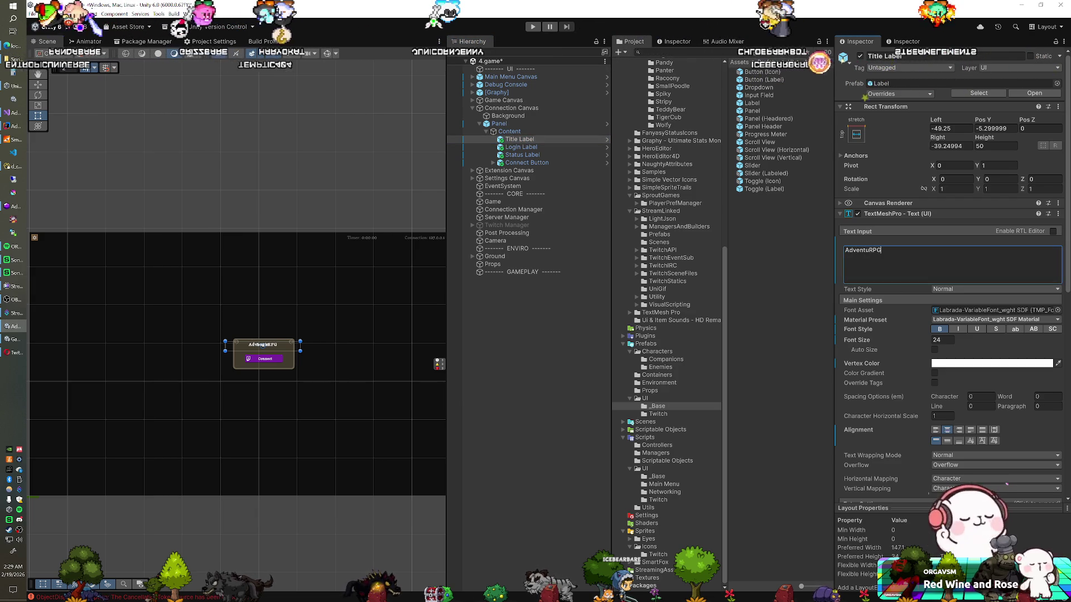
# - Give the title font size 36, Pos Y 117.1, and -4.25 character spacing
pyautogui.click(940, 340)
pyautogui.write('36')
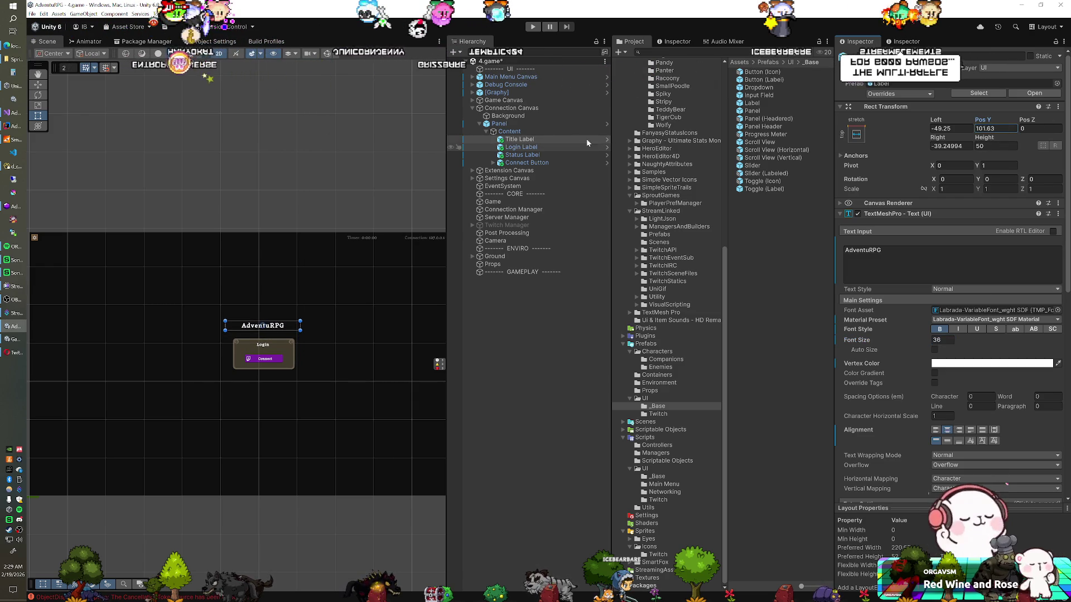
pyautogui.hotkey('ctrl', 'z')
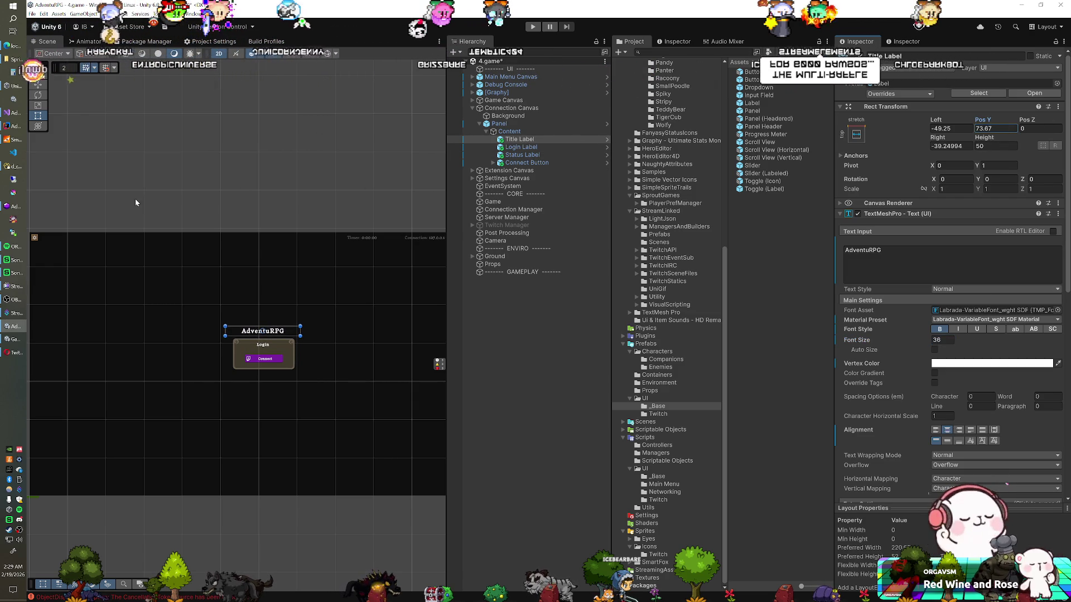
pyautogui.hotkey('ctrl', 'z')
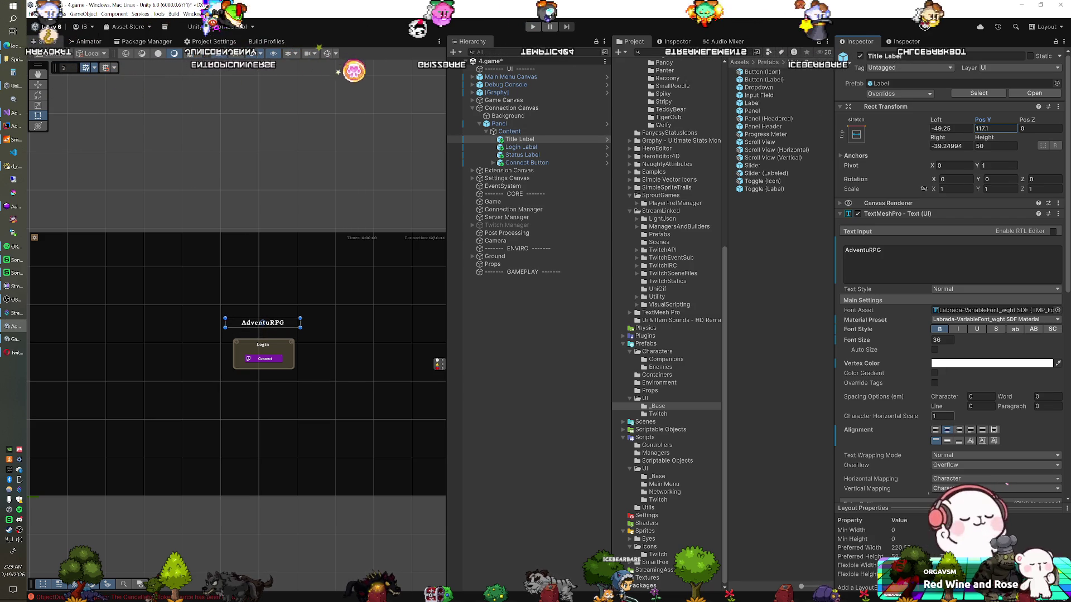
pyautogui.moveTo(948, 396); pyautogui.dragTo(922, 404)
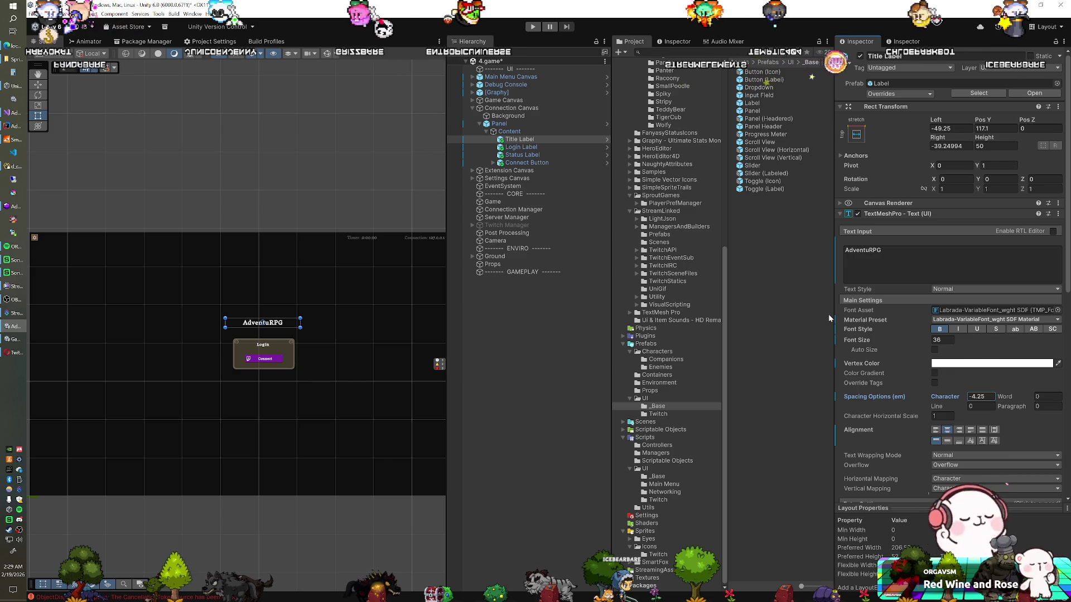
# - Set the title to size 40 and, after previewing several fonts, apply BubblegumSans-Regular SDF
pyautogui.click(943, 340)
pyautogui.write('40')
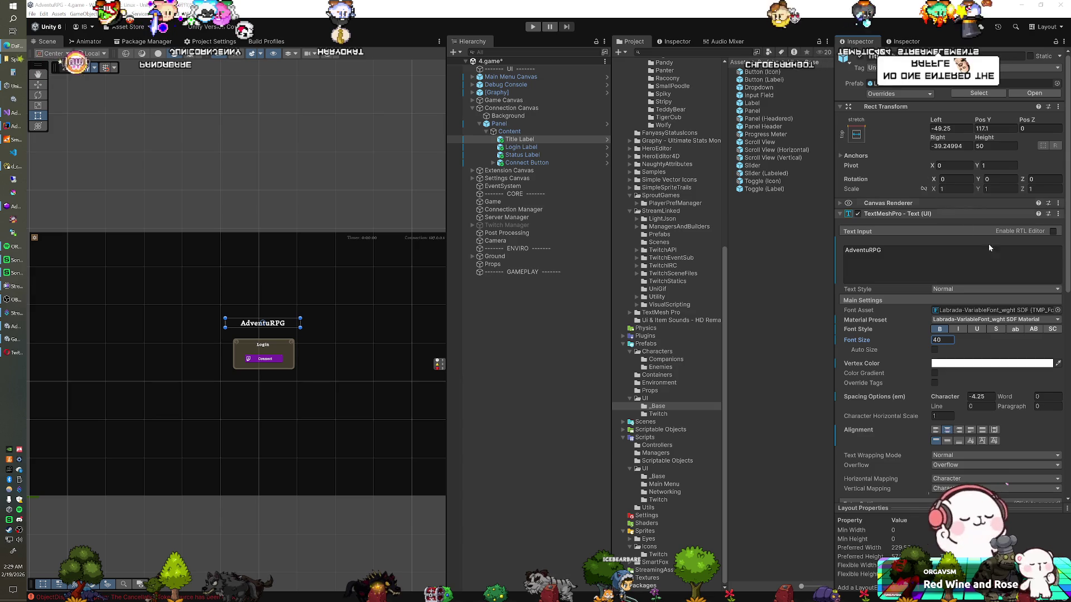
pyautogui.click(1058, 310)
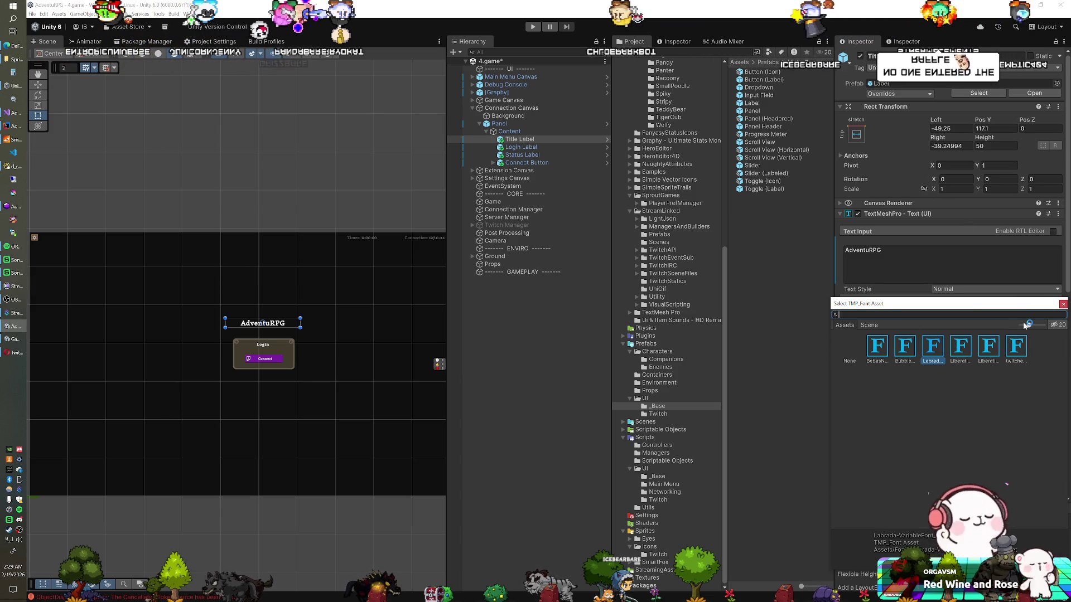
pyautogui.scroll(-2, 926, 344)
pyautogui.click(898, 343)
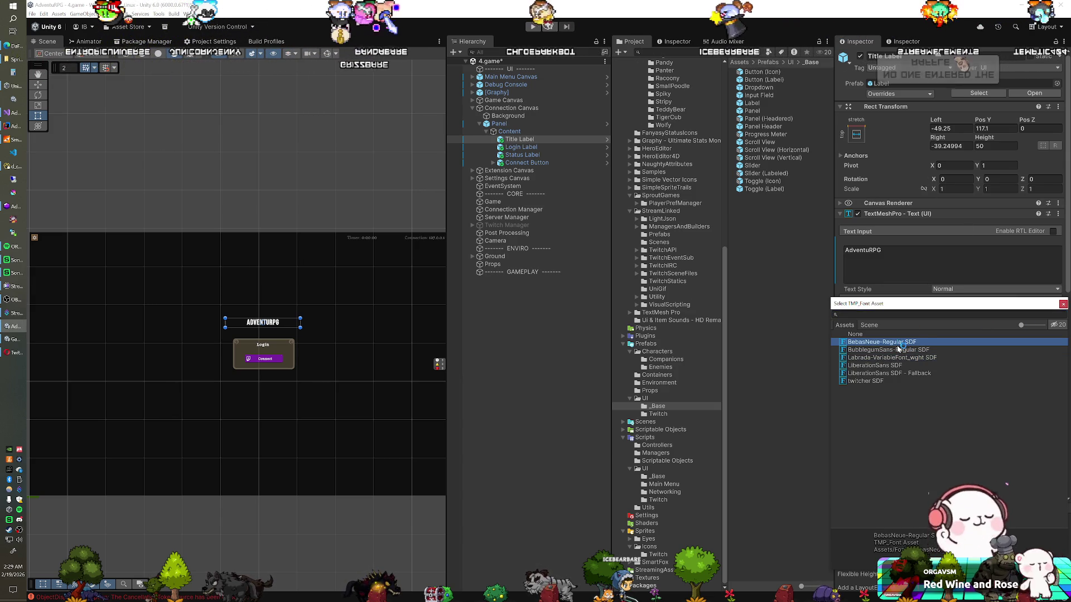
pyautogui.click(898, 349)
pyautogui.click(897, 358)
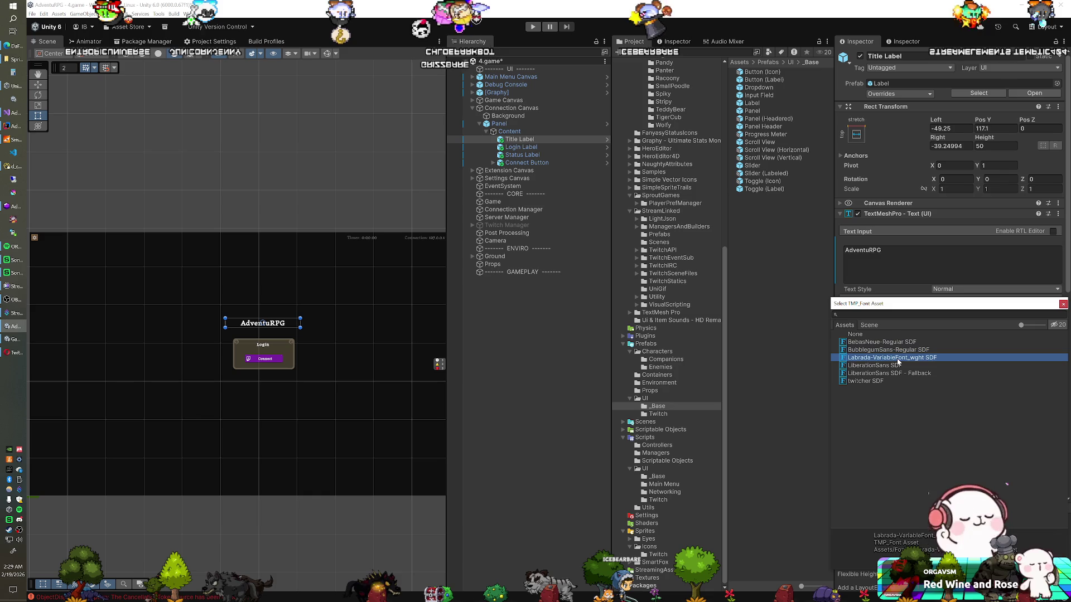
pyautogui.click(897, 365)
pyautogui.click(896, 373)
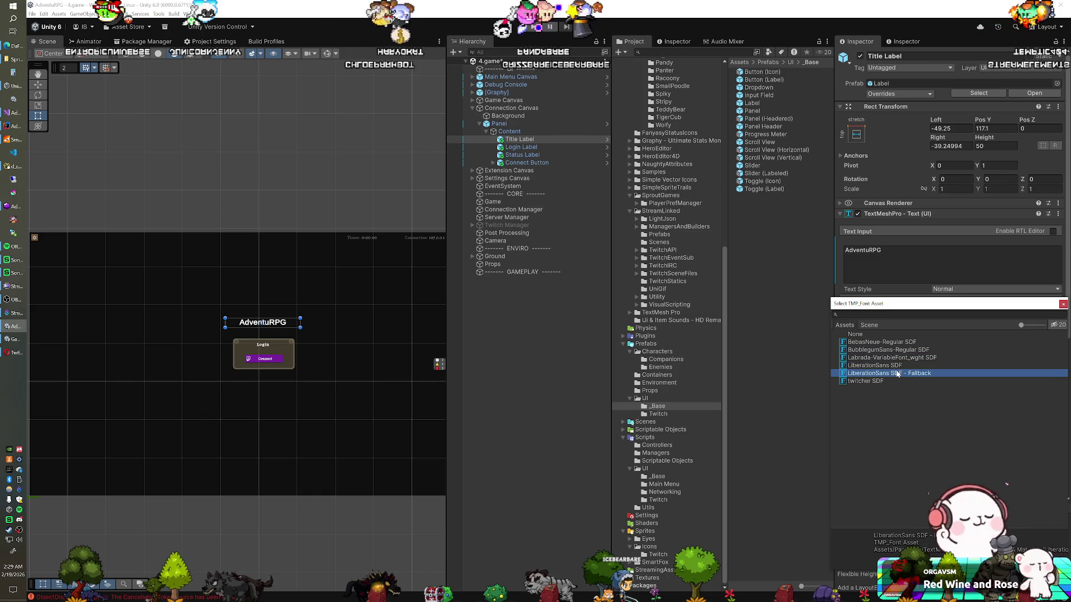
pyautogui.click(895, 381)
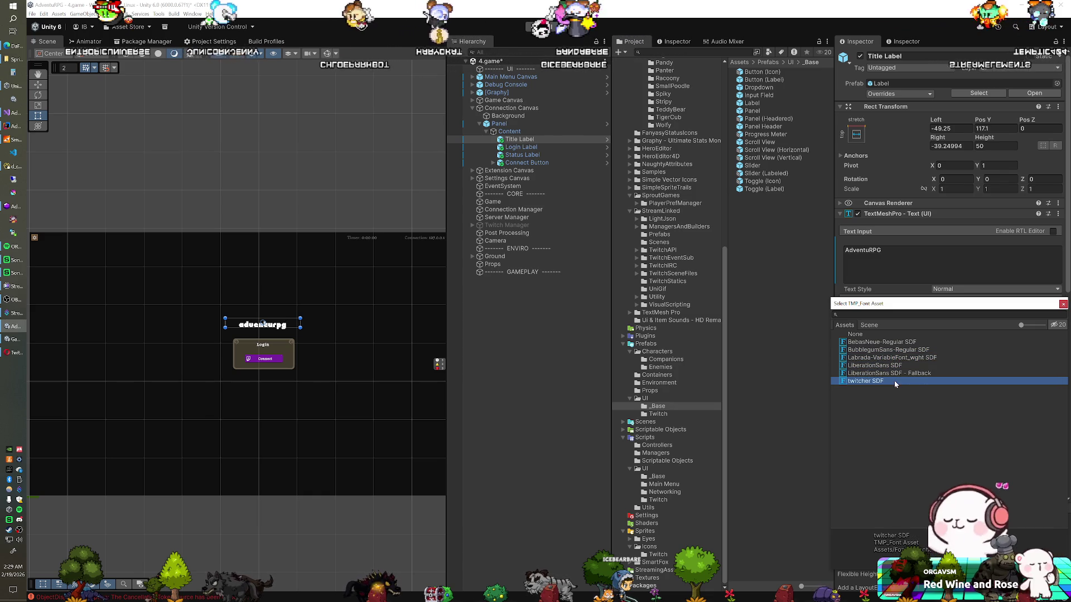
pyautogui.click(903, 349)
pyautogui.doubleClick(902, 351)
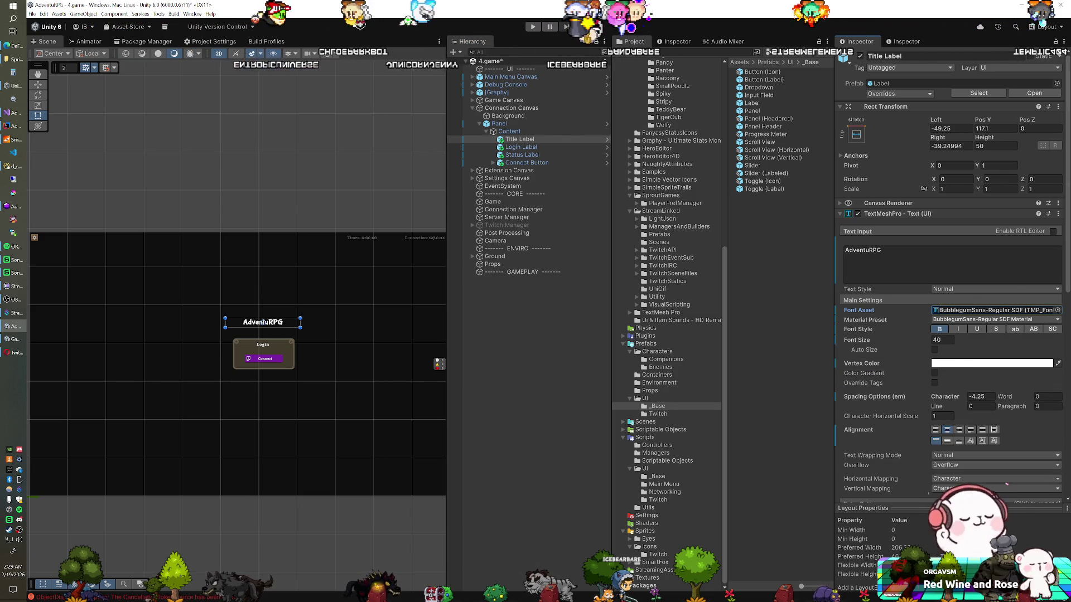
# - In the browser, go to DaFont's Gothic > Medieval fonts and download Seagram
pyautogui.click(14, 45)
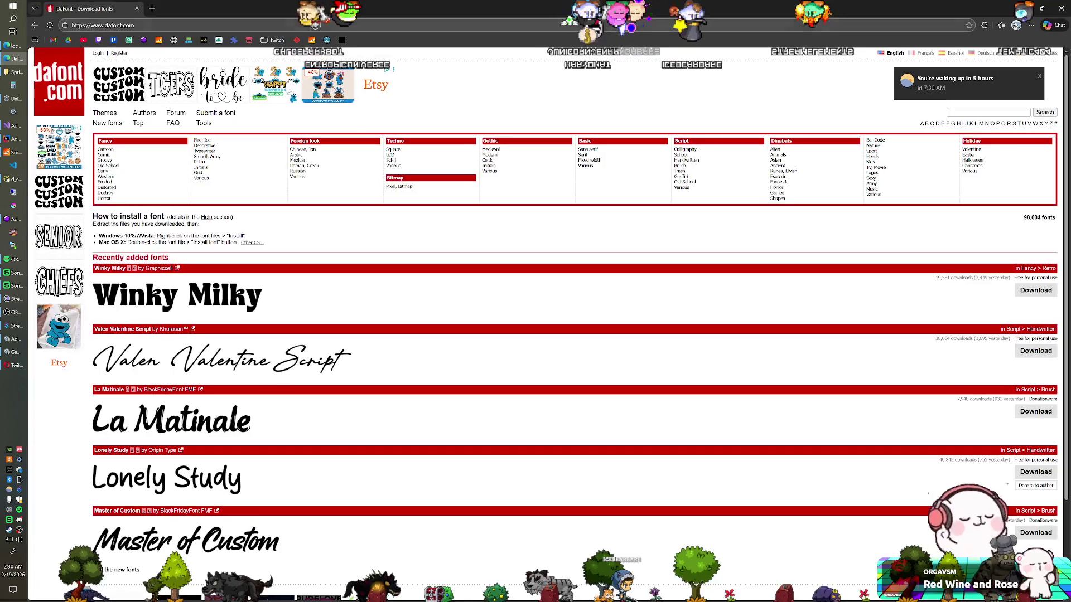
pyautogui.scroll(-1, 265, 268)
pyautogui.scroll(1, 265, 267)
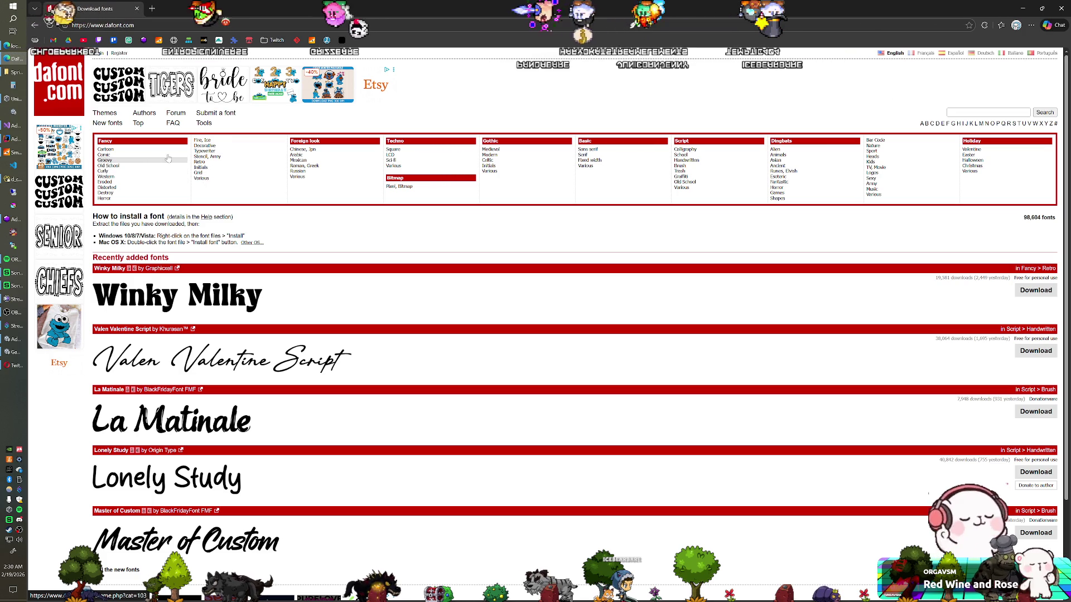
pyautogui.click(221, 26)
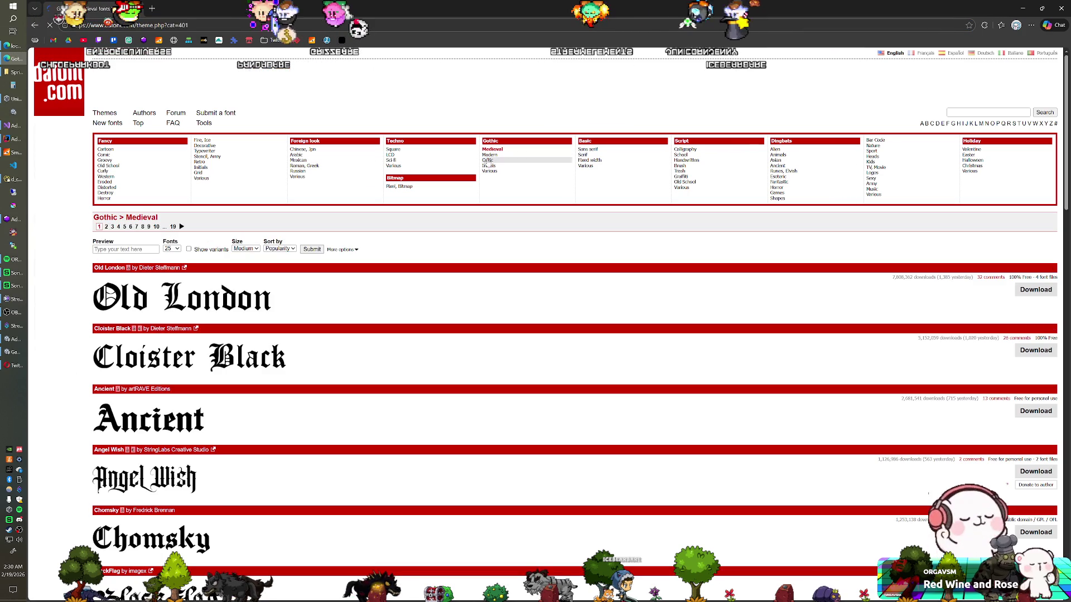
pyautogui.scroll(-3, 355, 214)
pyautogui.scroll(-4, 356, 215)
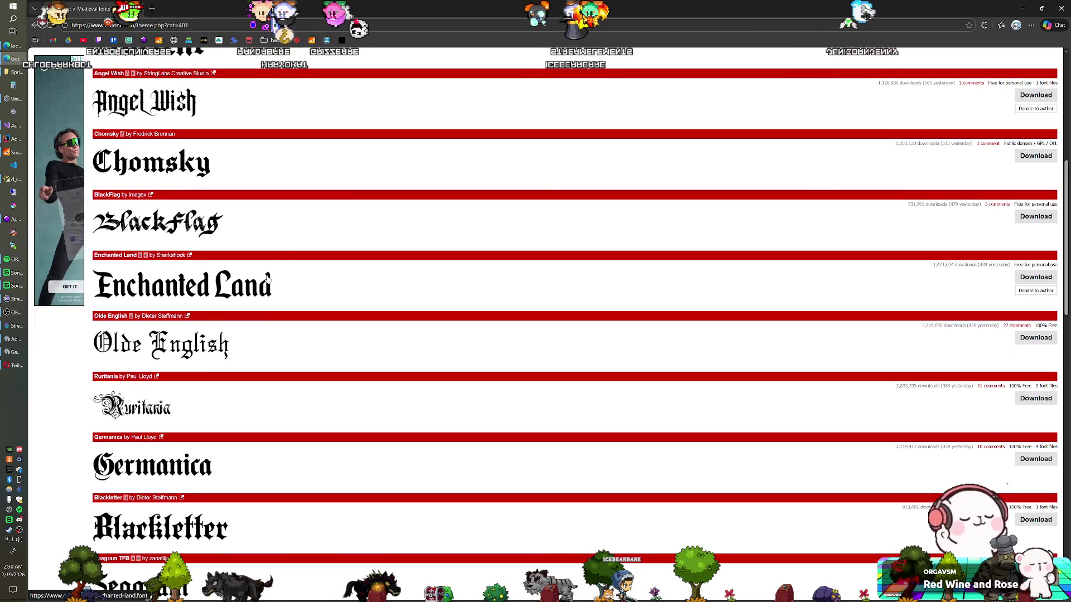
pyautogui.scroll(-2, 295, 218)
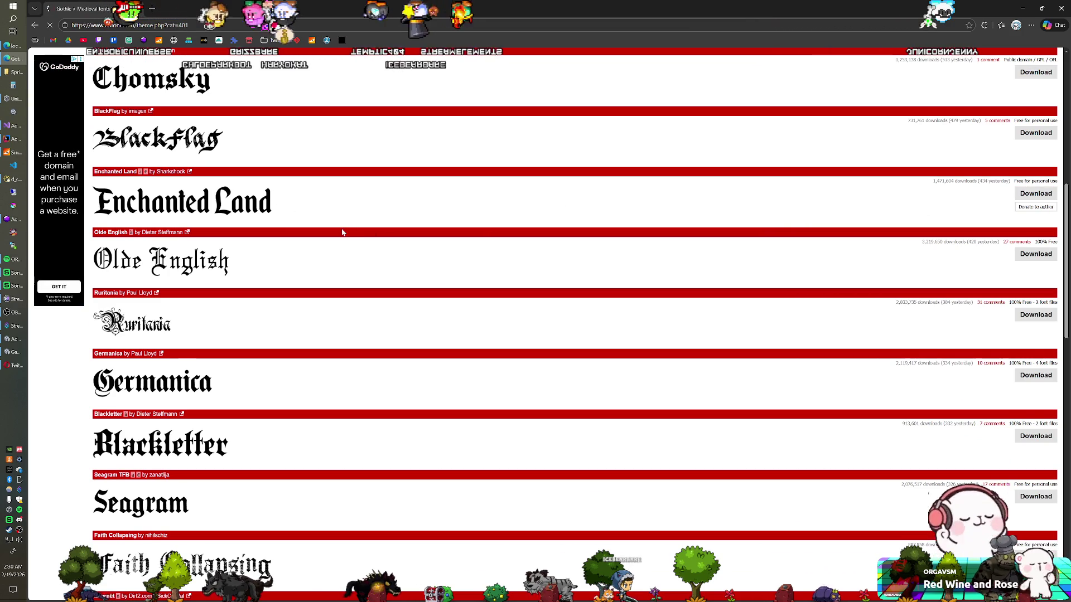
pyautogui.scroll(-2, 343, 232)
pyautogui.click(1035, 371)
# - Filter the Medieval list to public-domain and 100% free fonts via More options
pyautogui.scroll(-3, 393, 279)
pyautogui.scroll(-5, 389, 276)
pyautogui.scroll(-4, 389, 275)
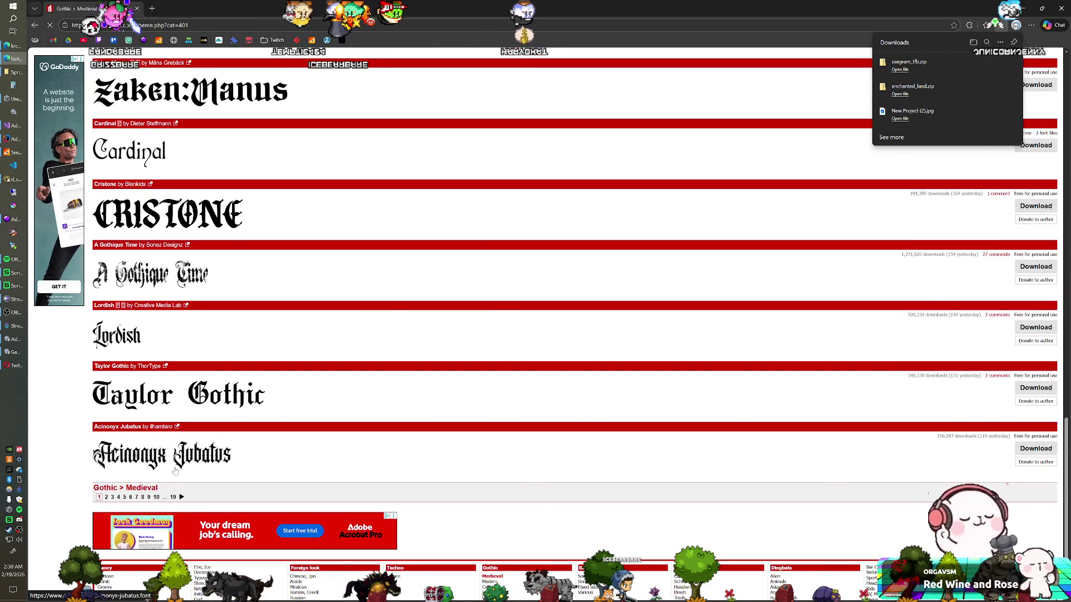
pyautogui.scroll(20, 215, 418)
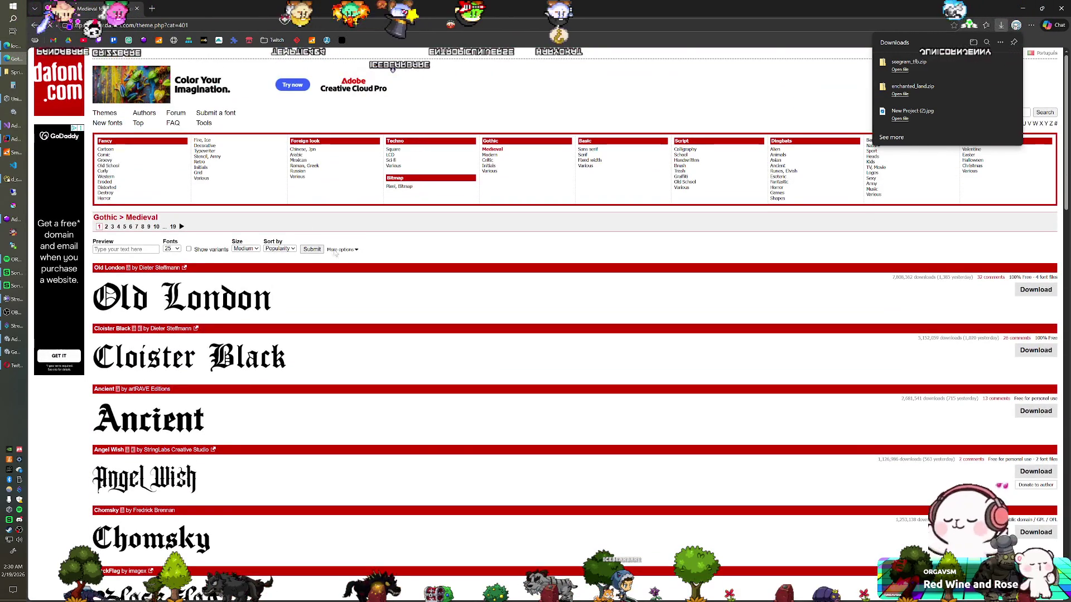
pyautogui.click(338, 250)
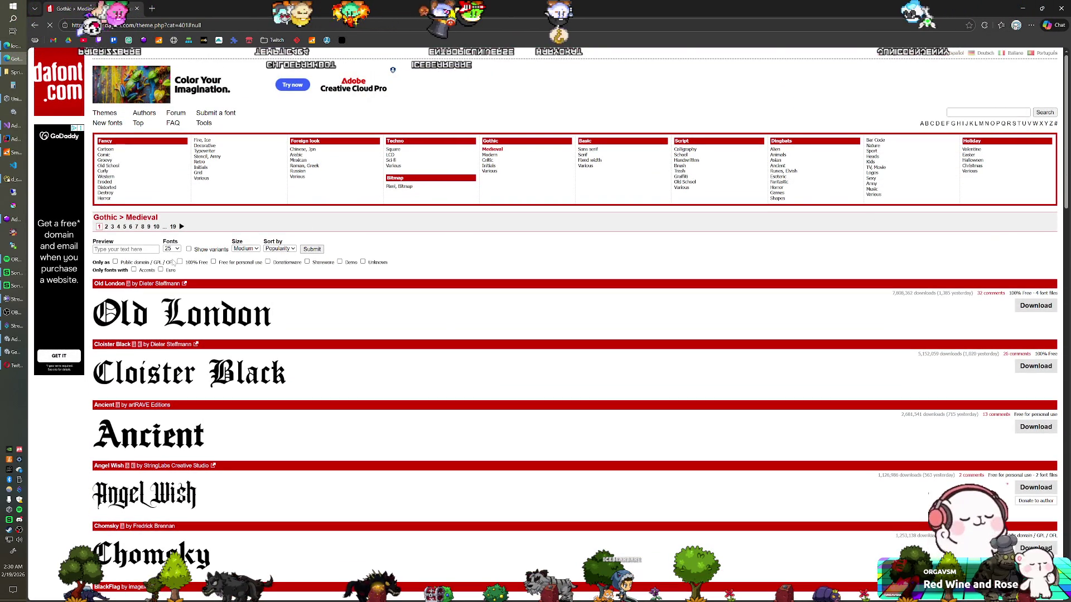
pyautogui.click(321, 251)
# - Shift the Sprites folder window aside and keep the list to 100% Free fonts
pyautogui.scroll(-3, 368, 282)
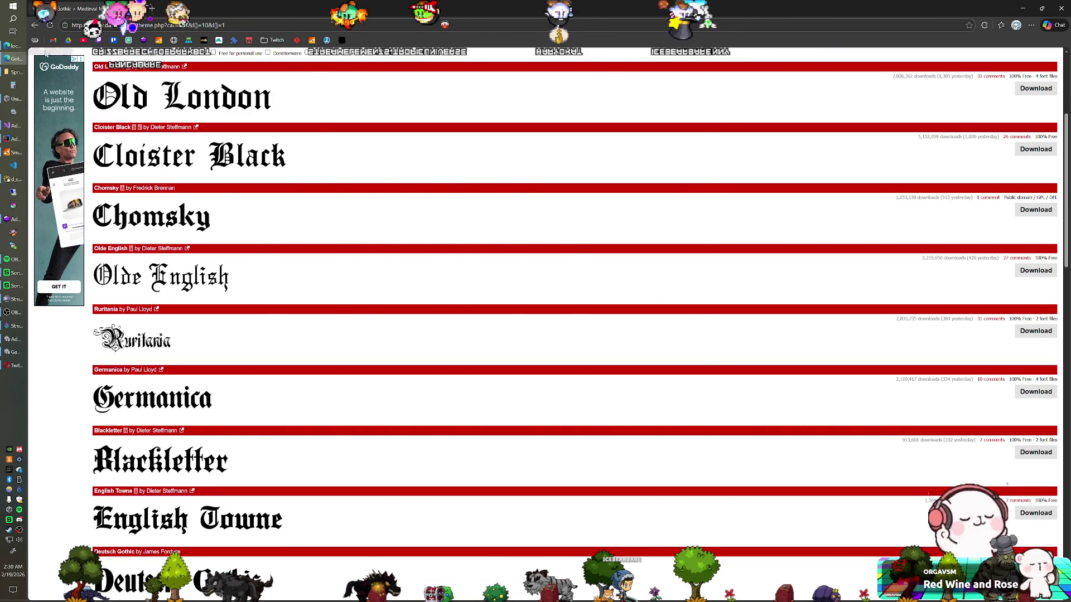
pyautogui.click(17, 72)
pyautogui.moveTo(493, 135); pyautogui.dragTo(1070, 135)
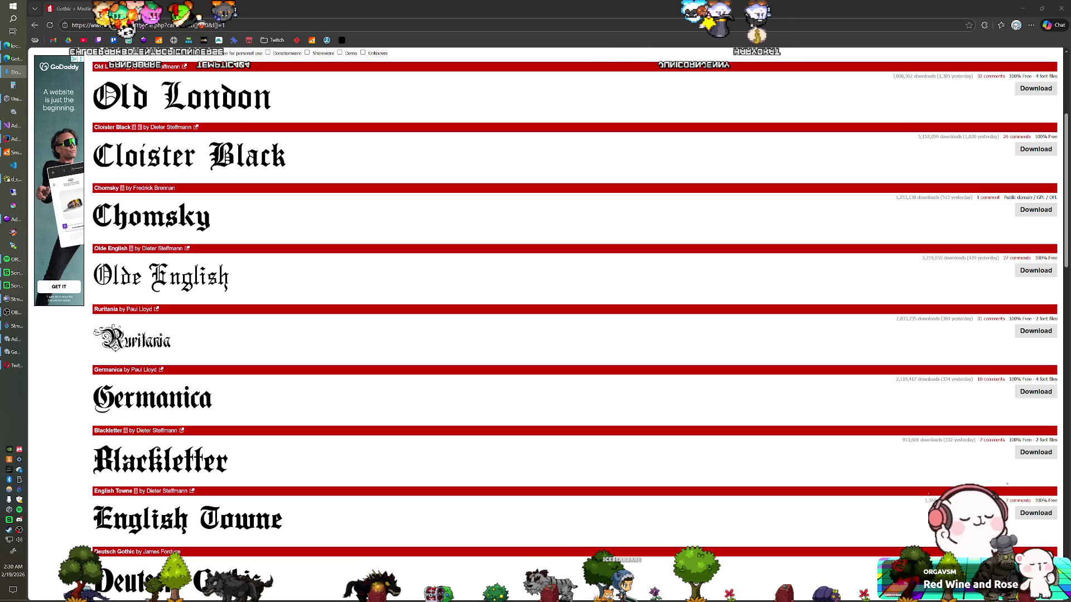
pyautogui.click(179, 52)
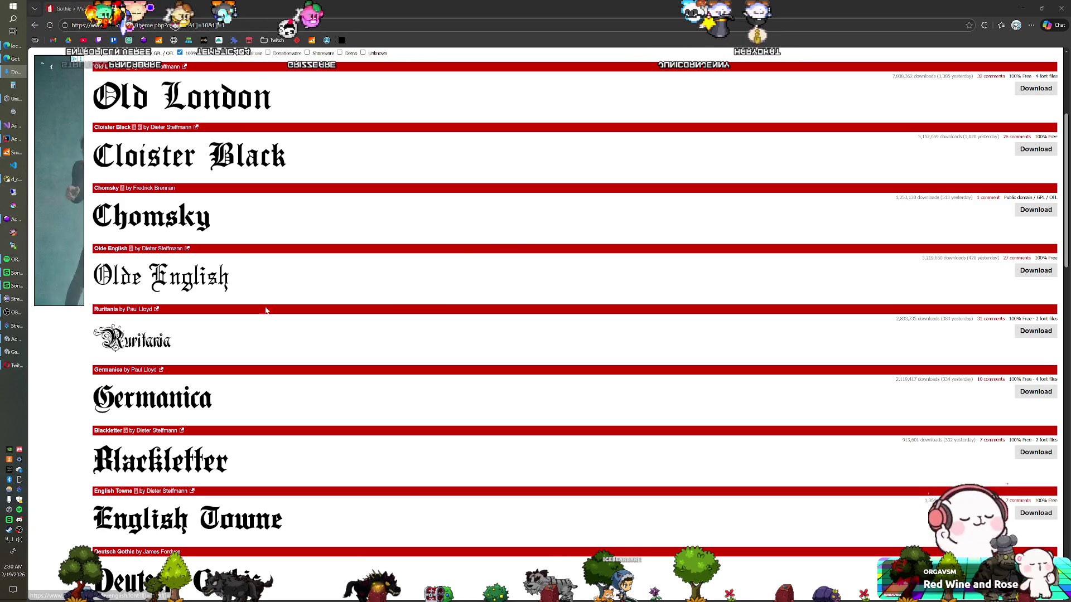
# - Download the Augusta and Berry Rotunda fonts from the Medieval list
pyautogui.scroll(2, 316, 263)
pyautogui.scroll(-4, 316, 263)
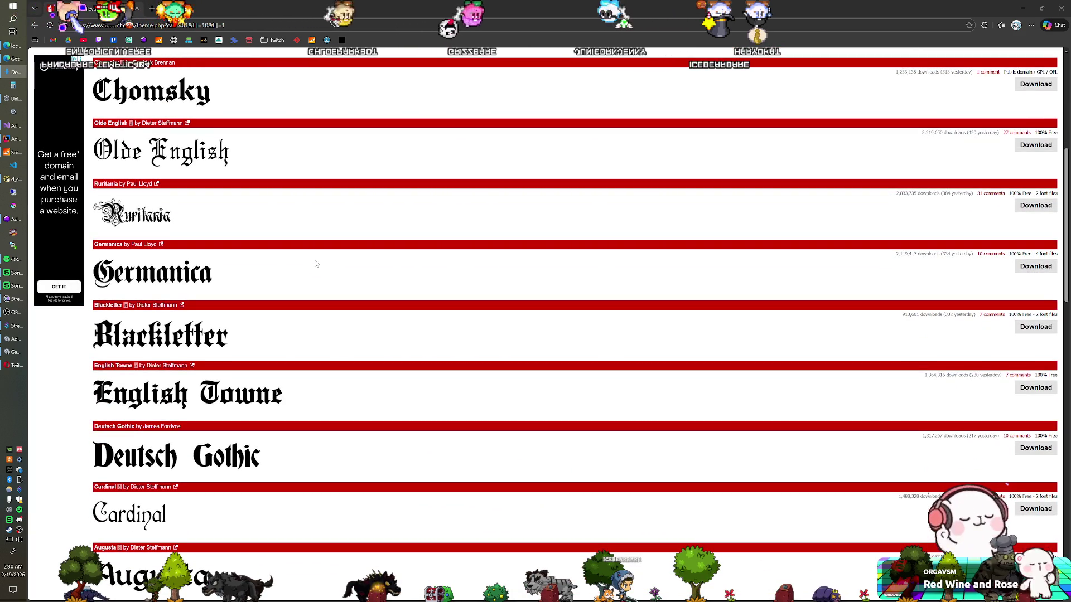
pyautogui.scroll(-4, 280, 279)
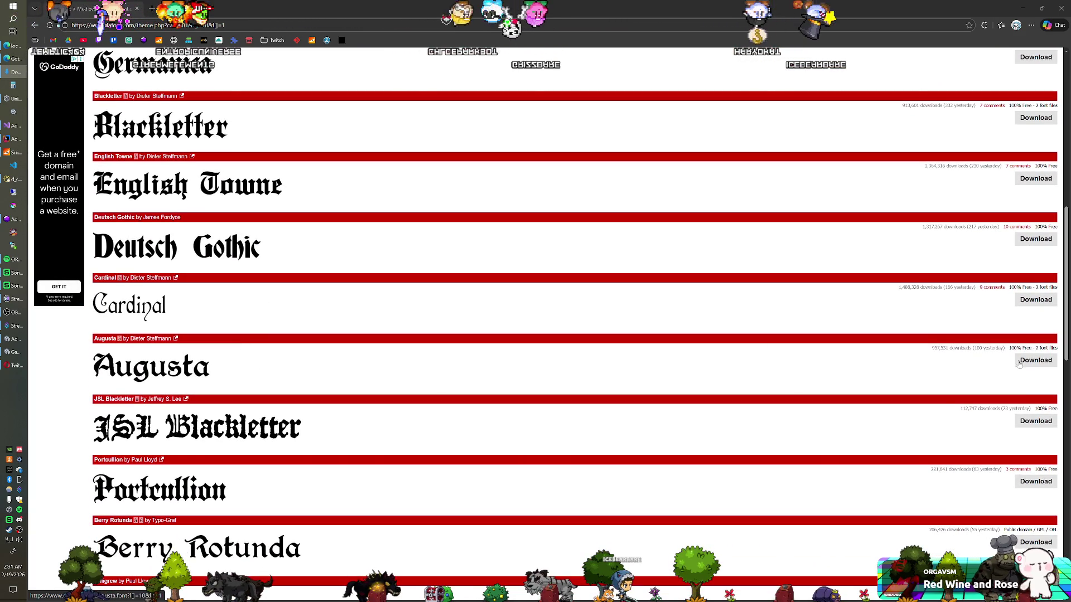
pyautogui.click(1018, 362)
pyautogui.scroll(-3, 948, 368)
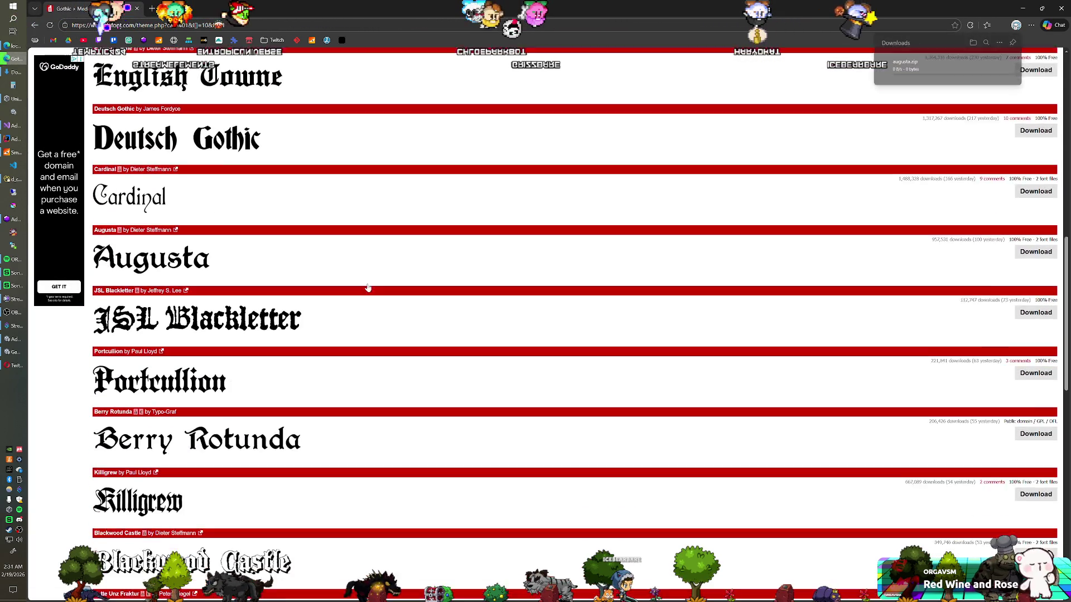
pyautogui.click(1049, 377)
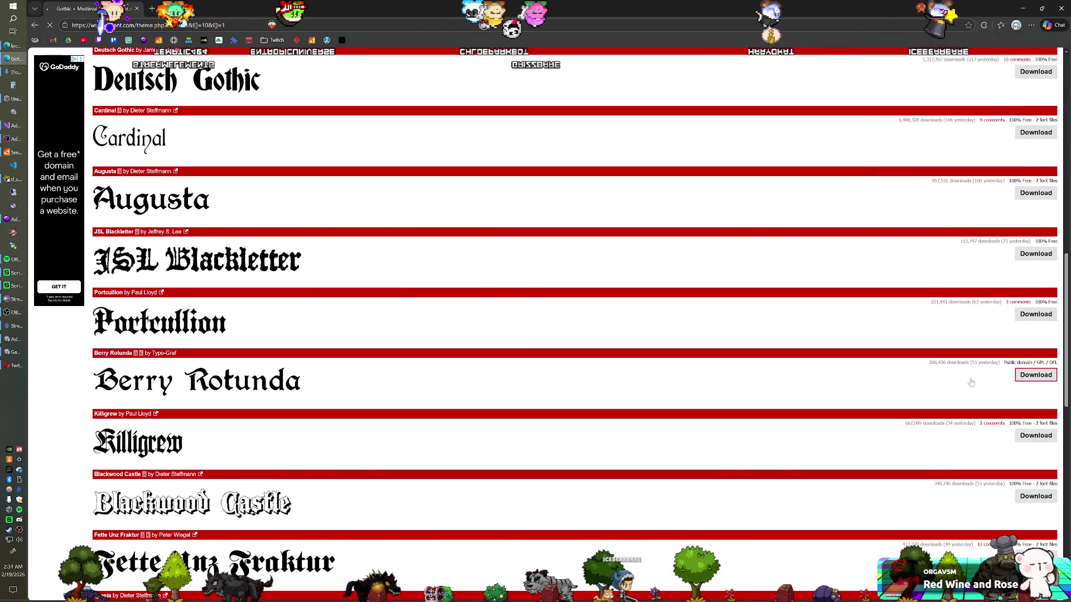
pyautogui.scroll(-5, 441, 276)
pyautogui.scroll(-7, 440, 275)
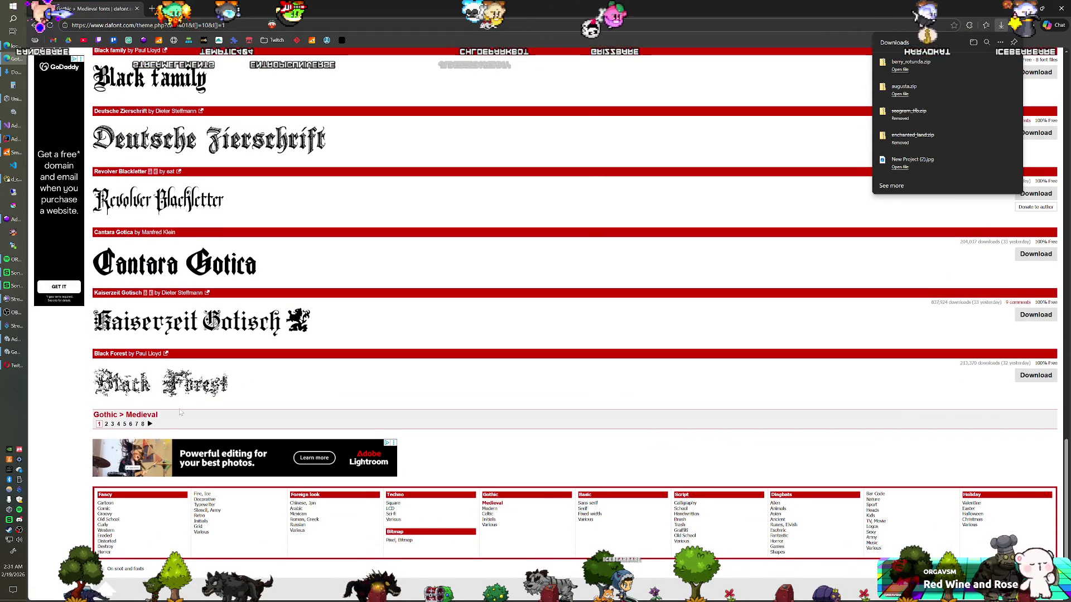
# - Go to the next Medieval page and browse its previews down to Cowboy Caxton
pyautogui.click(149, 424)
pyautogui.scroll(-3, 359, 329)
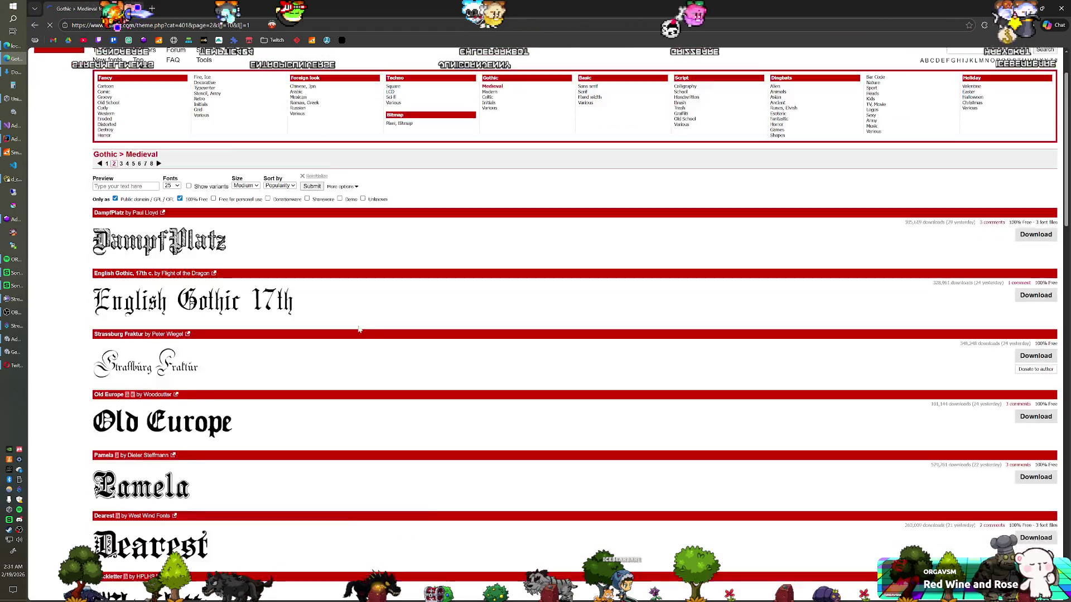
pyautogui.scroll(-7, 359, 329)
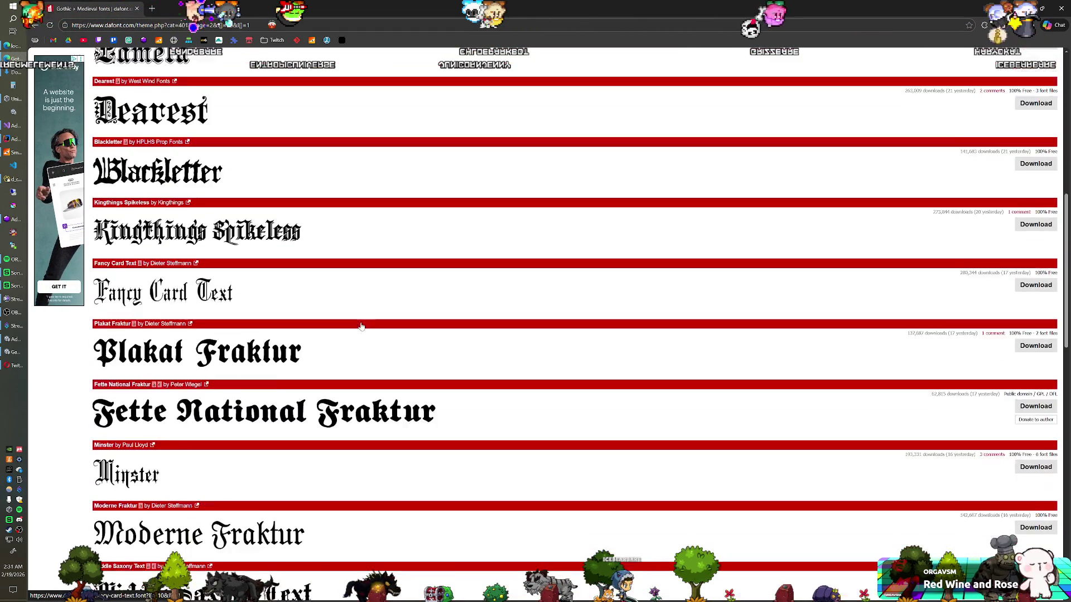
pyautogui.scroll(-7, 361, 326)
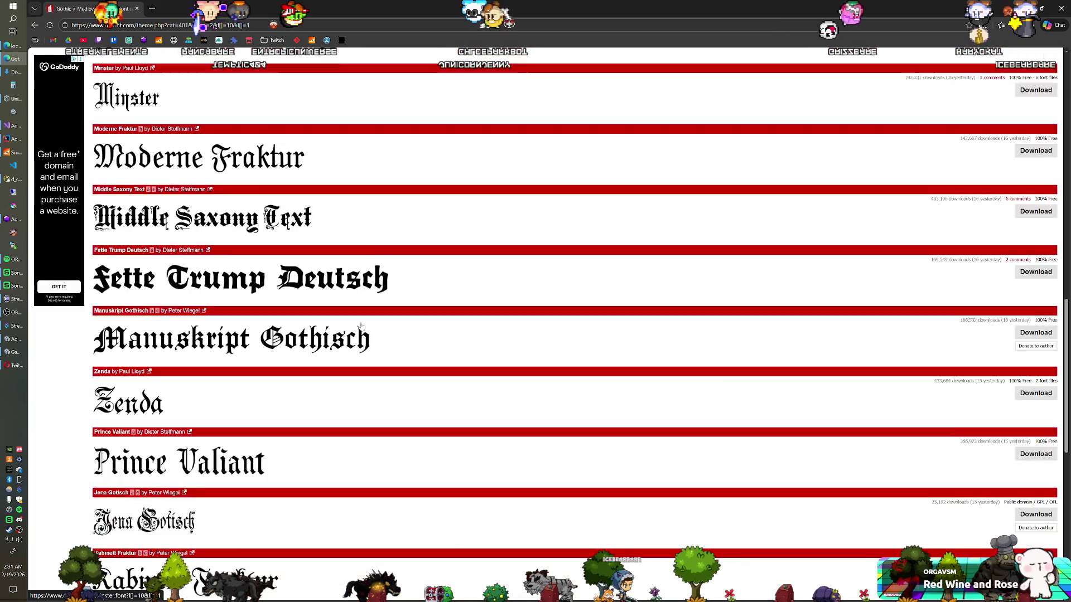
pyautogui.scroll(-6, 362, 326)
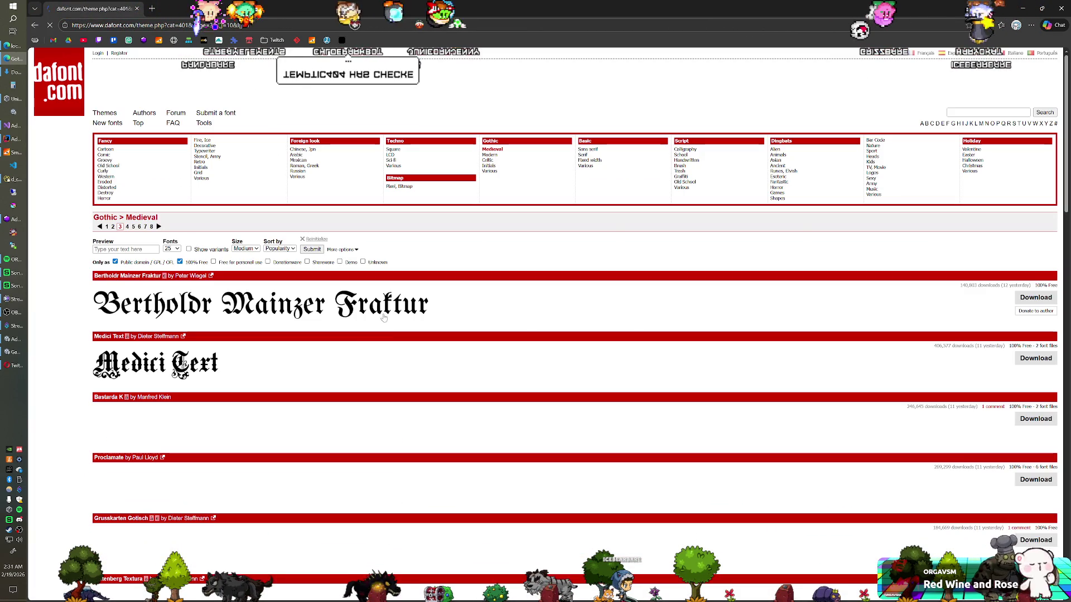
pyautogui.scroll(-2, 418, 294)
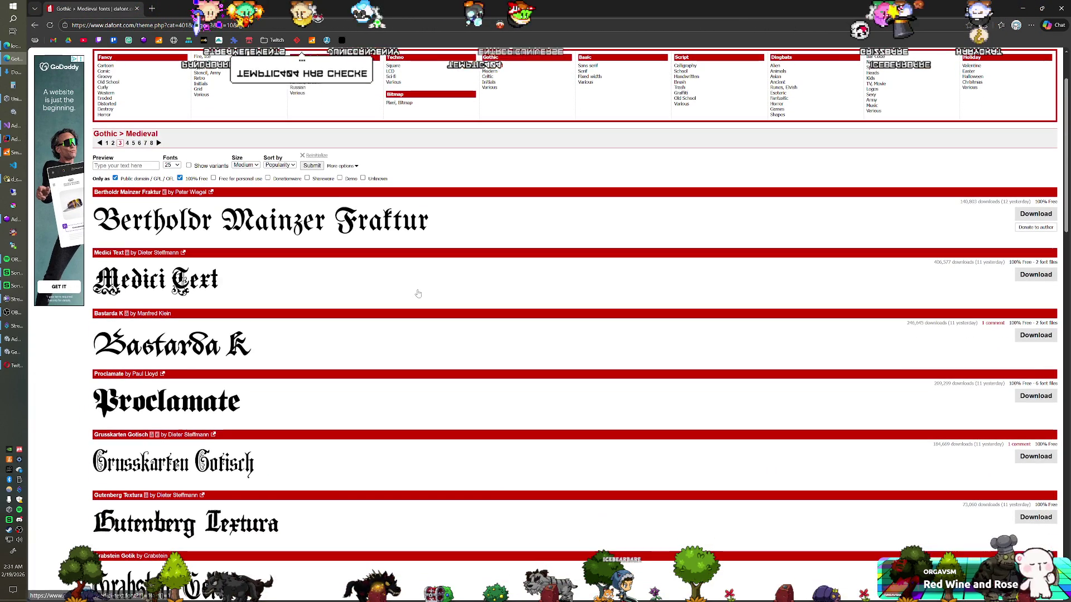
pyautogui.scroll(-1, 384, 273)
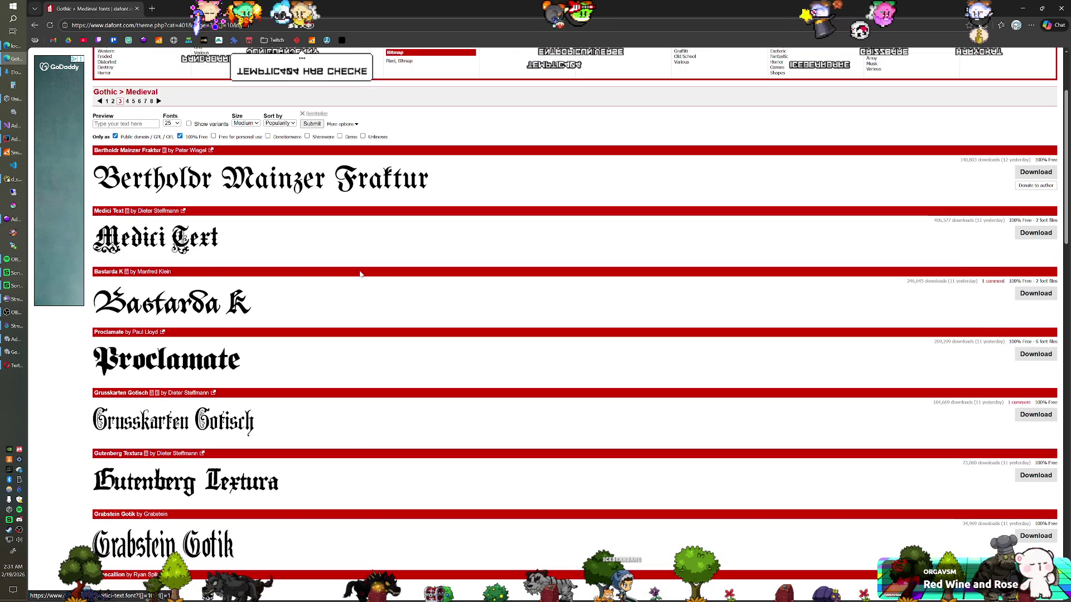
pyautogui.scroll(-2, 346, 281)
pyautogui.scroll(-10, 346, 281)
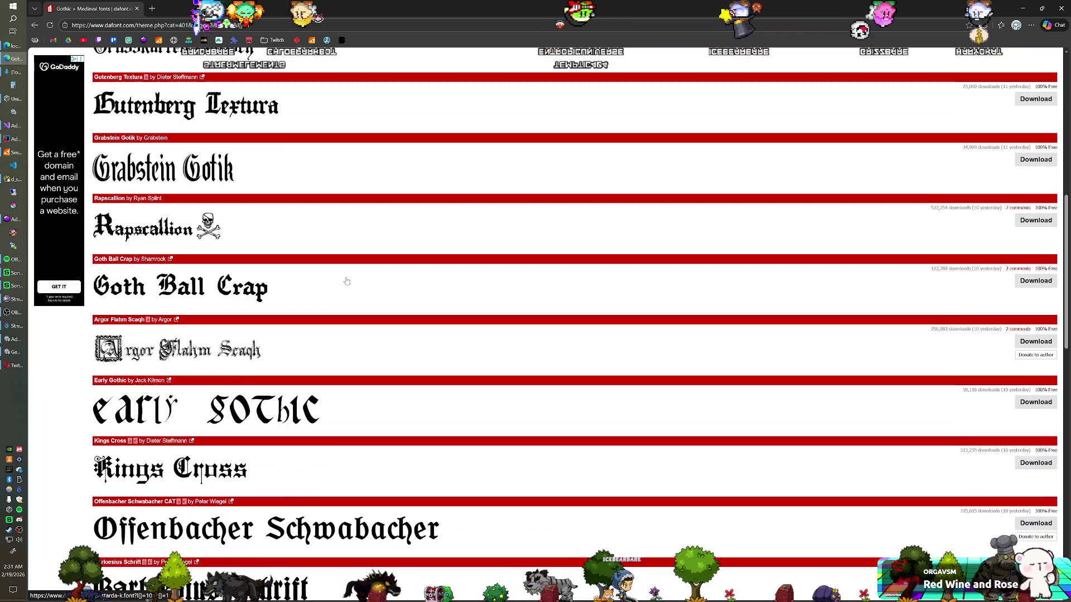
pyautogui.scroll(-9, 347, 281)
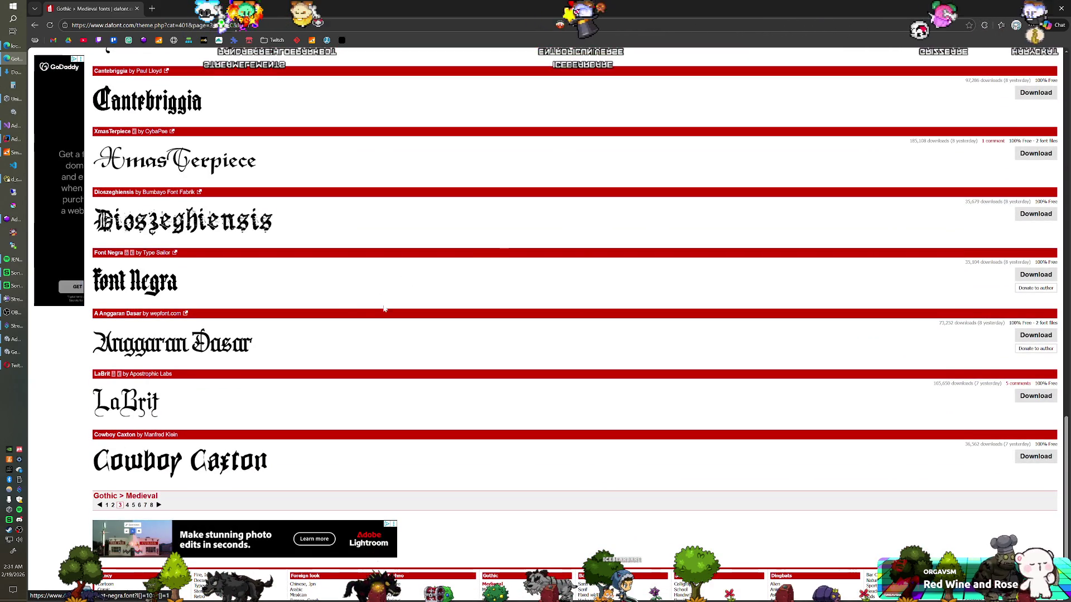
pyautogui.hotkey('alt', 'Tab')
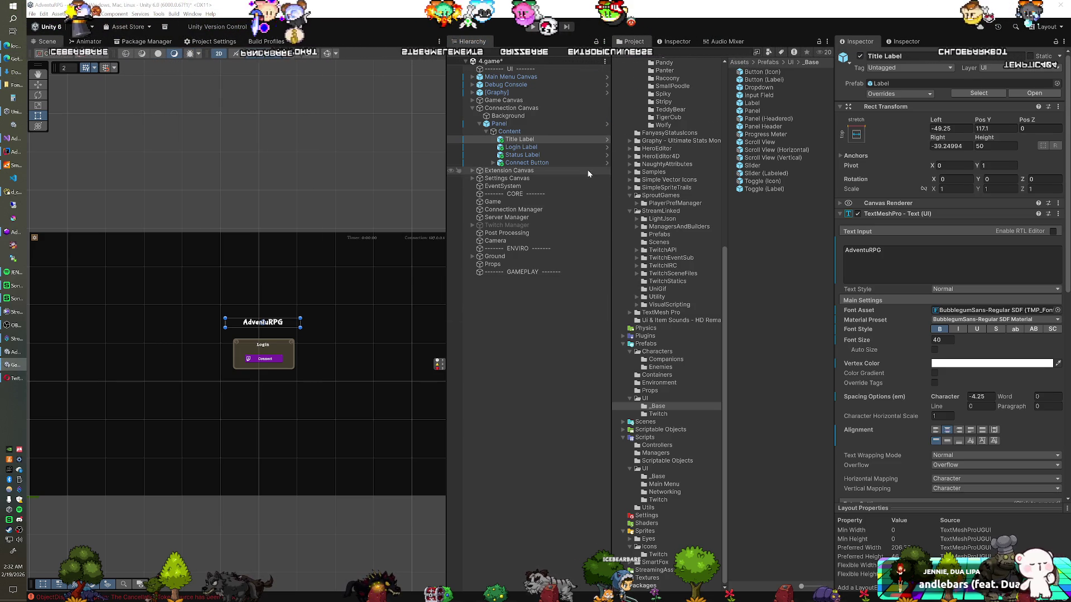
# - Collapse Packages and open Assets/Fonts/berry_rotunda to show the Berry Rotunda font
pyautogui.scroll(10, 636, 172)
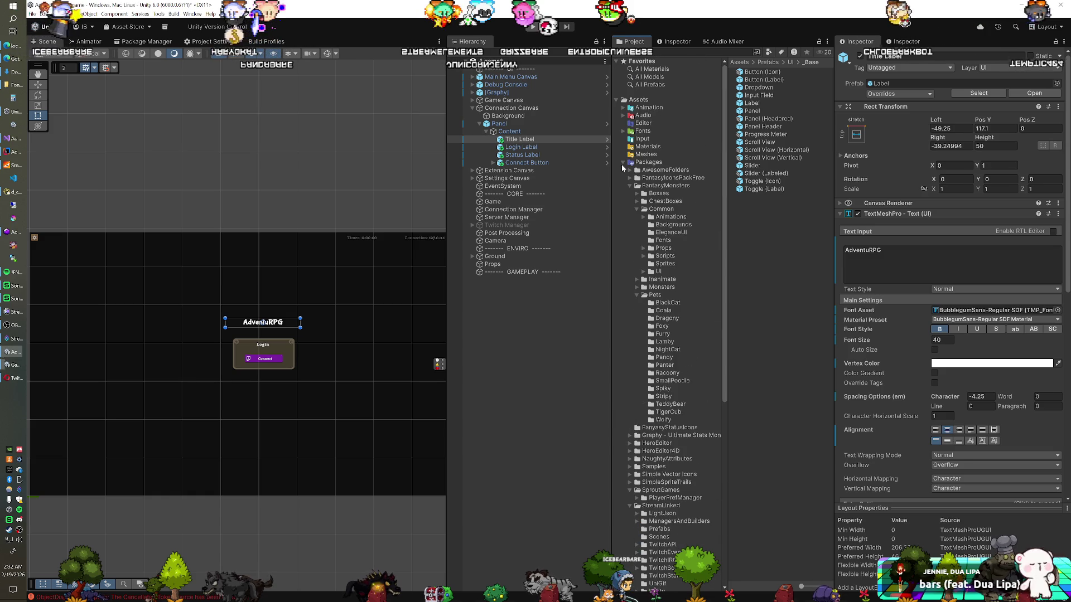
pyautogui.click(623, 163)
pyautogui.click(624, 131)
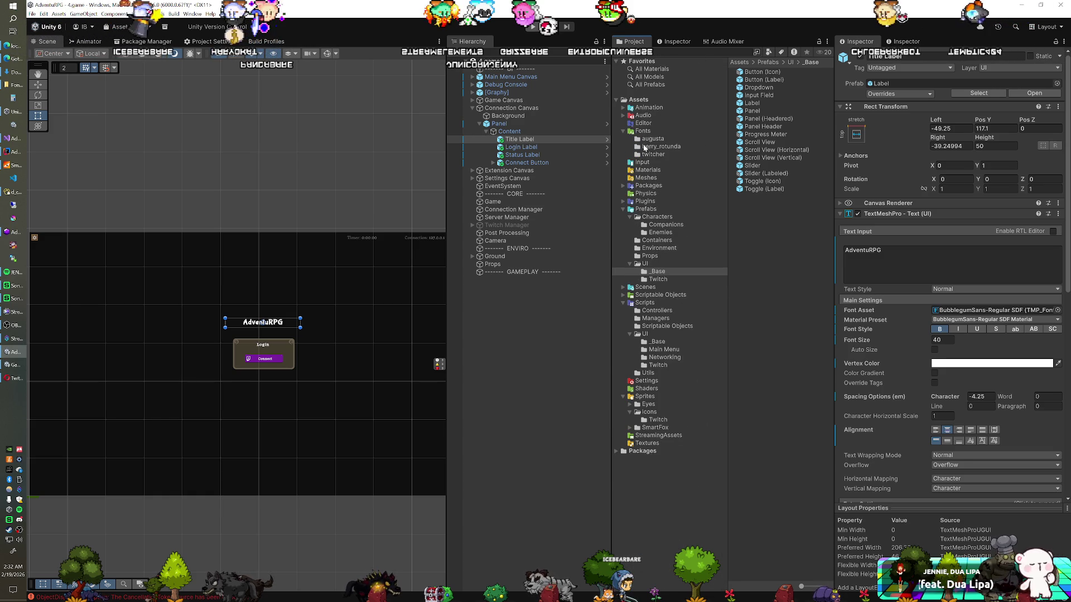
pyautogui.click(645, 147)
pyautogui.click(190, 13)
pyautogui.click(165, 17)
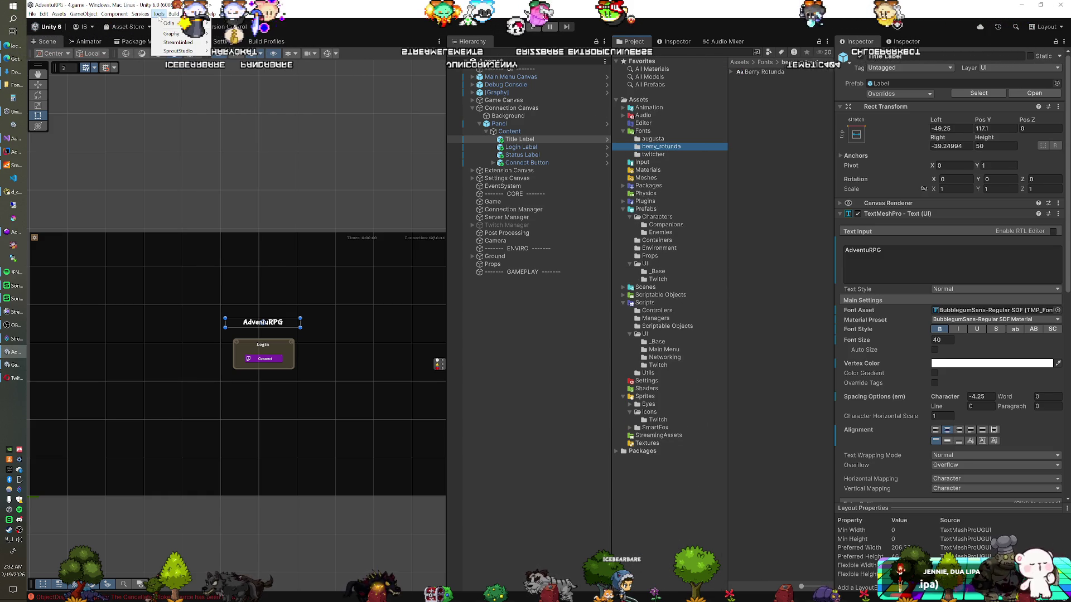
# - Generate and save a Berry Rotunda SDF font asset in the Font Asset Creator
pyautogui.moveTo(190, 14)
pyautogui.moveTo(250, 153)
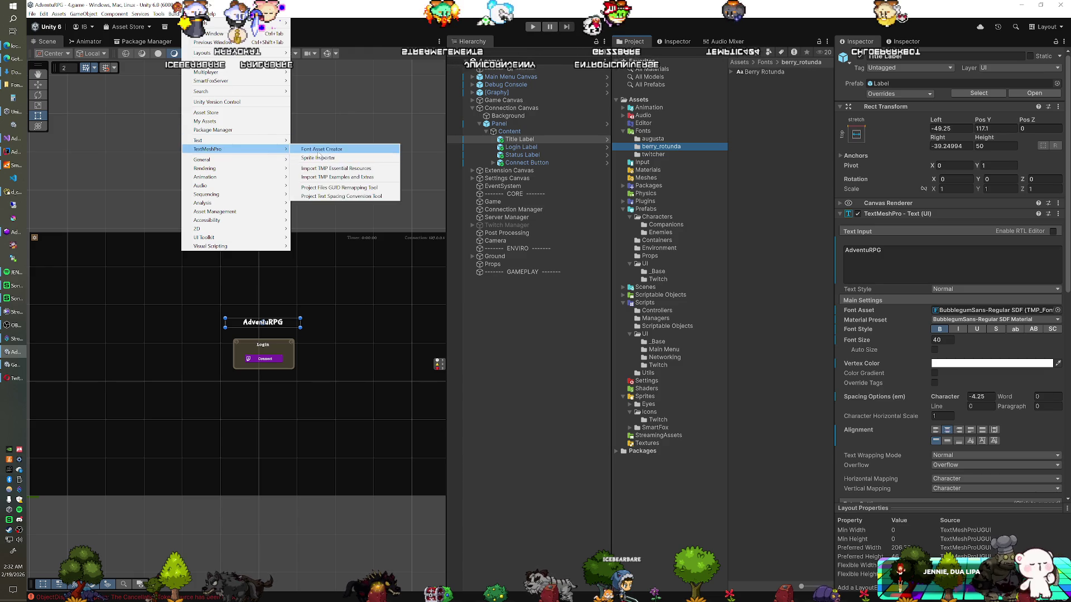
pyautogui.click(326, 152)
pyautogui.moveTo(762, 72); pyautogui.dragTo(409, 198)
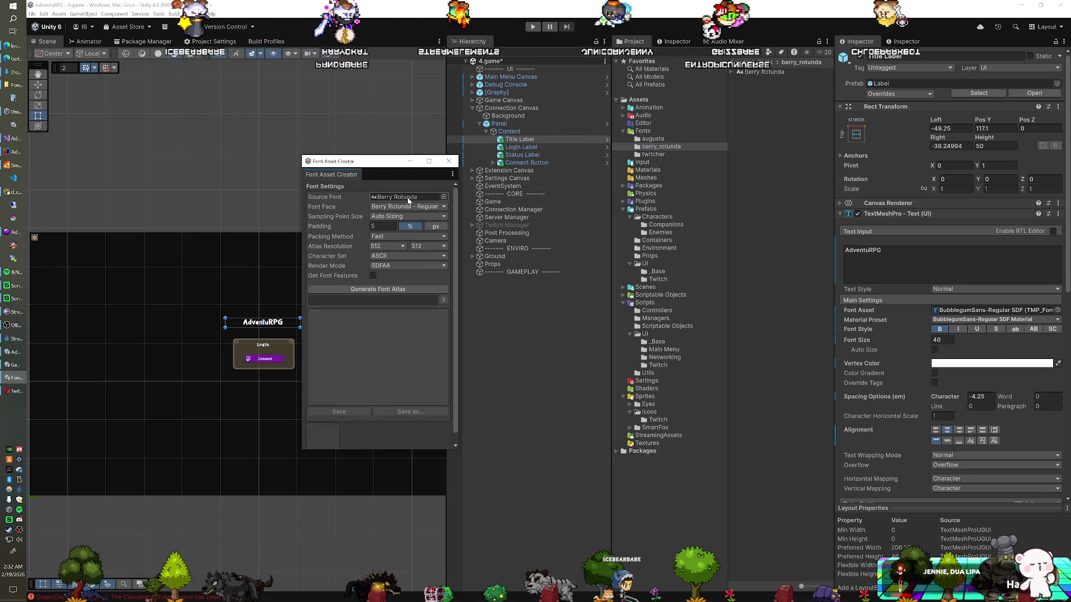
pyautogui.click(378, 289)
pyautogui.click(414, 411)
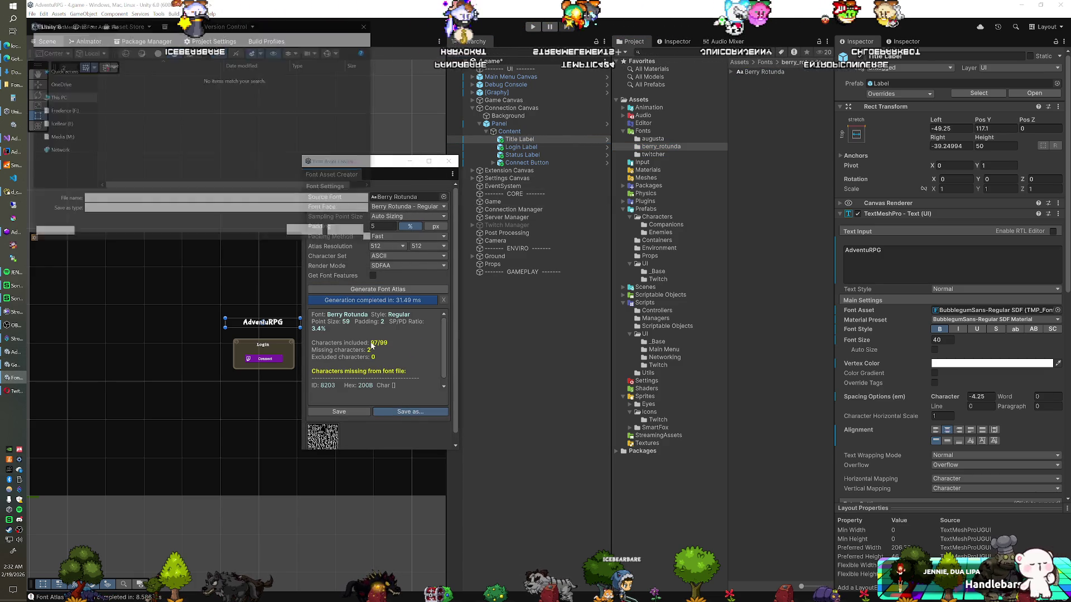
pyautogui.click(306, 232)
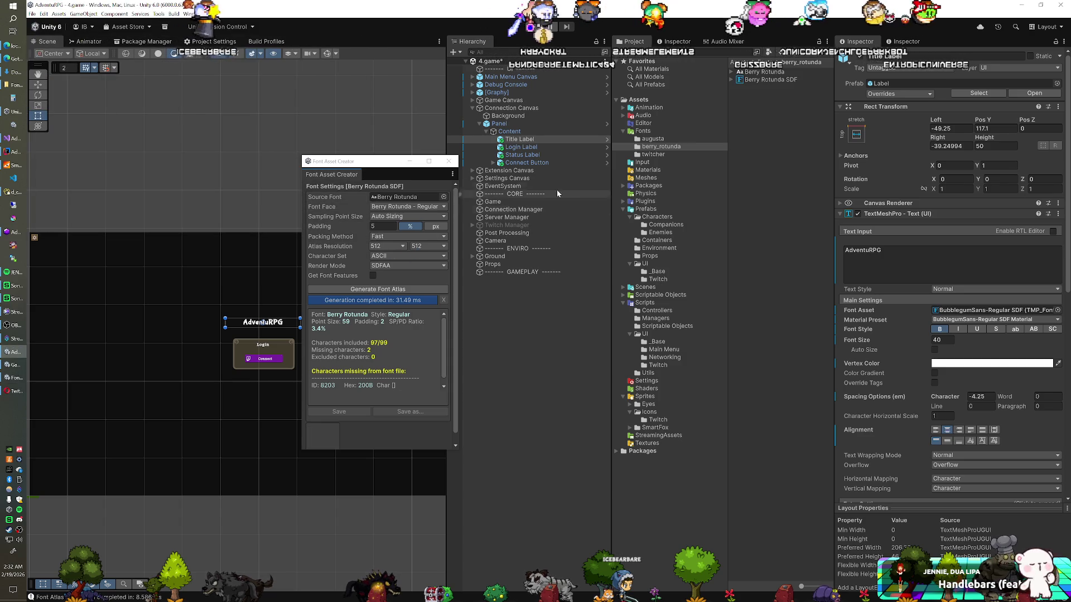
# - Generate and save an Augusta SDF font asset from the augusta folder, then close the creator
pyautogui.click(653, 139)
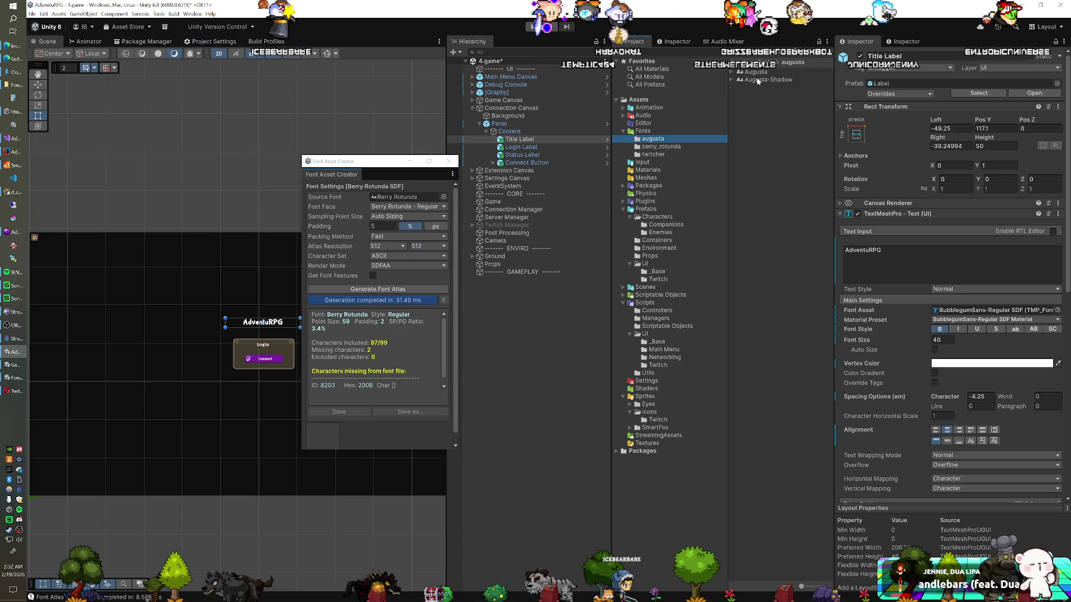
pyautogui.click(397, 271)
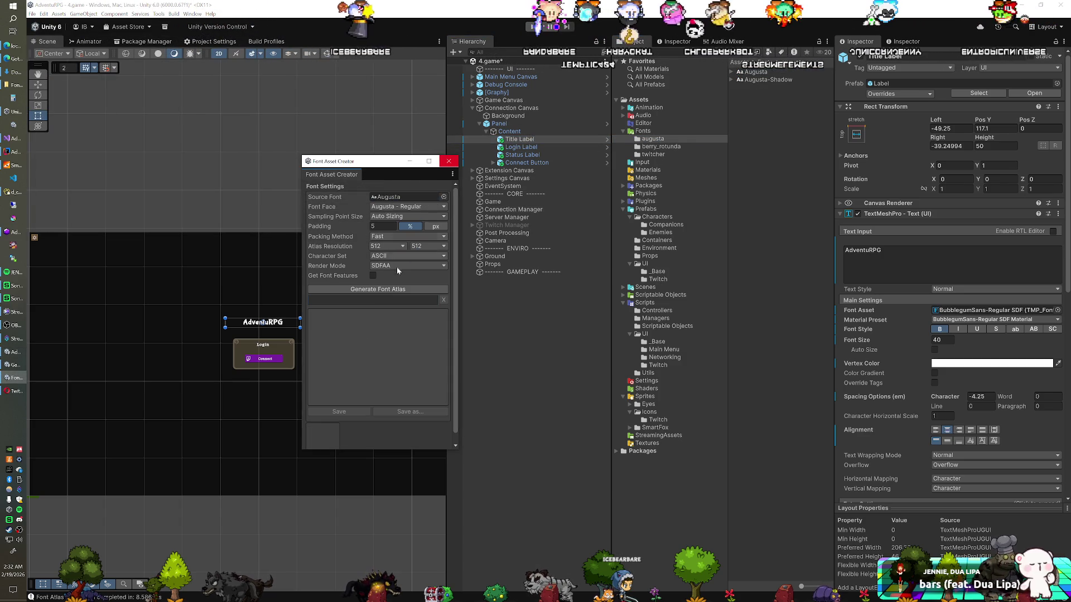
pyautogui.click(379, 291)
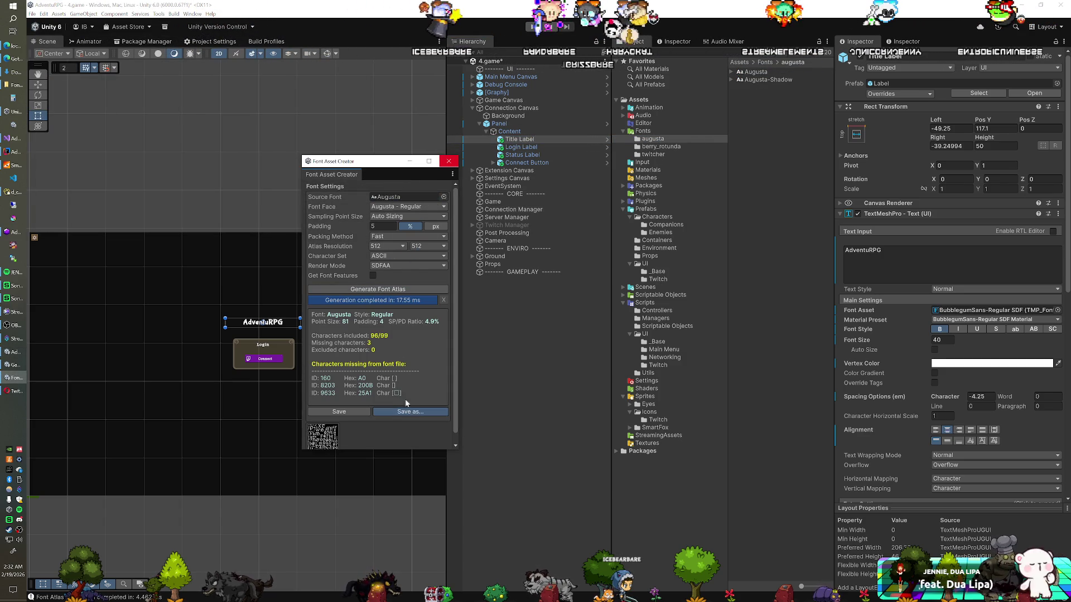
pyautogui.click(339, 412)
pyautogui.click(307, 234)
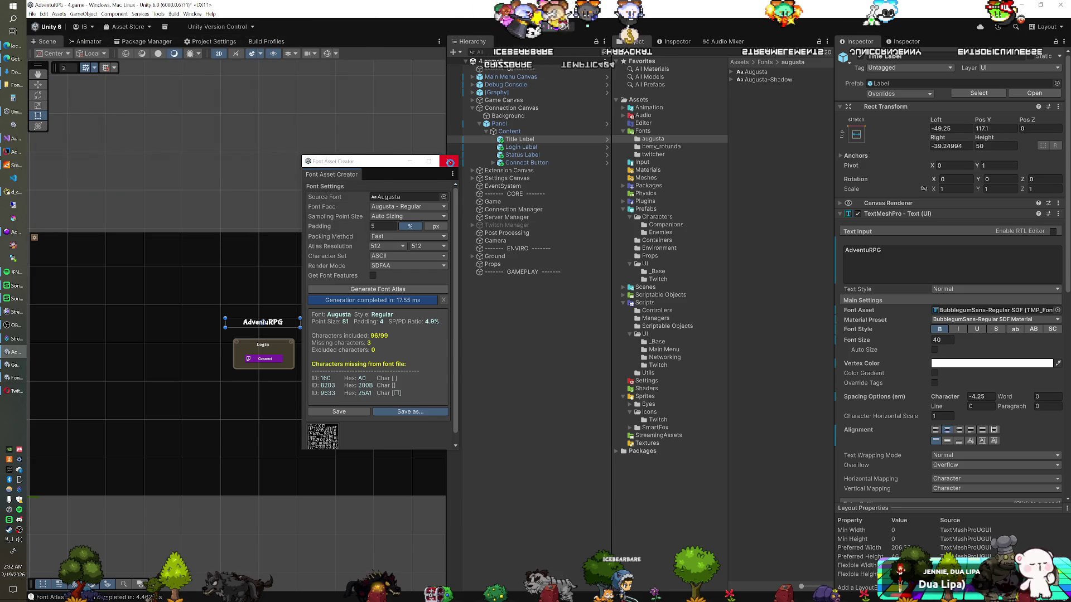
pyautogui.click(449, 161)
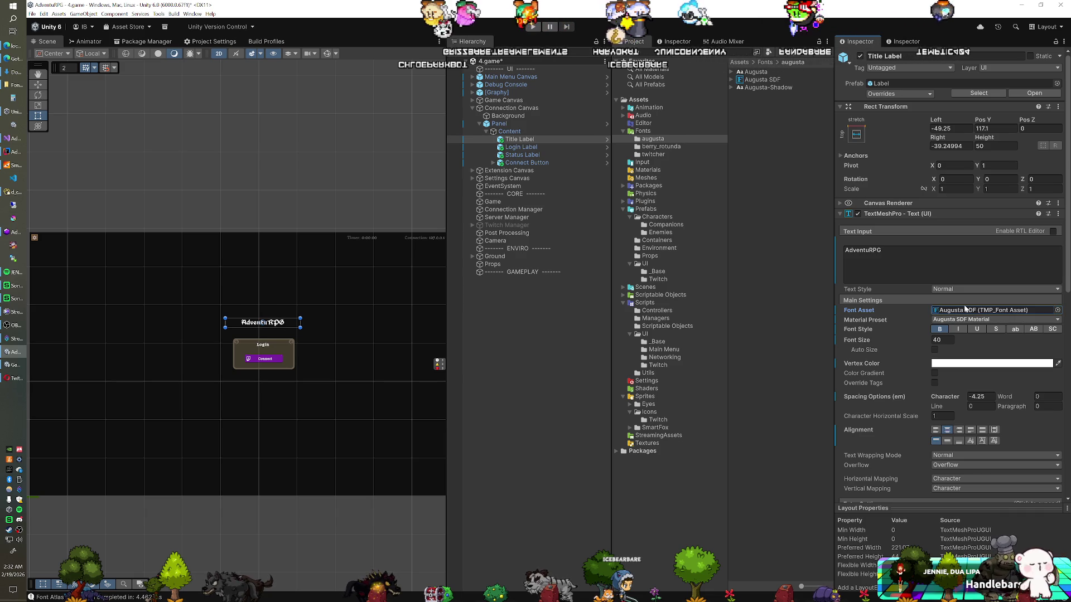
# - Duplicate the Title Label and move the copy up above the original
pyautogui.click(695, 148)
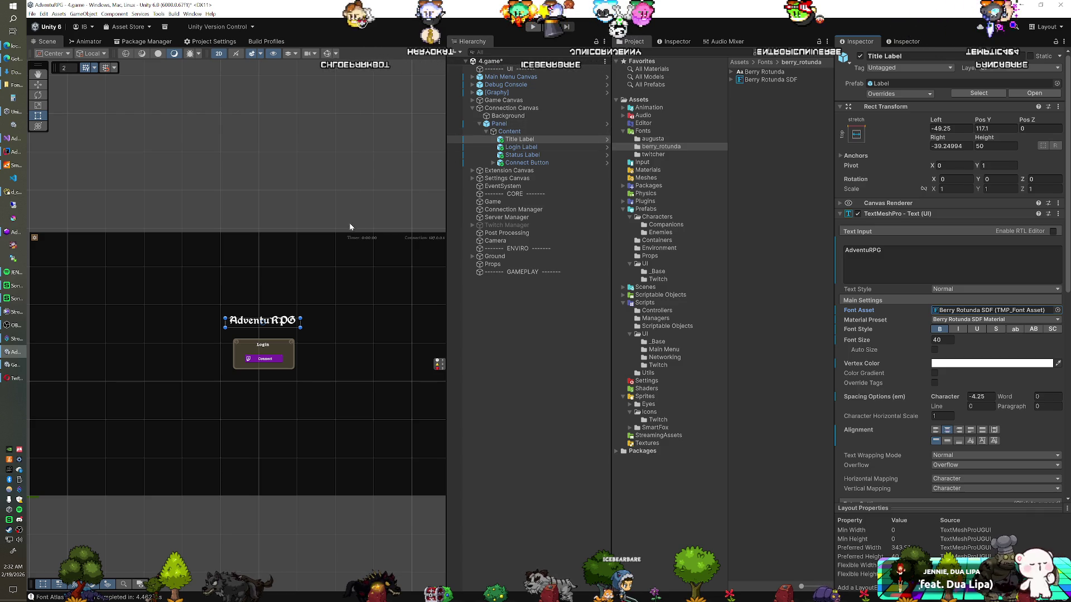
pyautogui.press('w')
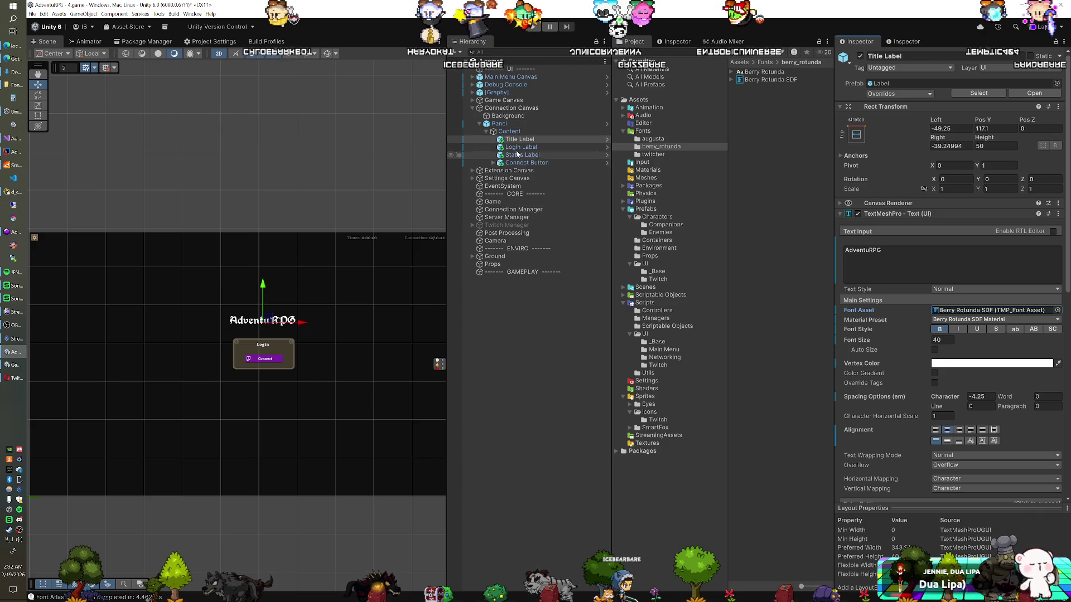
pyautogui.hotkey('ctrl', 'd')
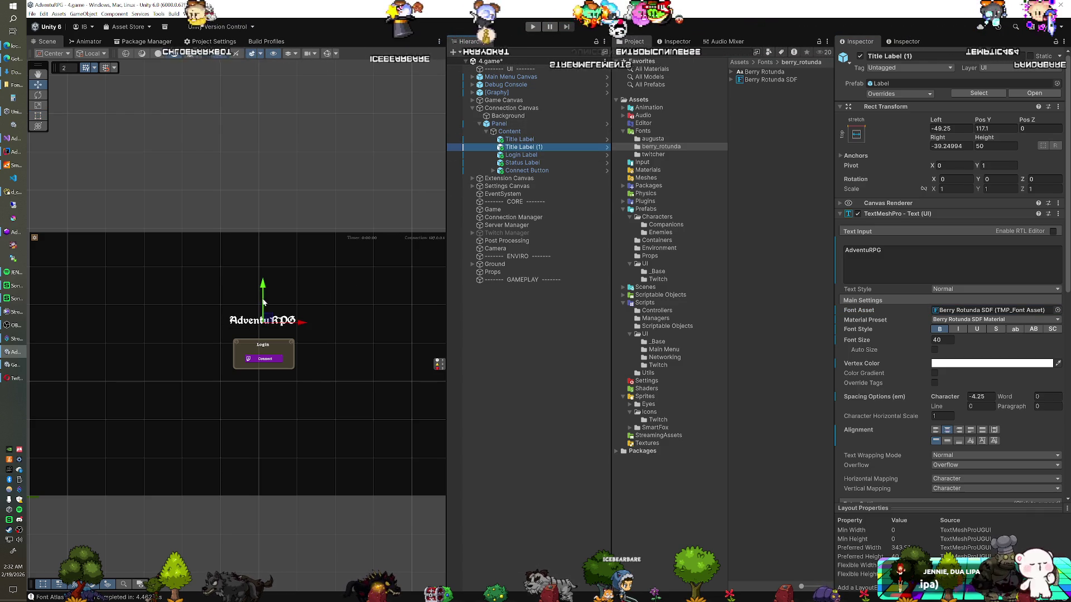
pyautogui.moveTo(263, 302); pyautogui.dragTo(265, 284)
# - Apply Augusta SDF to the original Title Label and compare both titles' font settings
pyautogui.click(544, 139)
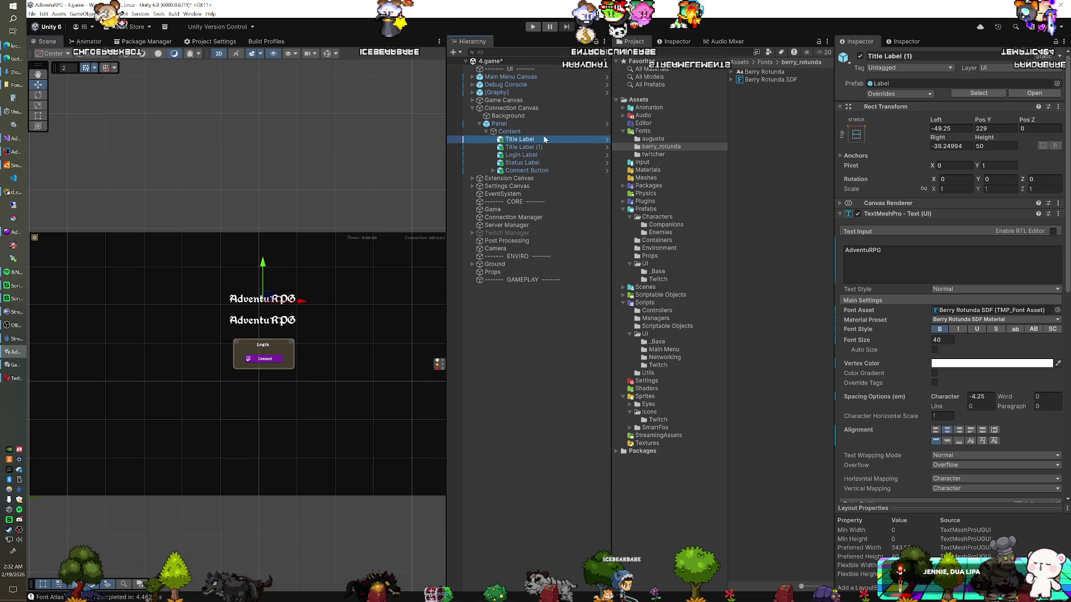
pyautogui.click(653, 139)
pyautogui.moveTo(948, 288); pyautogui.dragTo(959, 310)
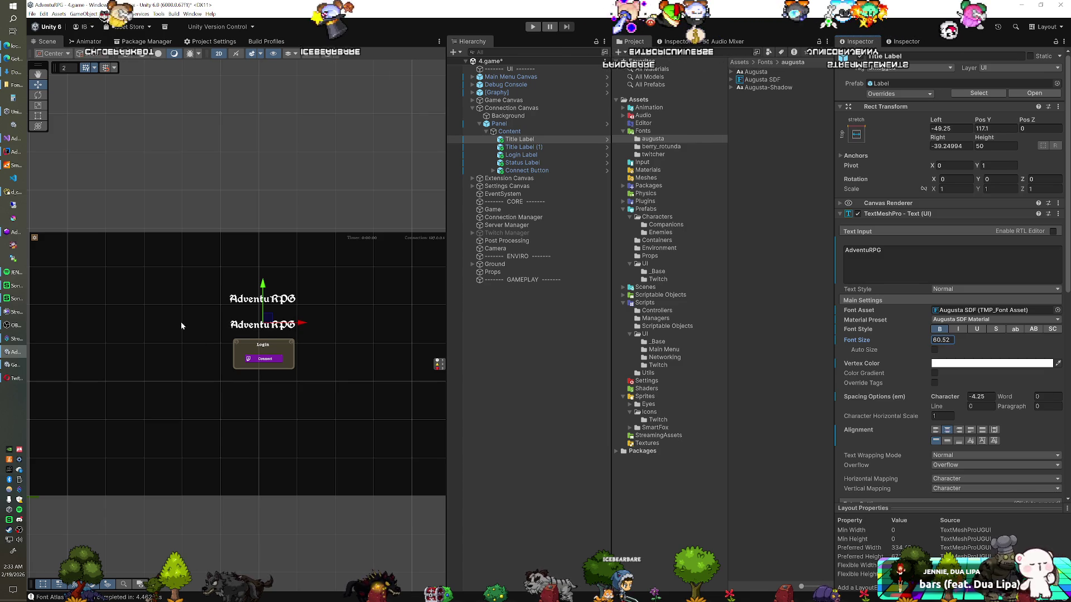
pyautogui.click(537, 148)
pyautogui.click(530, 141)
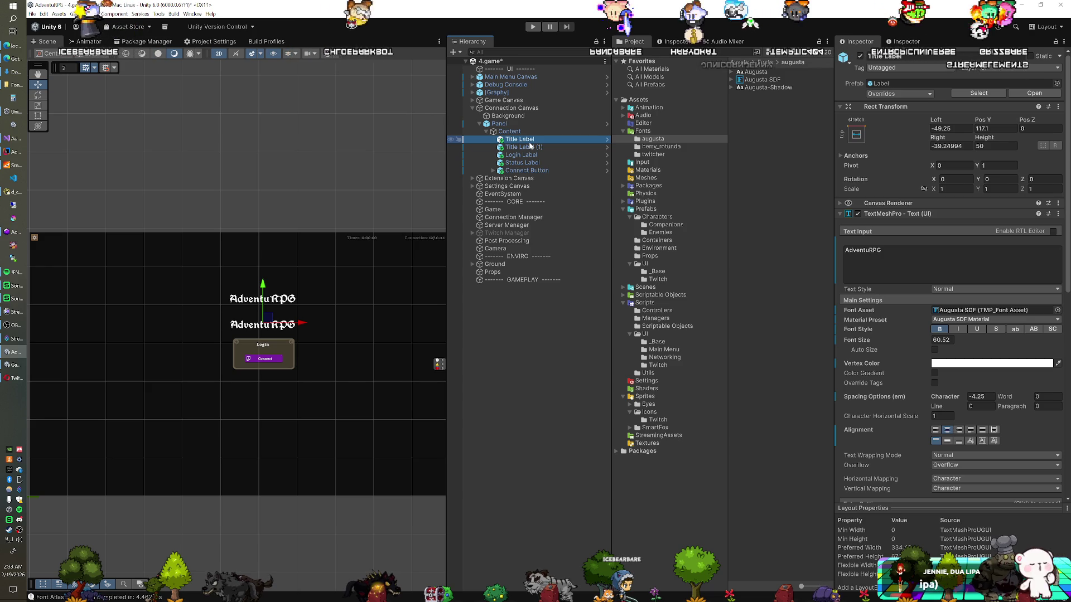
pyautogui.keyDown('ctrl'); pyautogui.click(530, 147); pyautogui.keyUp('ctrl')
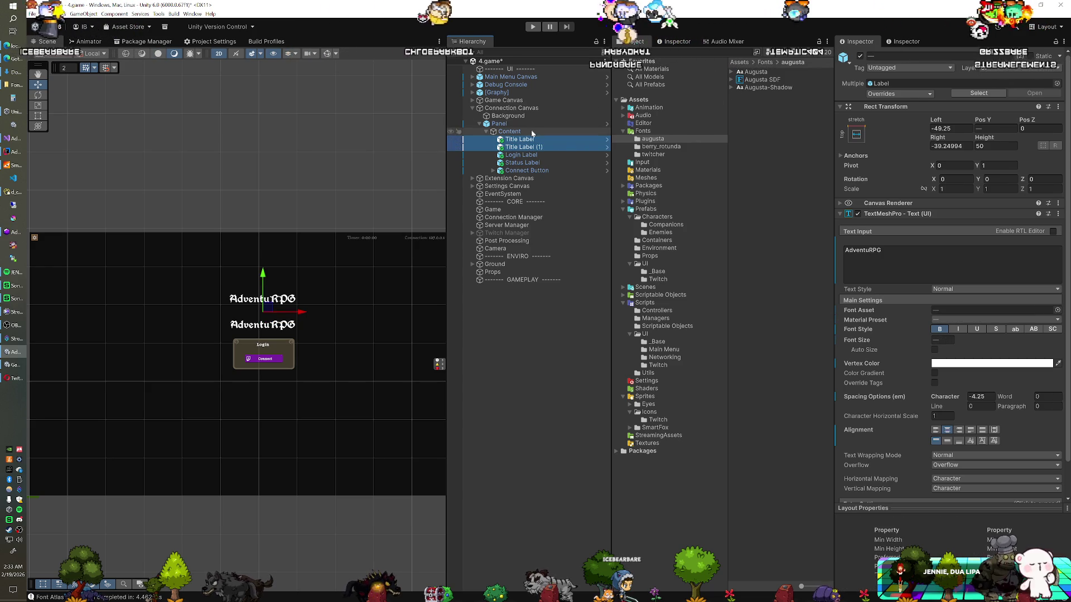
pyautogui.hotkey('ctrl', 'z')
pyautogui.click(757, 81)
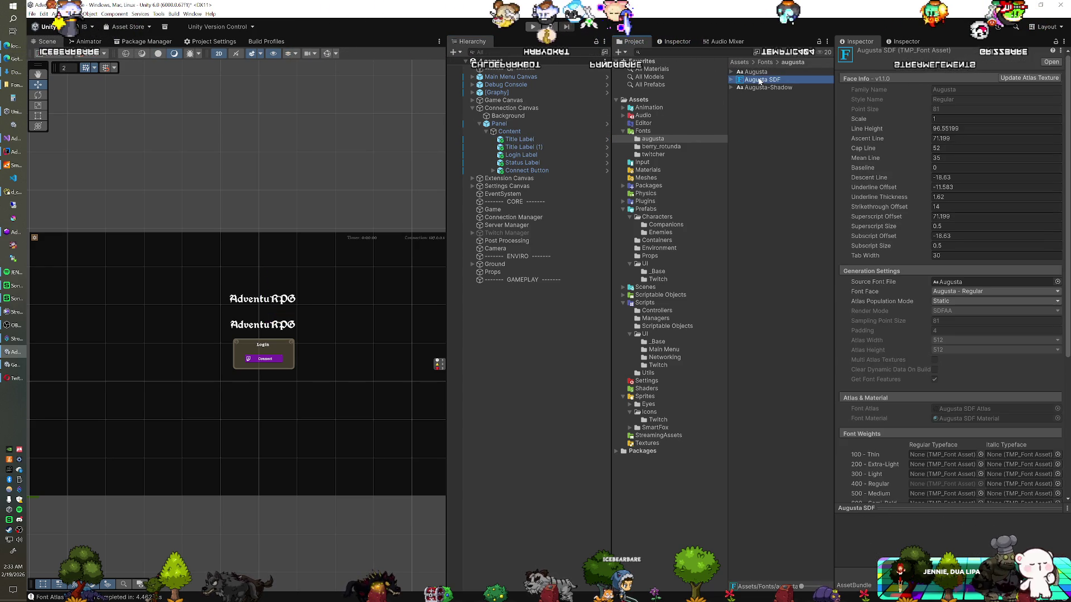
# - Delete the existing Augusta SDF and Berry Rotunda SDF font assets
pyautogui.press('Delete')
pyautogui.click(558, 319)
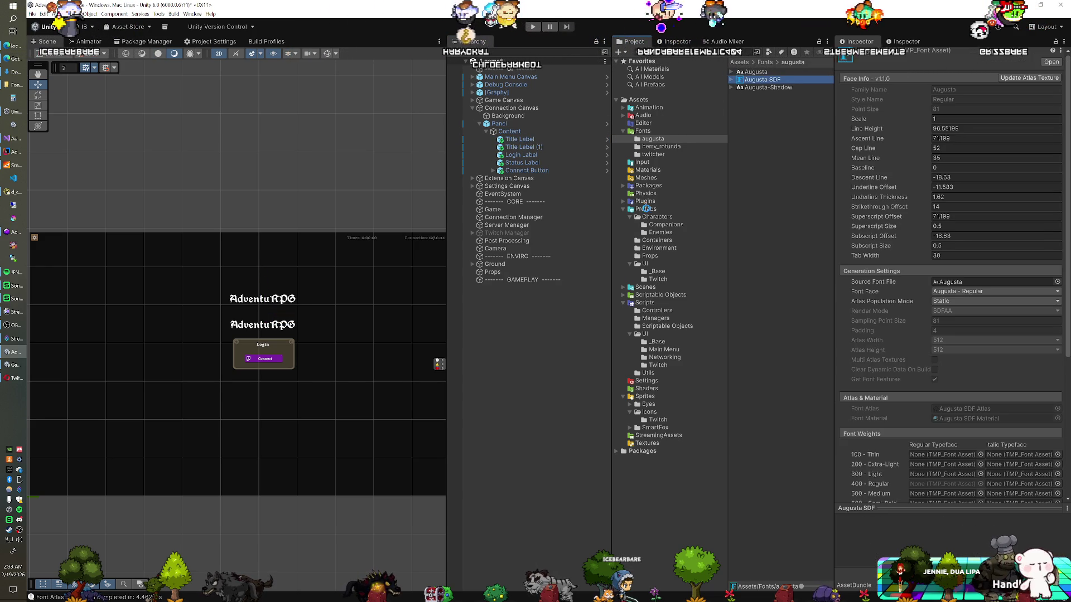
pyautogui.click(659, 146)
pyautogui.click(764, 80)
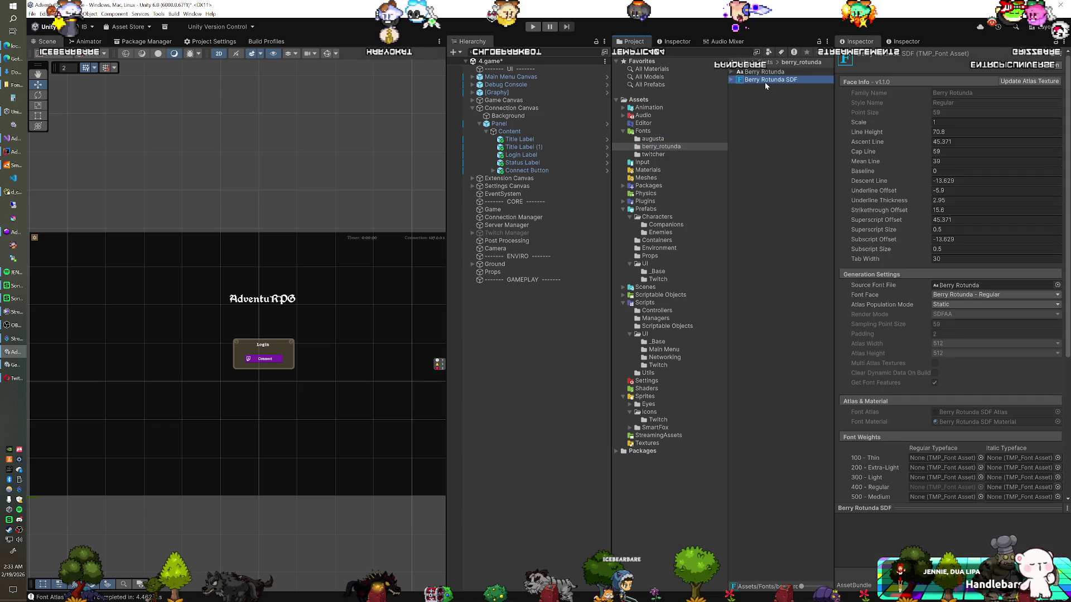
pyautogui.press('Delete')
pyautogui.press('Return')
# - Regenerate the Augusta font atlas and save it as Augusta SDF
pyautogui.click(192, 14)
pyautogui.moveTo(236, 149)
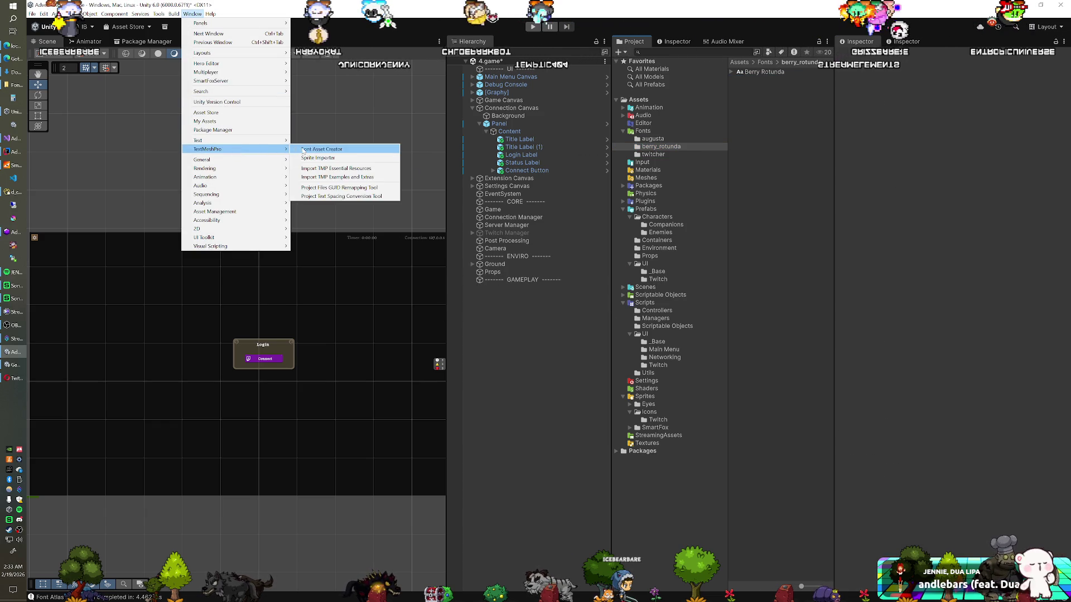
pyautogui.click(318, 148)
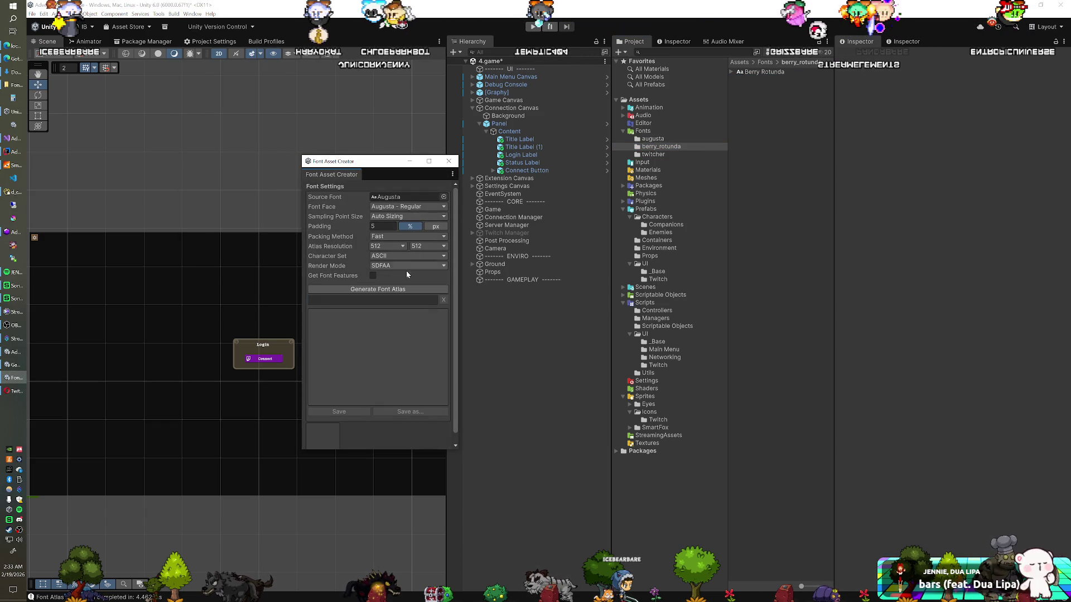
pyautogui.click(392, 288)
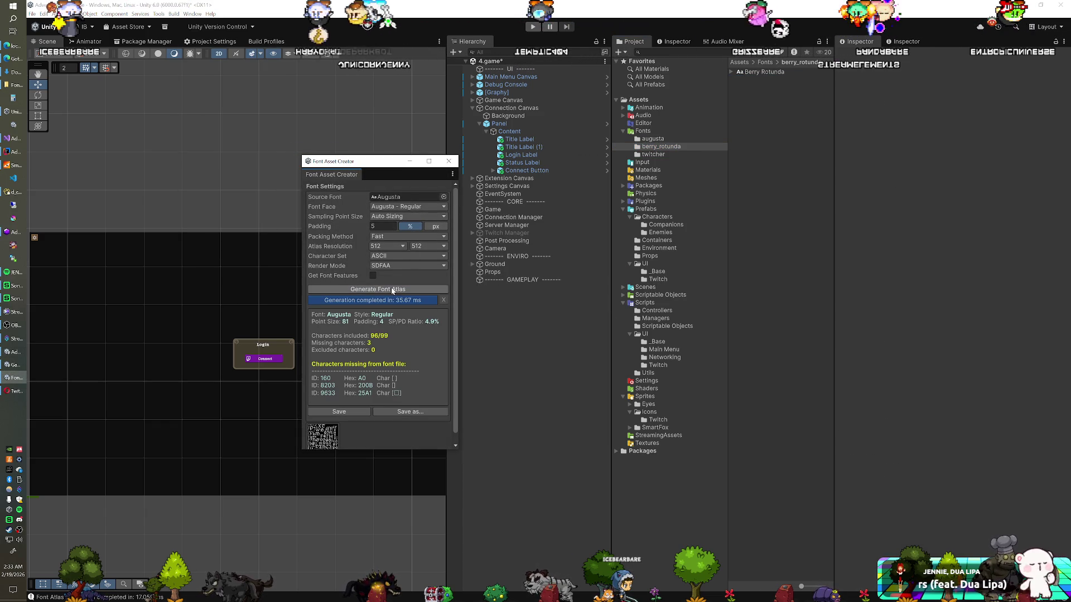
pyautogui.click(411, 411)
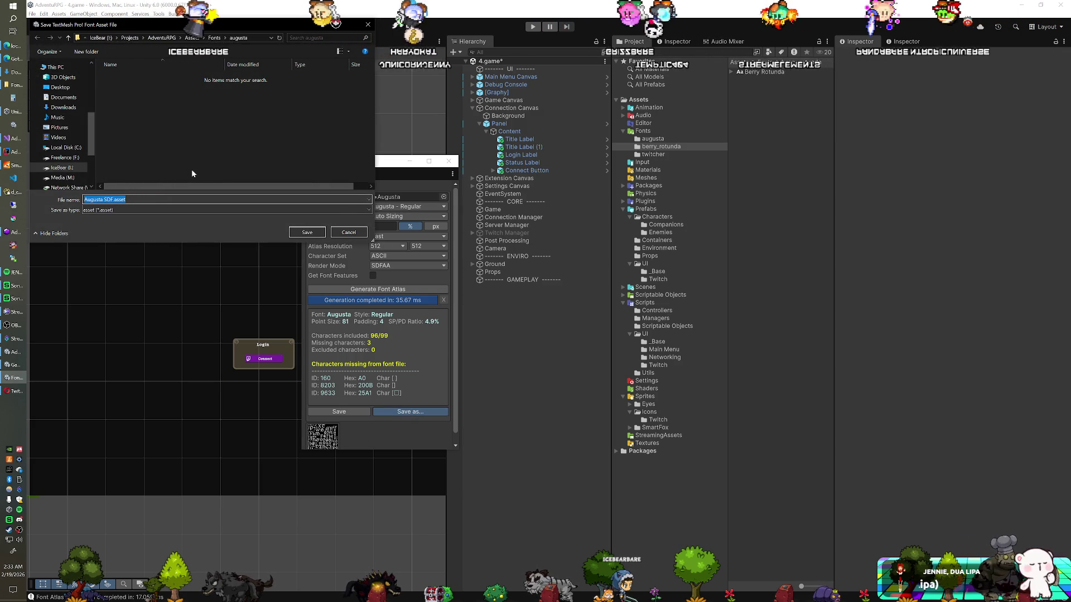
pyautogui.click(309, 232)
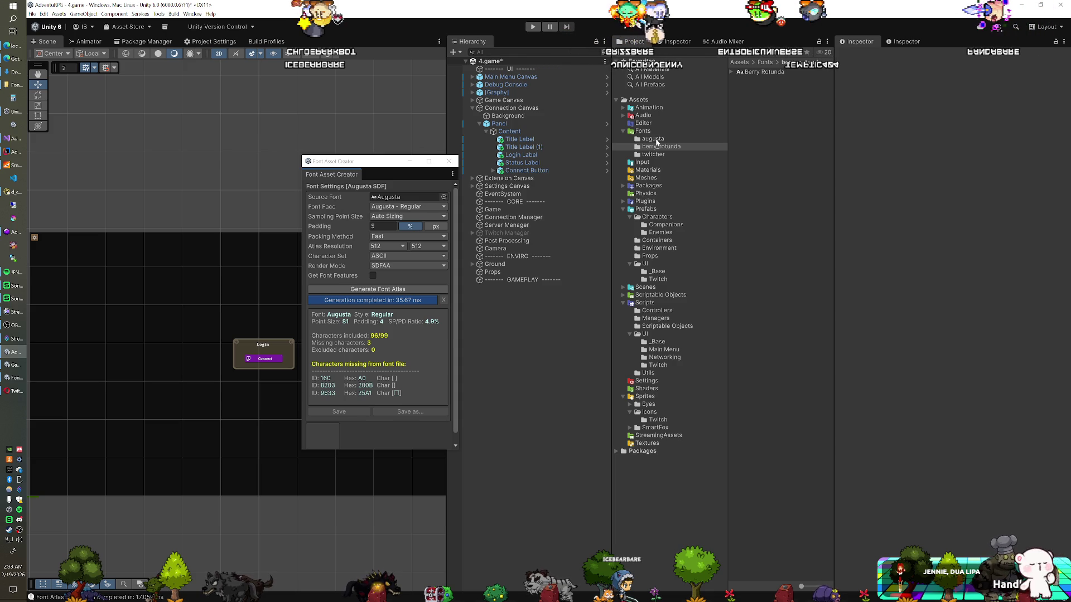
# - Regenerate the Berry Rotunda atlas, save it as Berry Rotunda SDF, and close the creator
pyautogui.moveTo(760, 77)
pyautogui.mouseDown()
pyautogui.moveTo(586, 162)
pyautogui.moveTo(417, 196)
pyautogui.mouseUp()
pyautogui.click(385, 291)
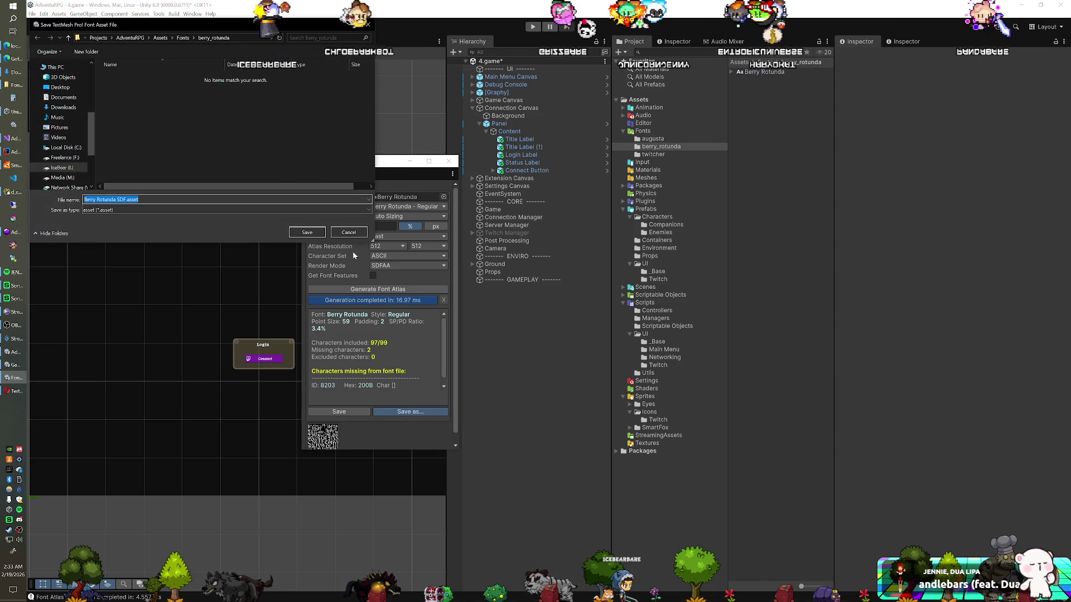
pyautogui.press('Return')
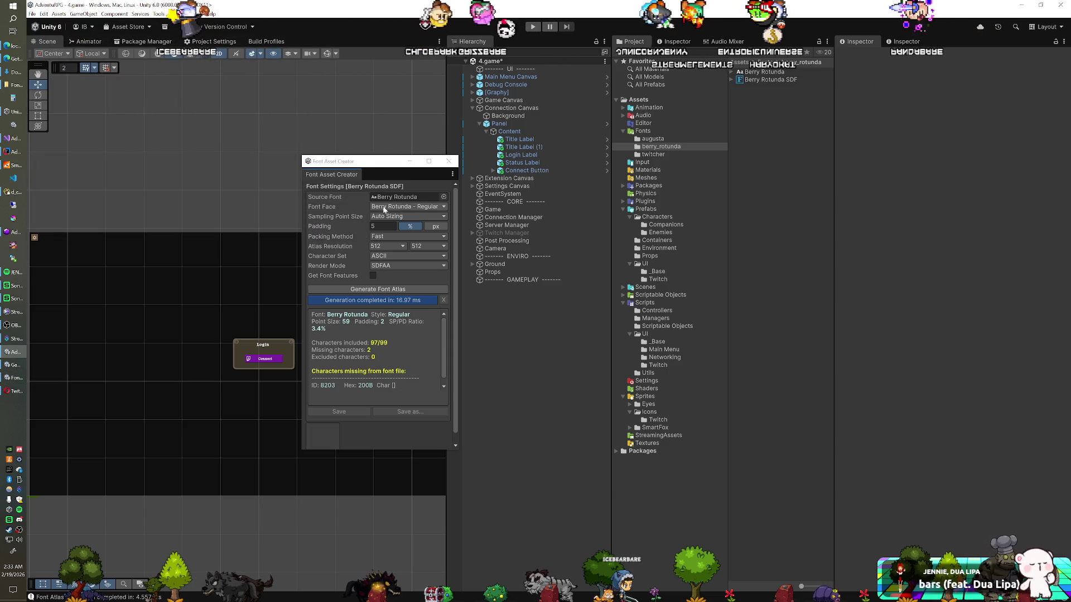
pyautogui.click(449, 161)
# - Assign Berry Rotunda SDF to Title Label (1) and Augusta SDF to Title Label
pyautogui.click(523, 147)
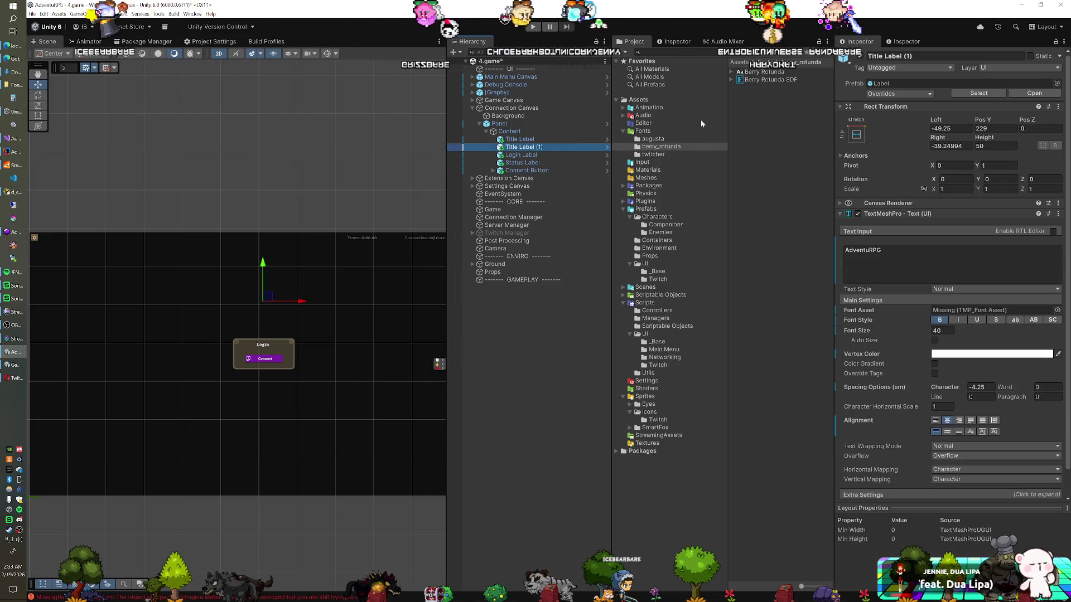
pyautogui.moveTo(764, 80); pyautogui.dragTo(982, 310)
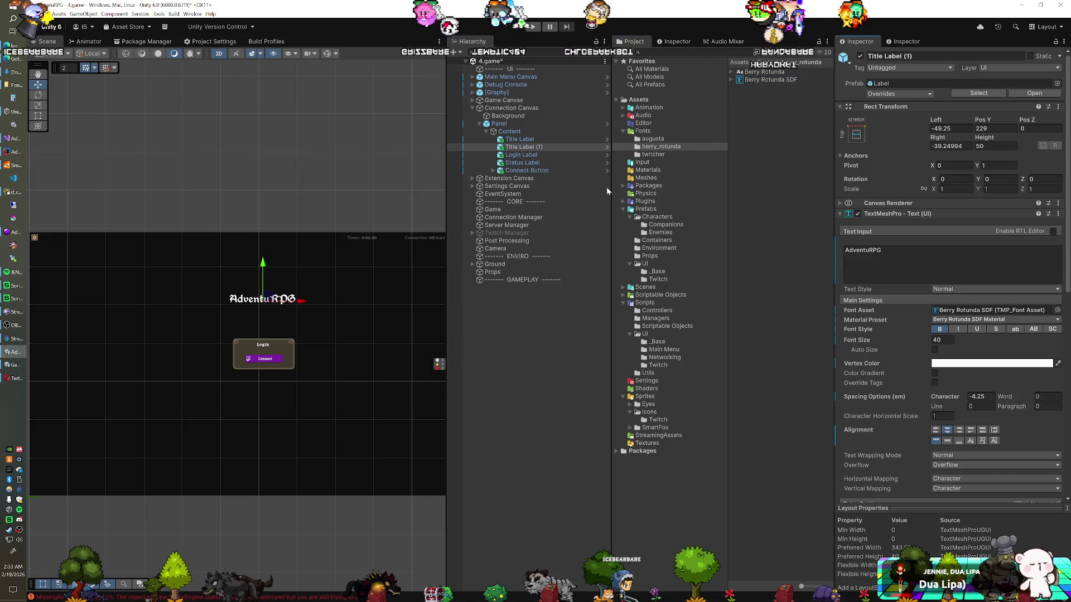
pyautogui.click(553, 139)
pyautogui.moveTo(772, 79)
pyautogui.mouseDown()
pyautogui.moveTo(763, 134)
pyautogui.moveTo(747, 133)
pyautogui.mouseUp()
pyautogui.click(652, 138)
pyautogui.moveTo(754, 81); pyautogui.dragTo(941, 311)
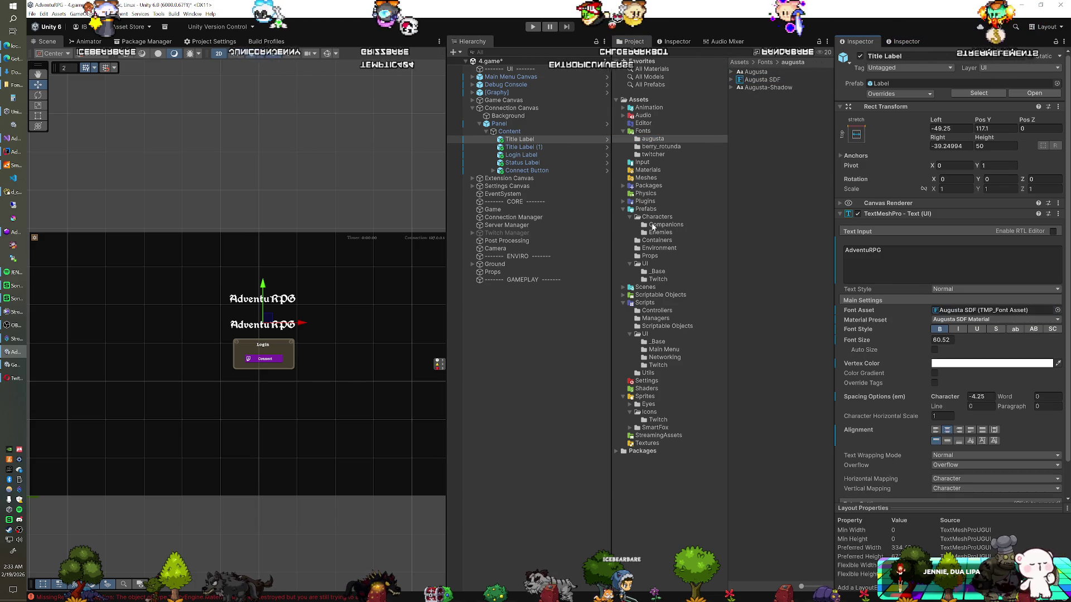
pyautogui.click(11, 65)
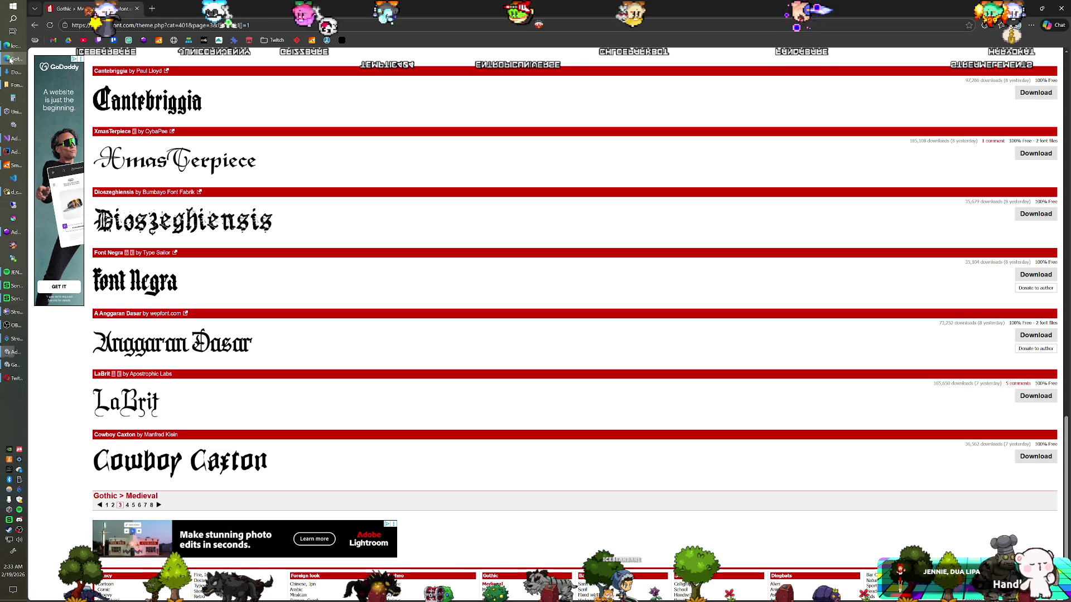
# - Browse page 2 of dafont's Gothic > Medieval font list
pyautogui.scroll(7, 321, 257)
pyautogui.scroll(15, 322, 258)
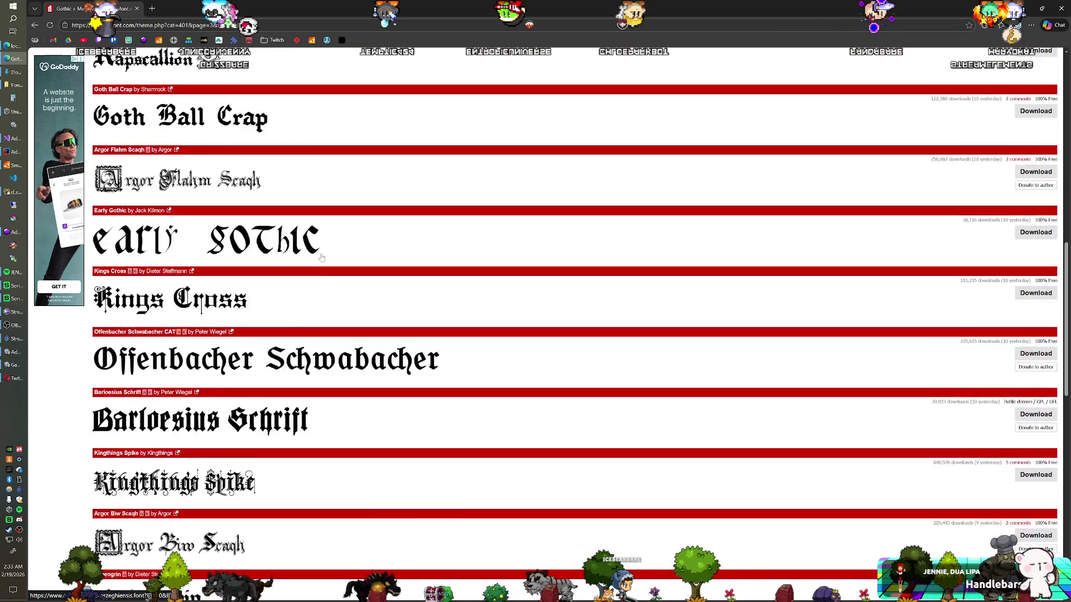
pyautogui.scroll(2, 321, 258)
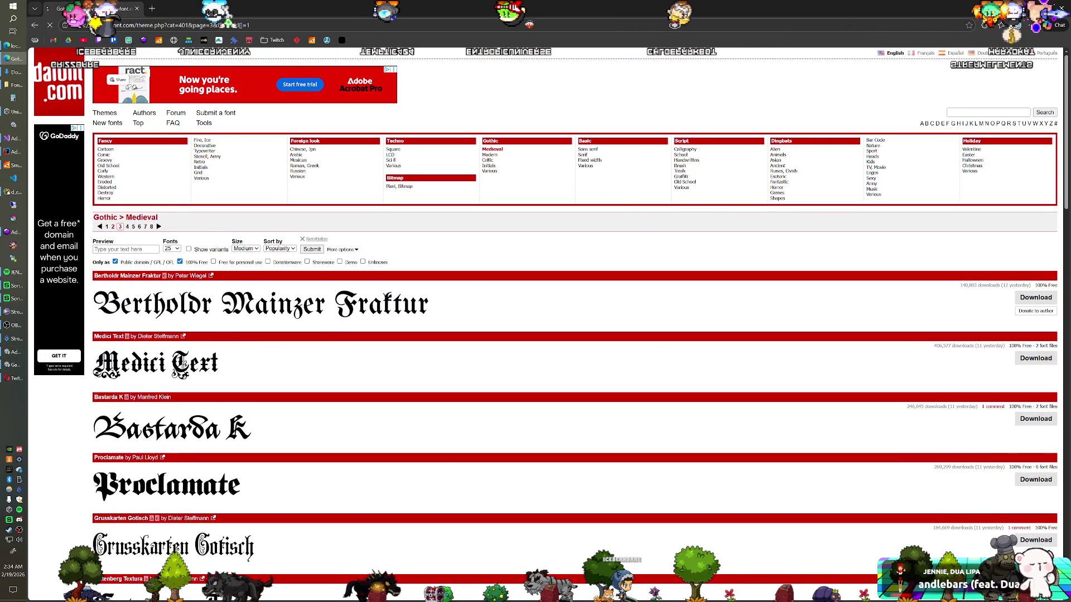
pyautogui.click(113, 227)
pyautogui.scroll(-7, 230, 267)
pyautogui.scroll(-14, 231, 267)
pyautogui.scroll(-4, 232, 273)
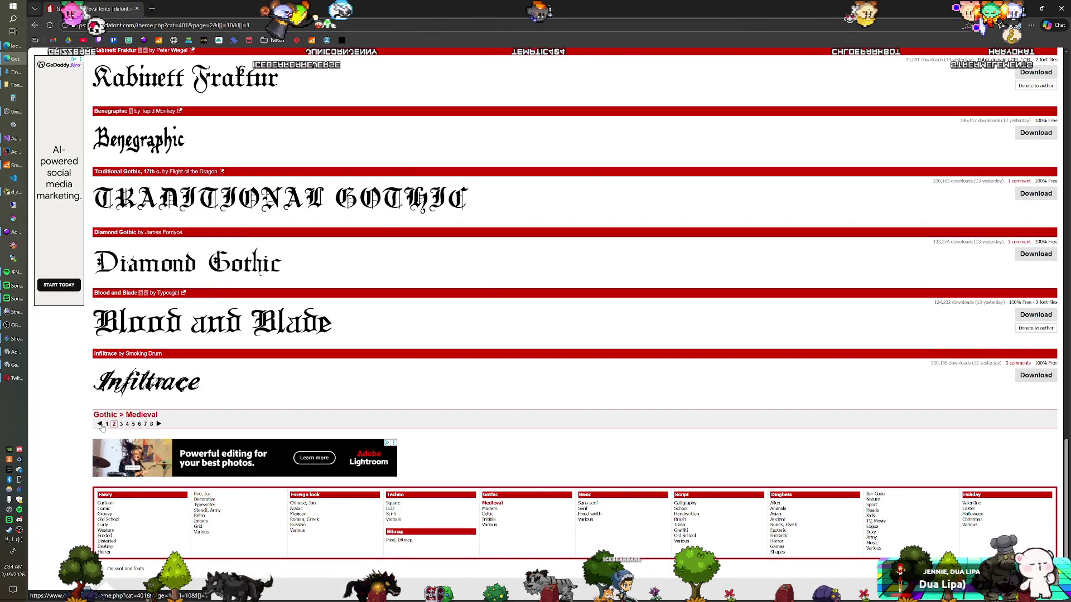
pyautogui.scroll(-10, 213, 370)
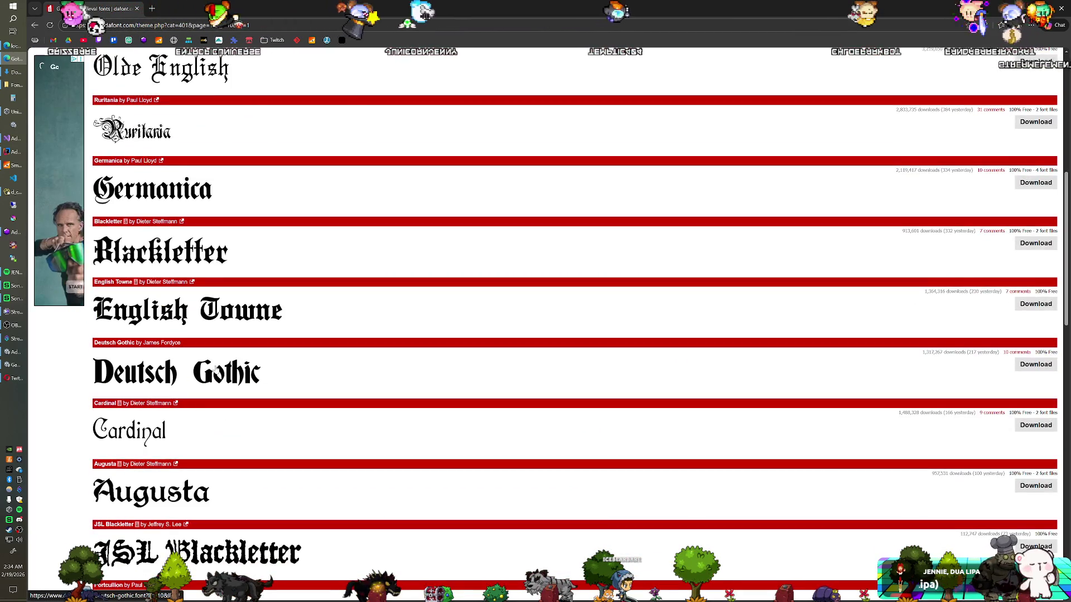
pyautogui.scroll(-3, 213, 371)
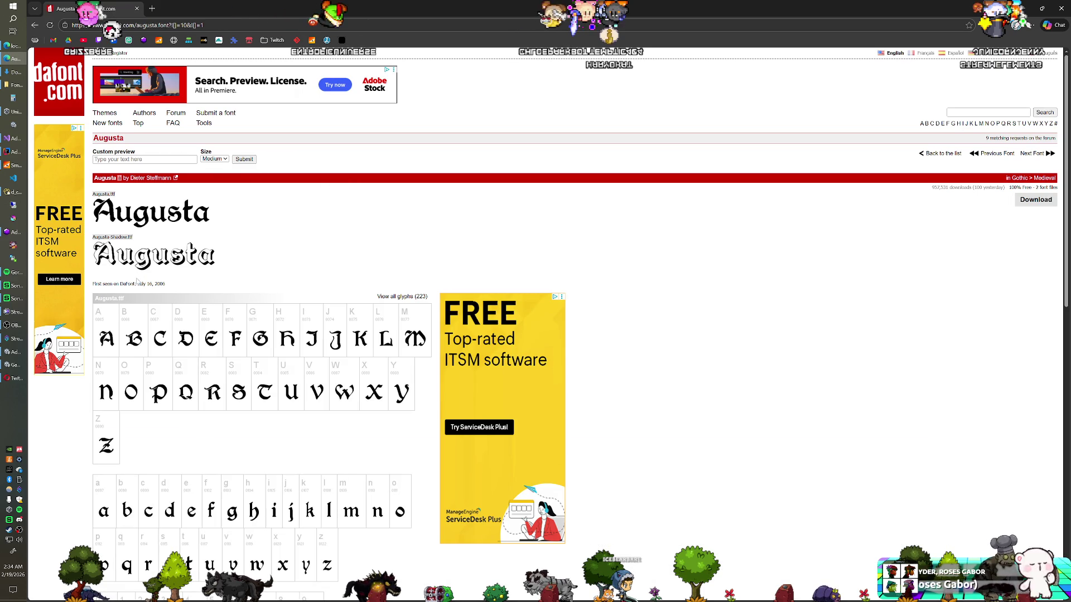
# - View the Berry Rotunda font page, go back, and return to Unity
pyautogui.hotkey('alt', 'Left')
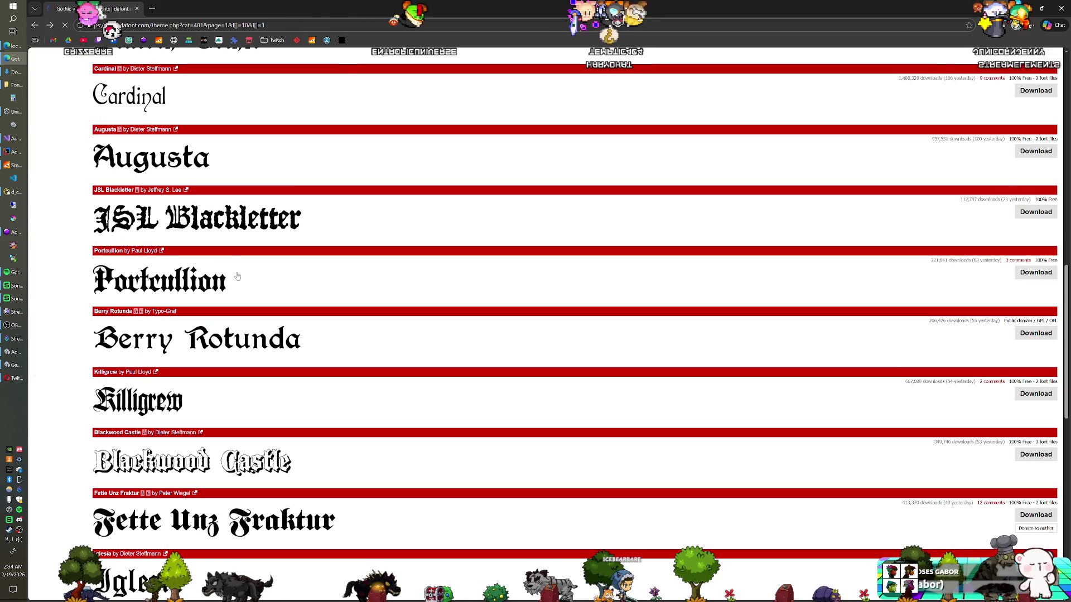
pyautogui.click(198, 336)
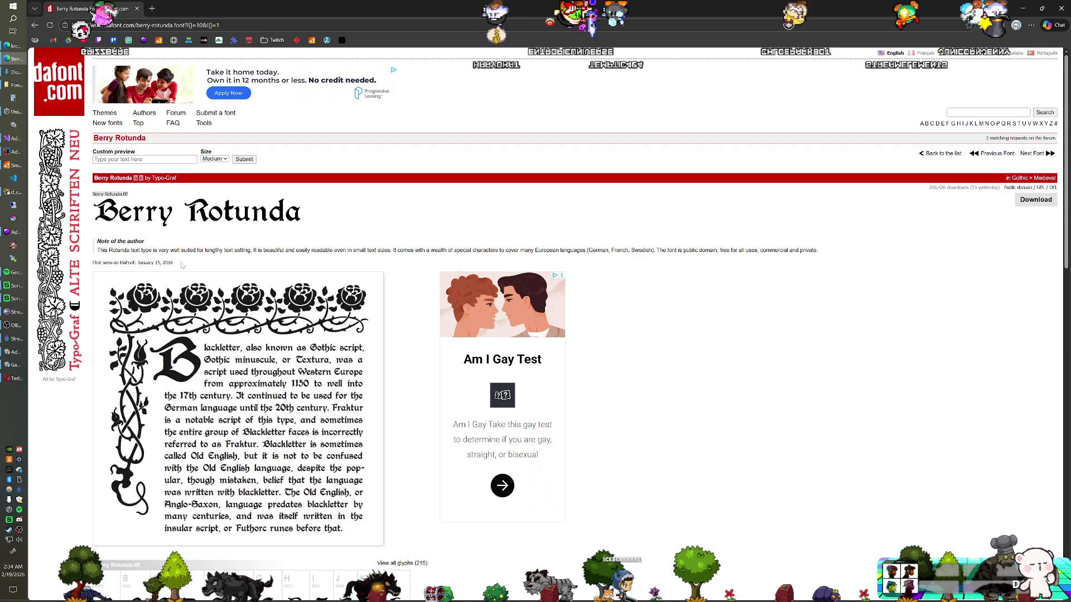
pyautogui.hotkey('alt', 'Left')
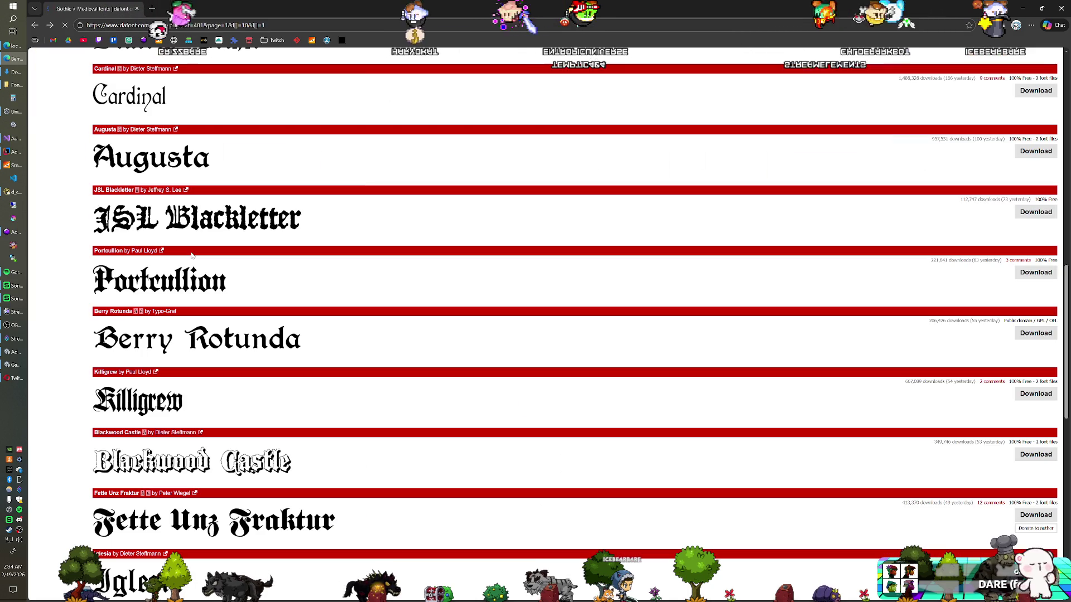
pyautogui.hotkey('alt', 'Tab')
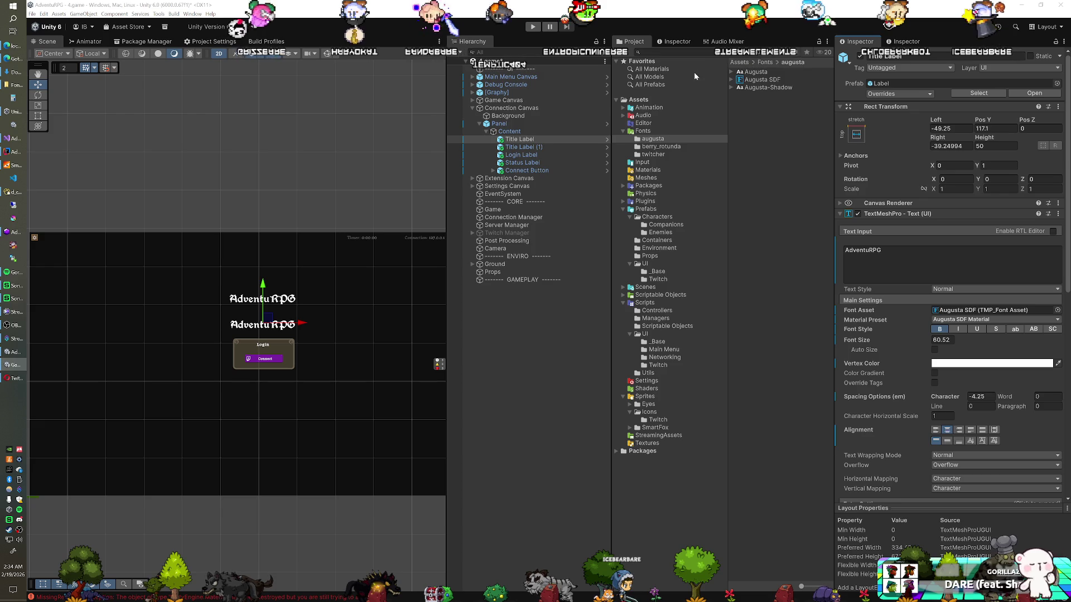
# - Delete berry_rotunda and Title Label (1), then set the title to font size 45.9, Pos Y 112.2
pyautogui.click(659, 146)
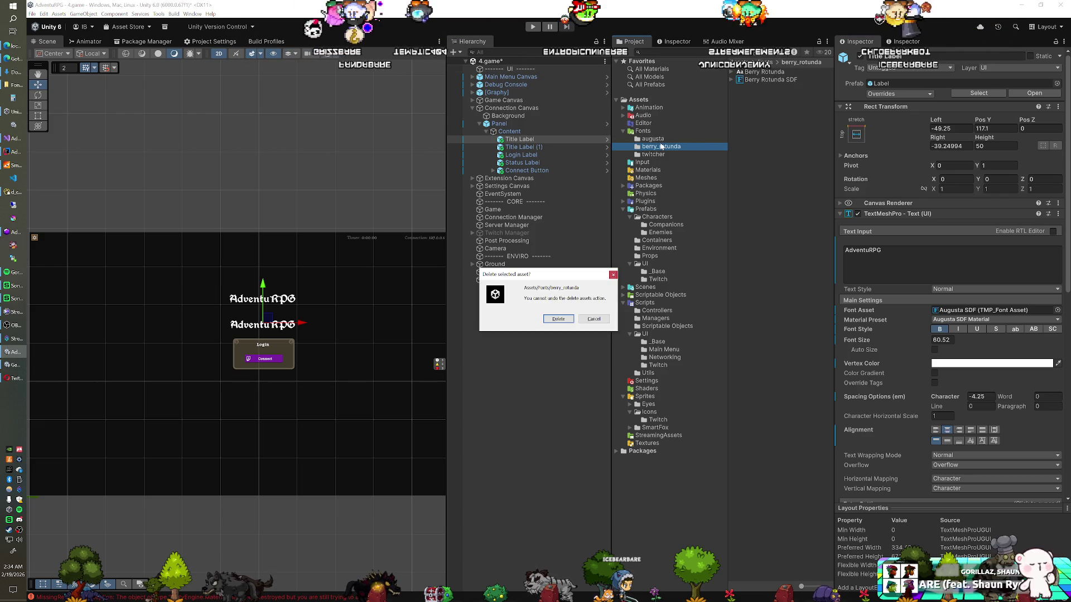
pyautogui.click(544, 148)
pyautogui.press('Delete')
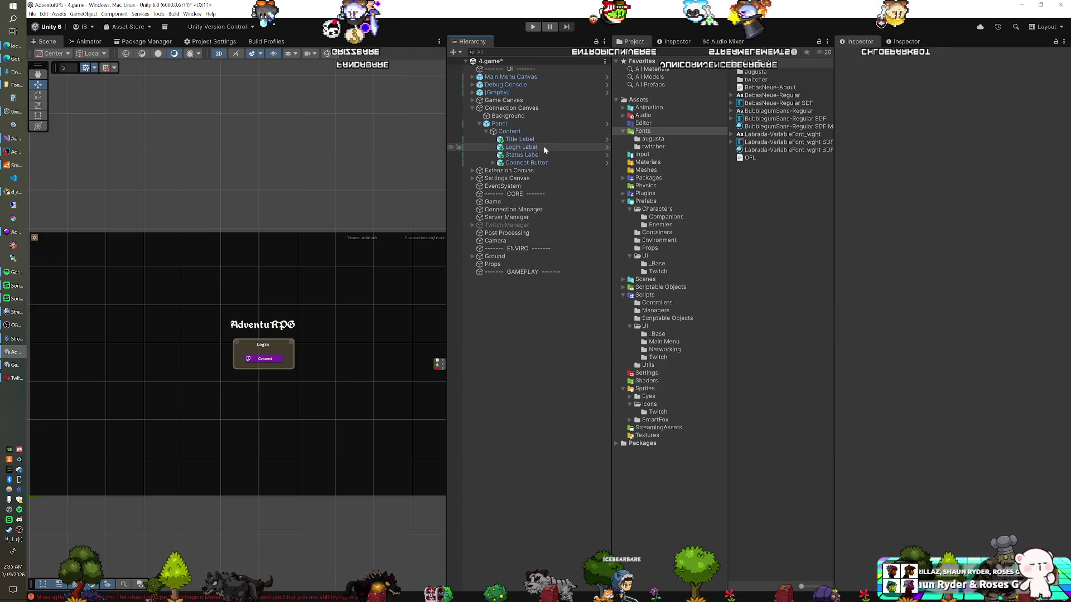
pyautogui.click(542, 139)
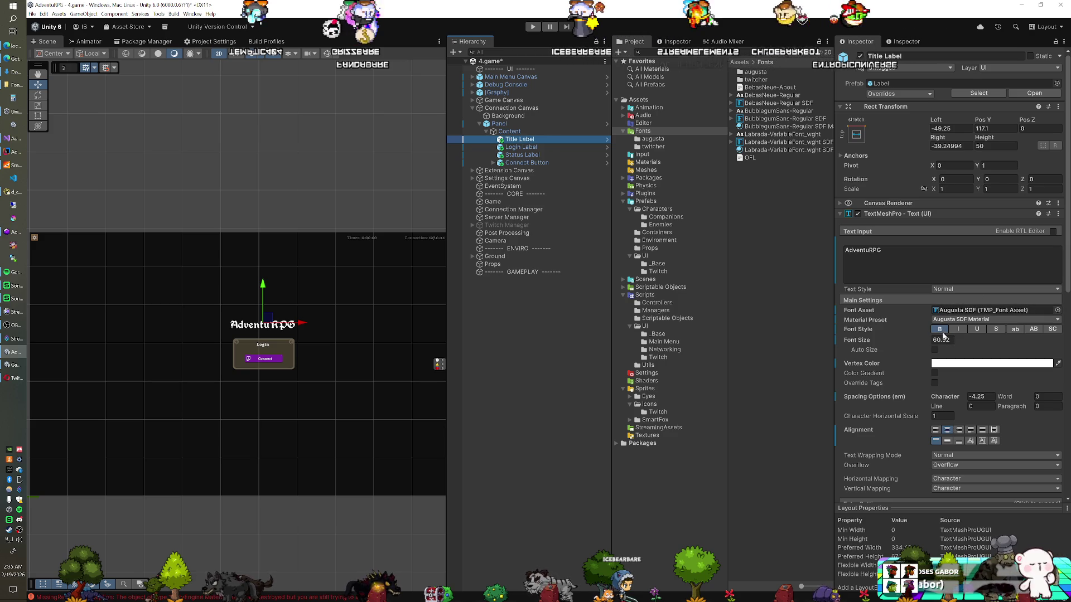
pyautogui.moveTo(915, 340); pyautogui.dragTo(890, 337)
pyautogui.moveTo(986, 120); pyautogui.dragTo(978, 319)
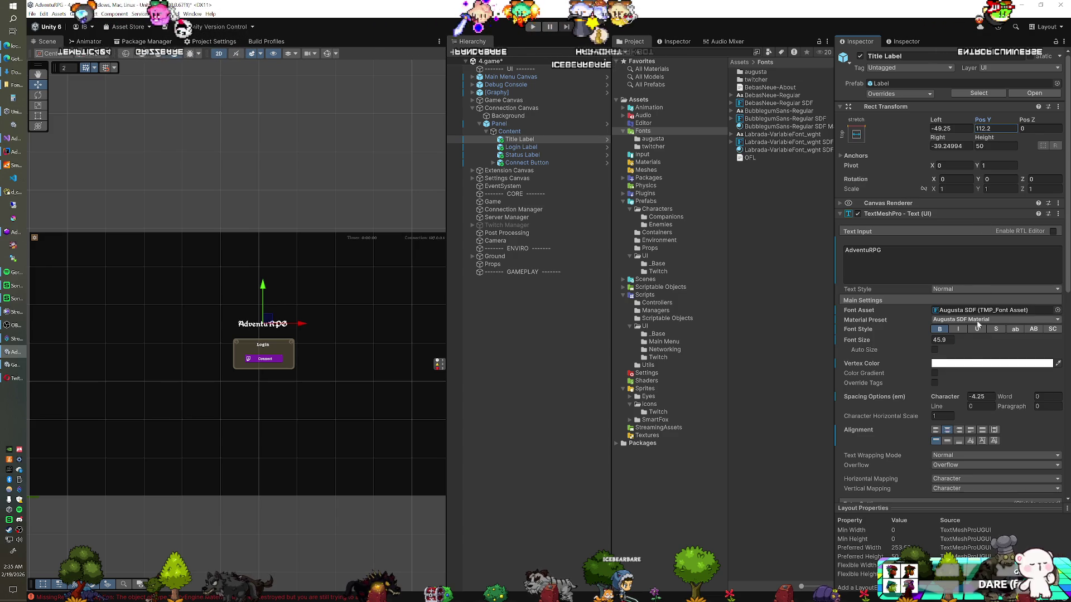
pyautogui.click(998, 363)
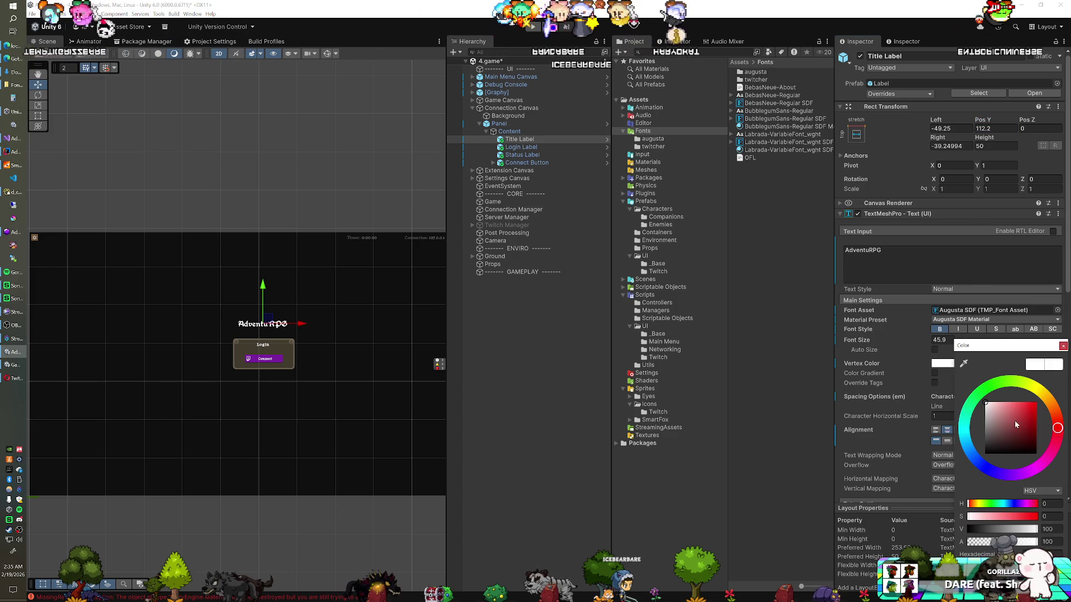
# - Try grey, red, green, blue, purple and magenta vertex colours on the title, ending on light blue
pyautogui.moveTo(1017, 425); pyautogui.dragTo(970, 423)
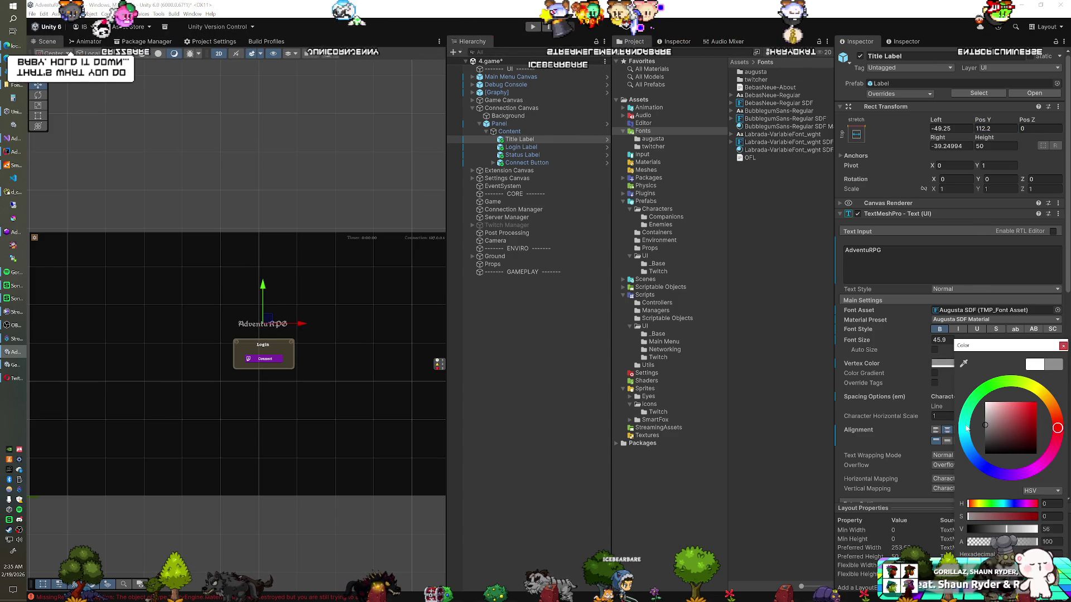
pyautogui.moveTo(970, 423); pyautogui.dragTo(951, 374)
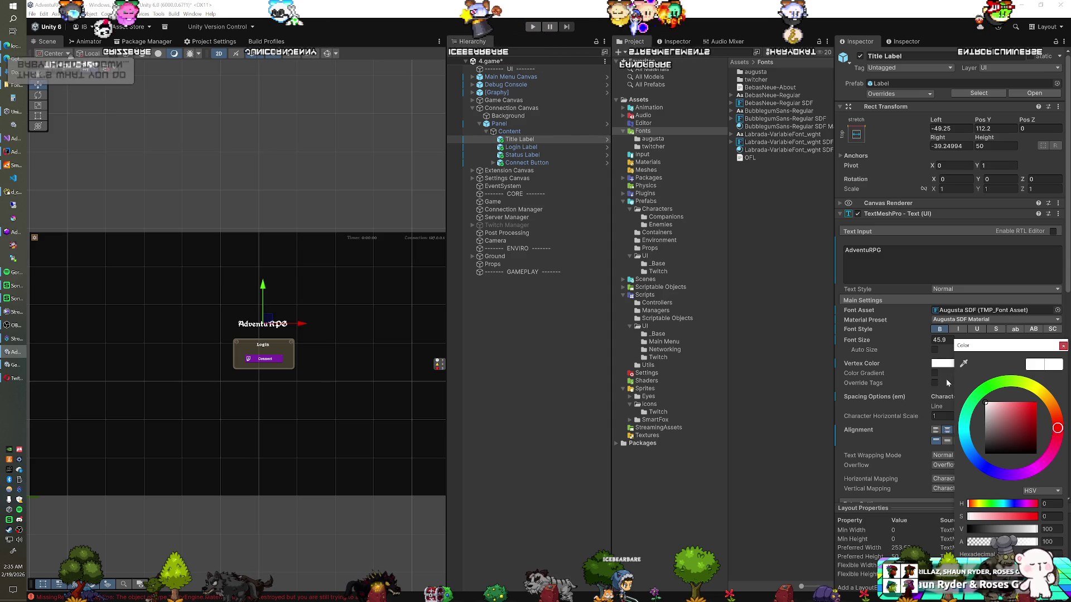
pyautogui.moveTo(946, 382); pyautogui.dragTo(935, 408)
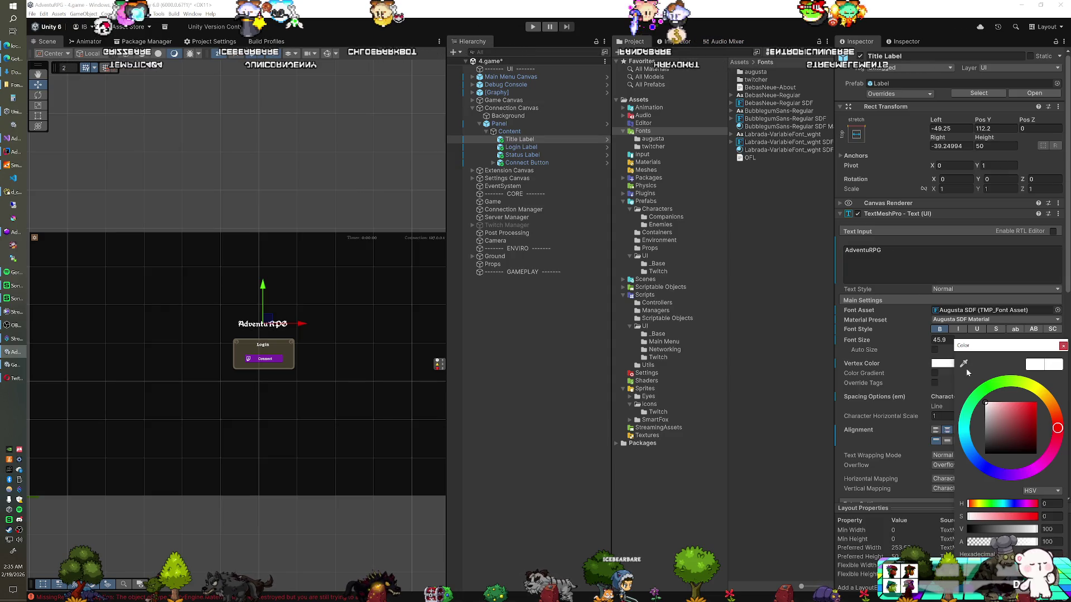
pyautogui.click(1018, 418)
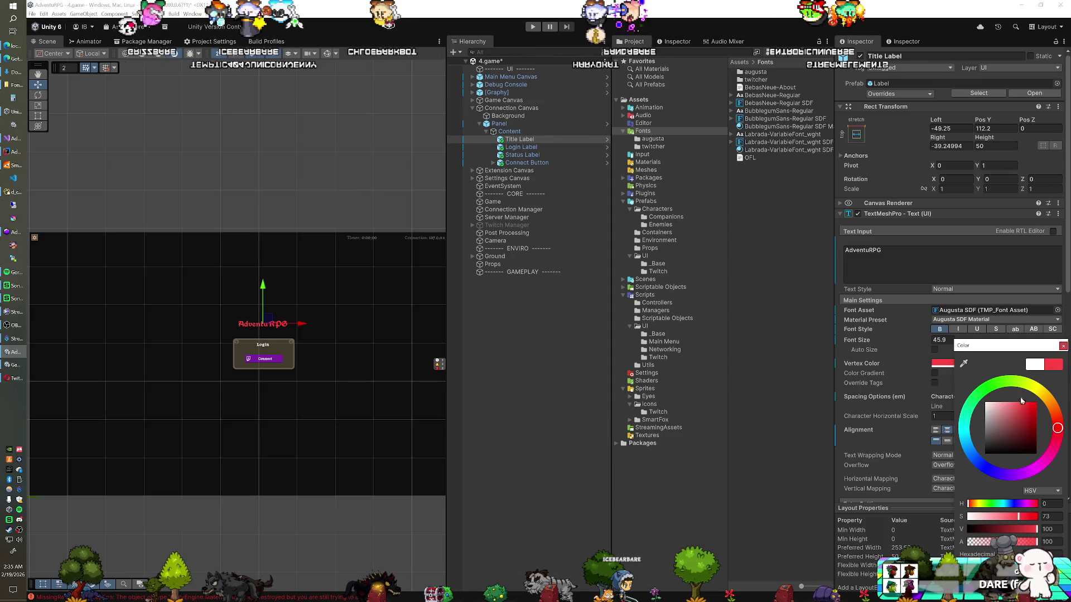
pyautogui.click(986, 390)
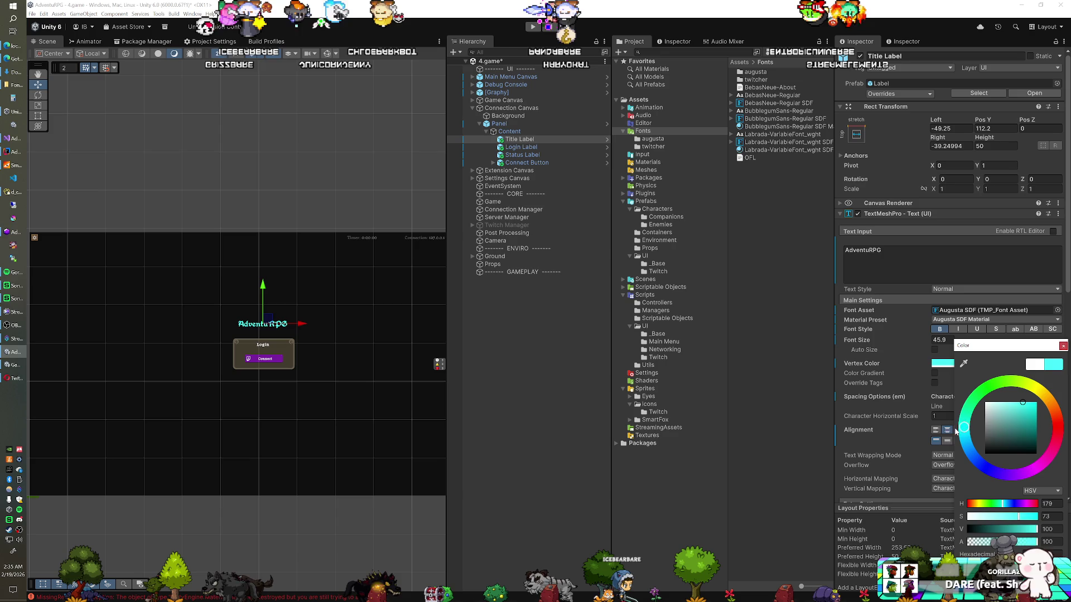
pyautogui.moveTo(949, 441); pyautogui.dragTo(936, 469)
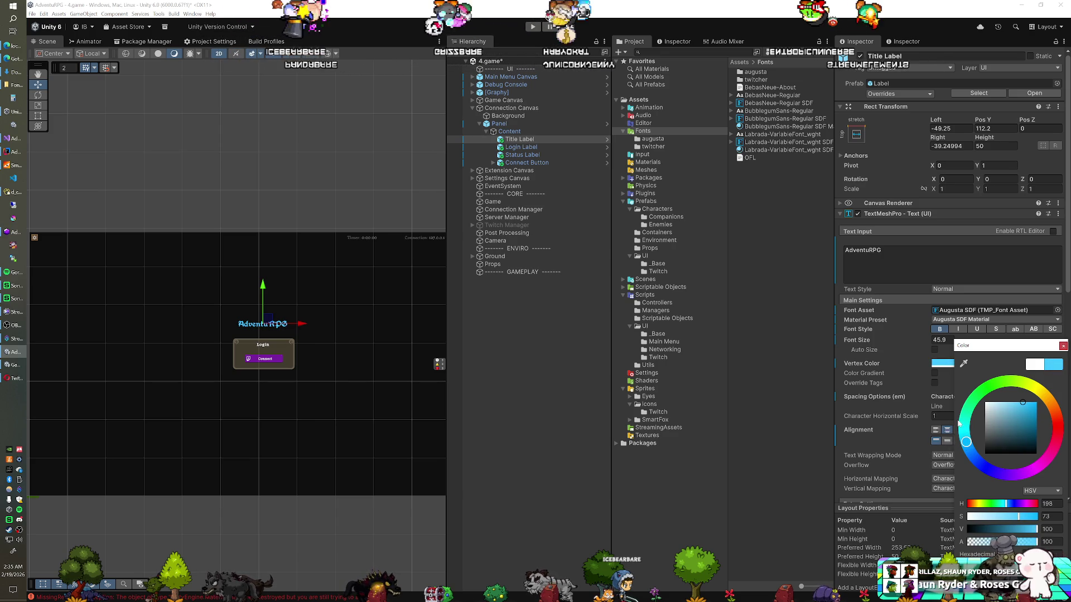
pyautogui.click(1012, 474)
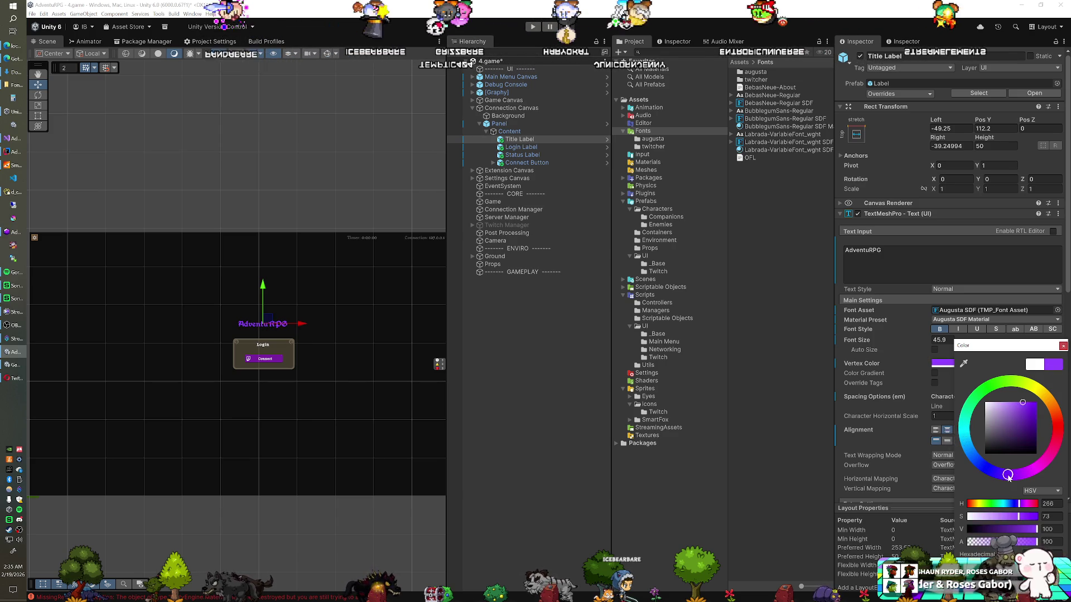
pyautogui.moveTo(1012, 475); pyautogui.dragTo(1032, 467)
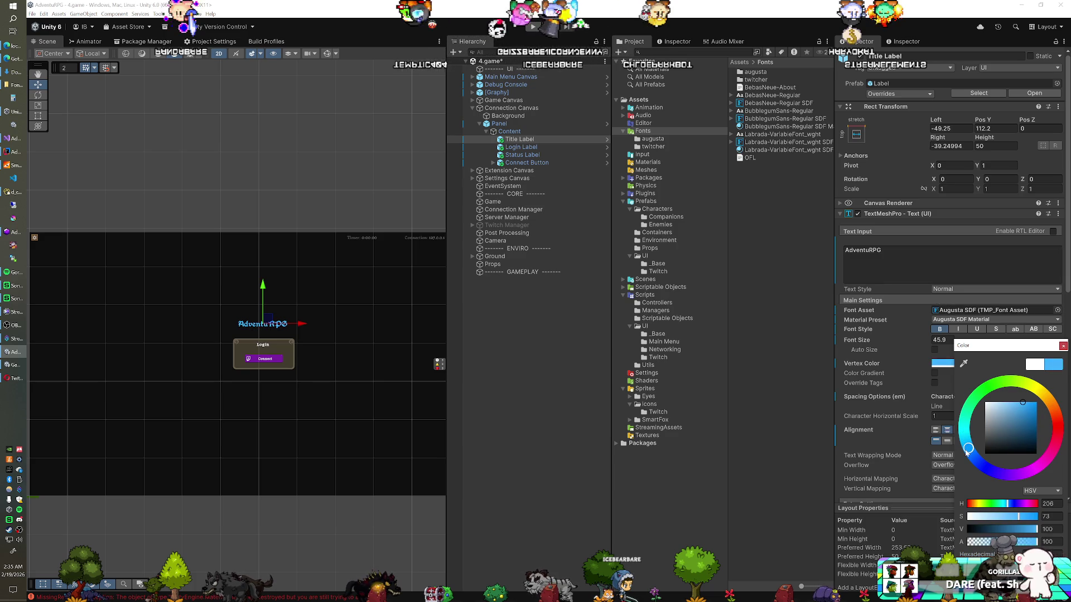
pyautogui.click(869, 250)
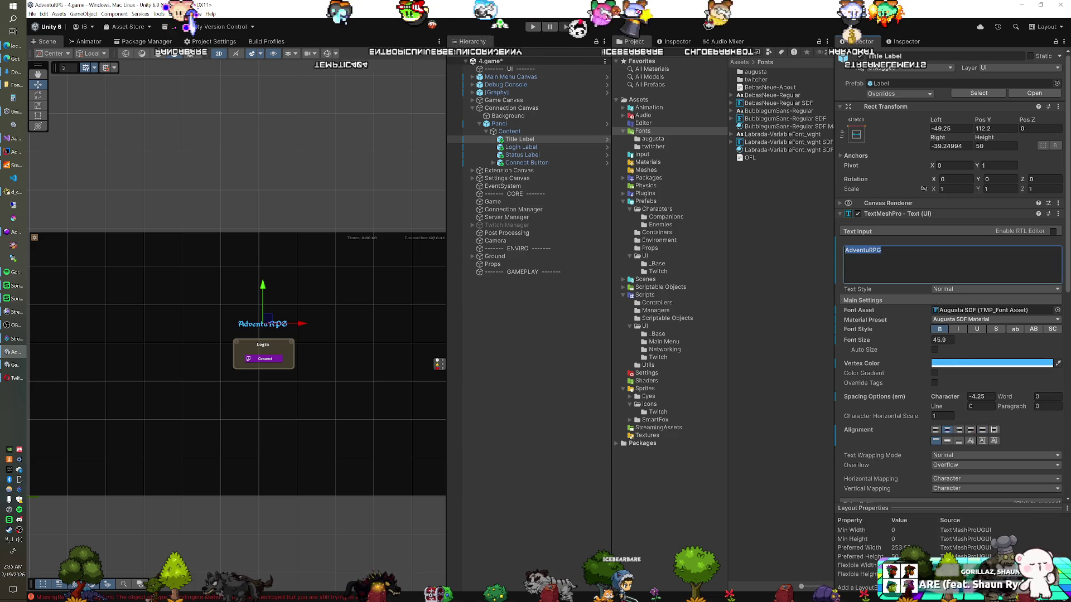
# - Colour 'RPG' orange with <color=FF9545> and set the title's vertex colour to grey
pyautogui.write('<color=')
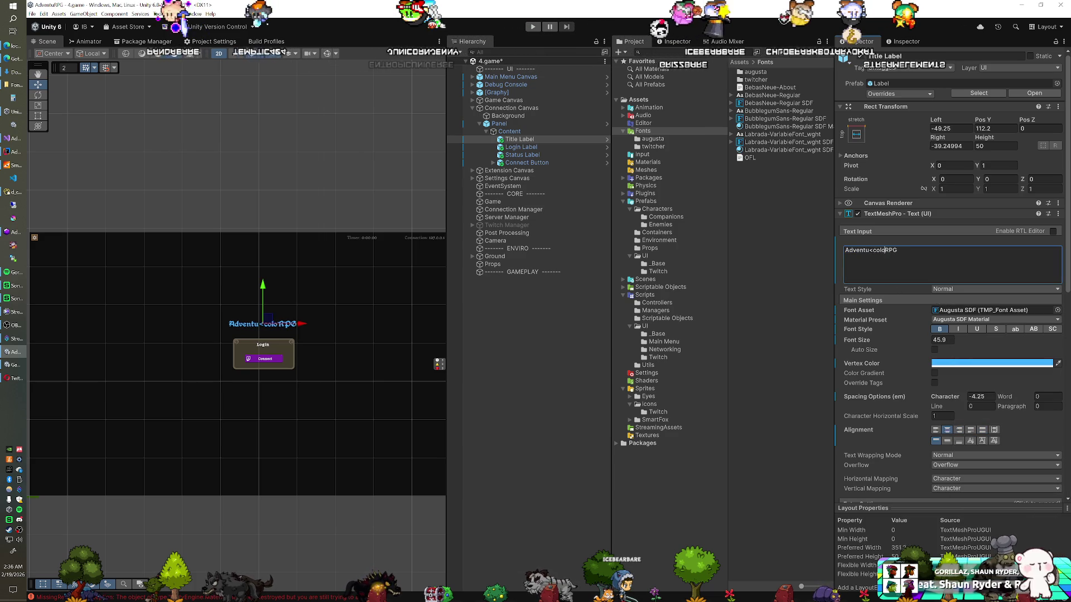
pyautogui.write('FF9545>RPG')
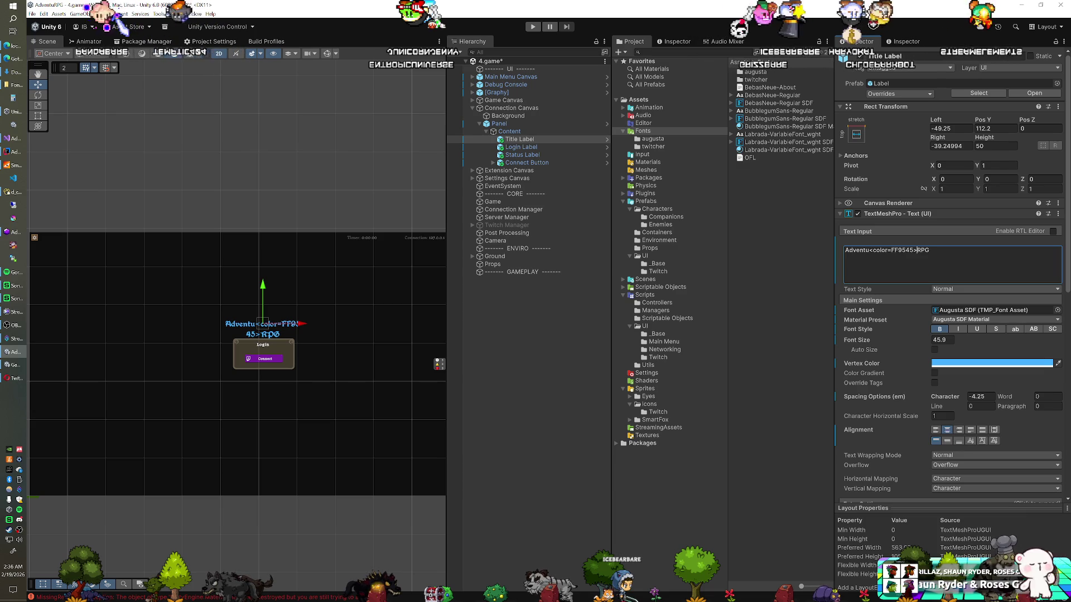
pyautogui.write('</color>')
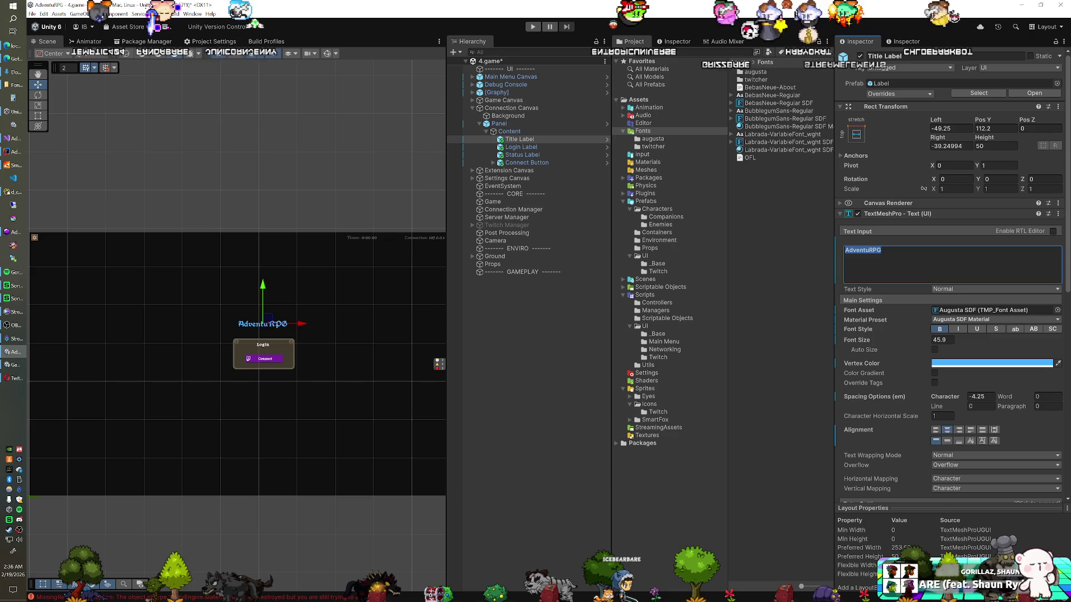
pyautogui.click(947, 363)
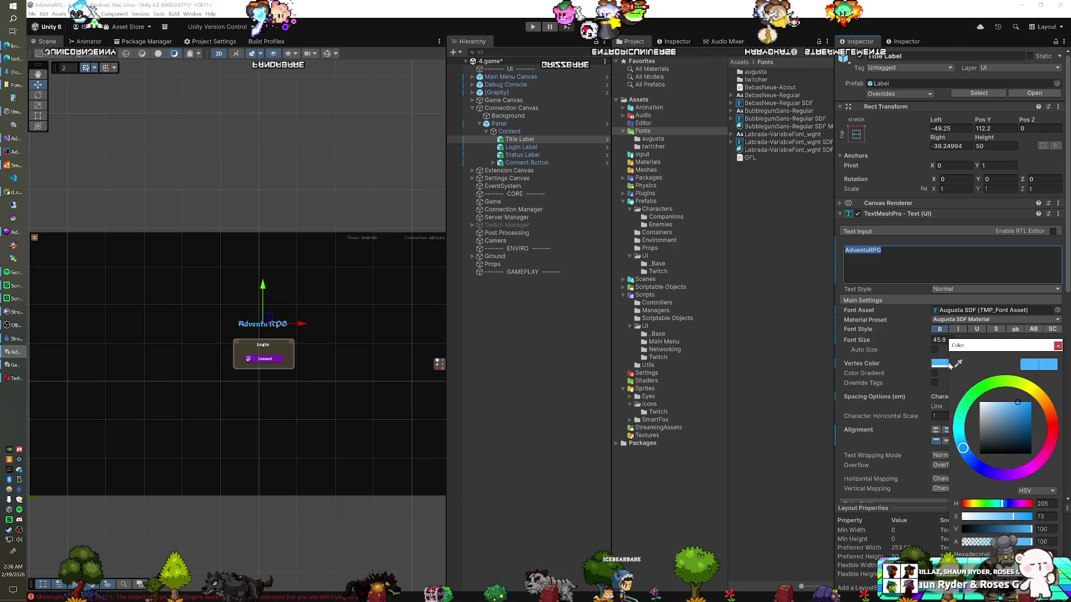
pyautogui.moveTo(998, 402); pyautogui.dragTo(949, 401)
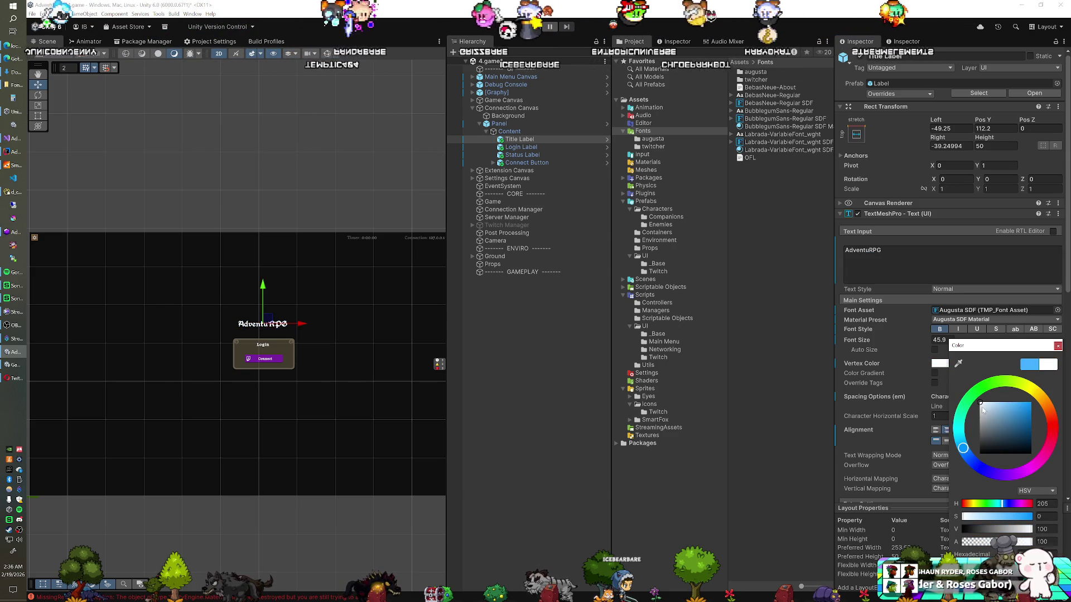
pyautogui.moveTo(984, 420); pyautogui.dragTo(942, 422)
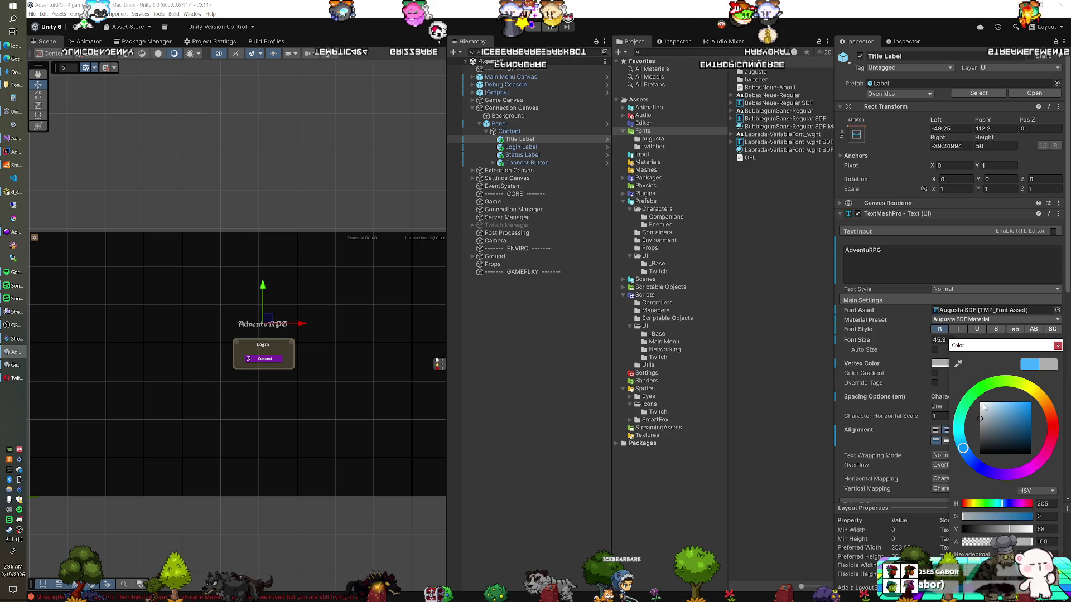
pyautogui.click(560, 150)
# - Duplicate the Title Label and enter 51.4 in the copy's vertical field
pyautogui.click(541, 139)
pyautogui.hotkey('ctrl', 'd')
pyautogui.click(988, 189)
pyautogui.write('-0.5')
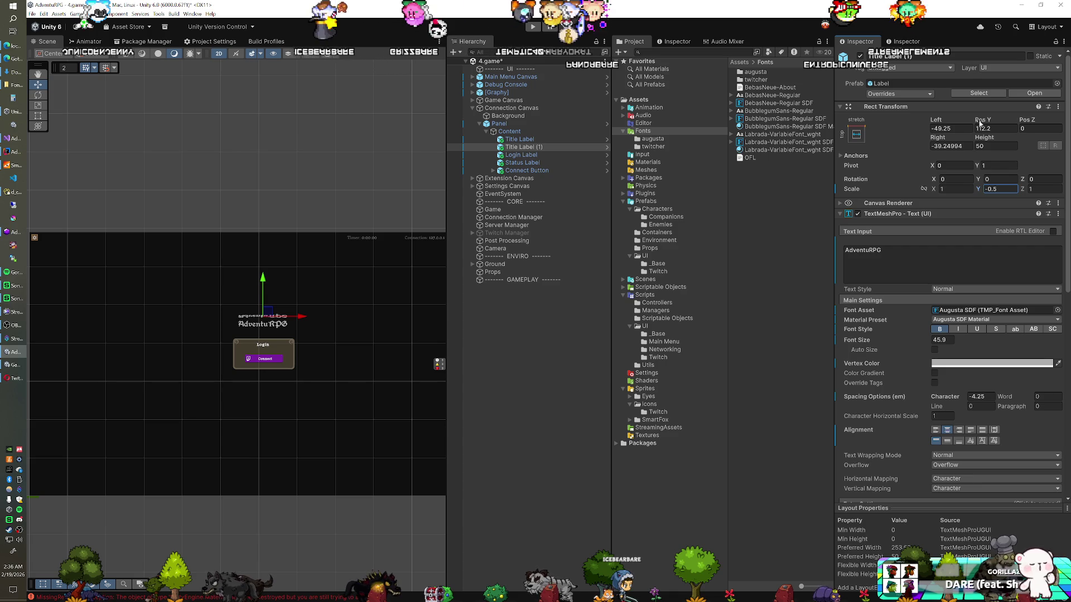
pyautogui.write('49')
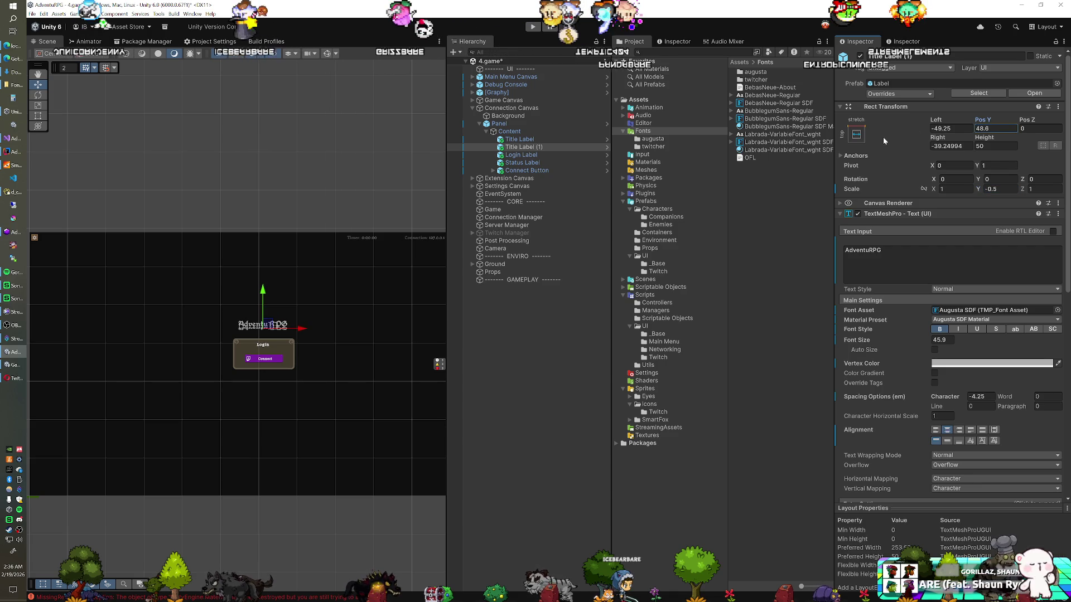
pyautogui.press('BackSpace')
pyautogui.press('BackSpace')
pyautogui.write('51.4')
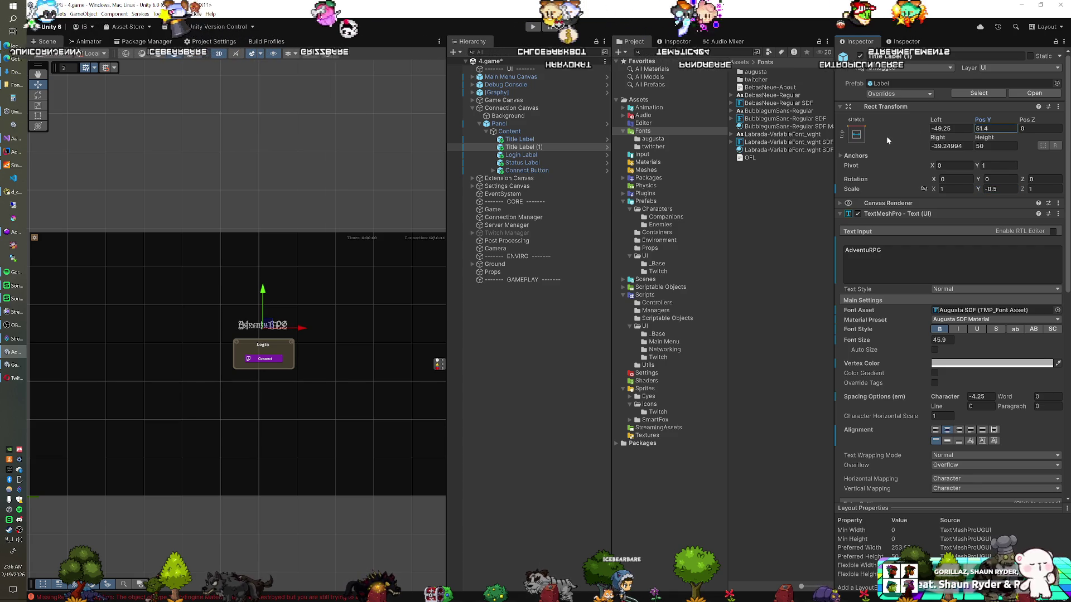
# - Drop the copy's vertex colour alpha to 7 and move it down below the title
pyautogui.click(942, 363)
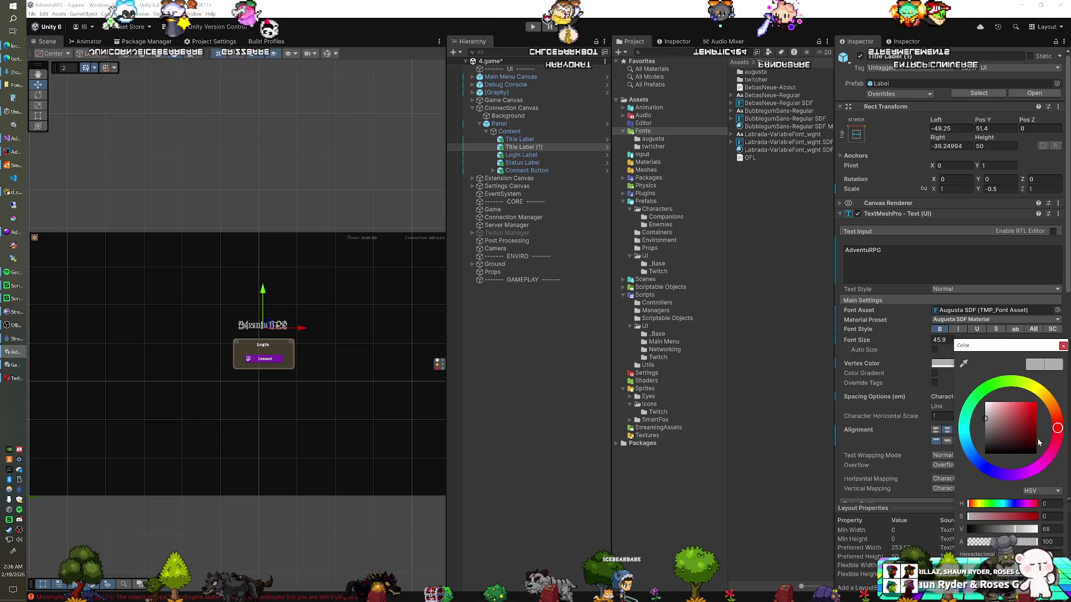
pyautogui.click(978, 542)
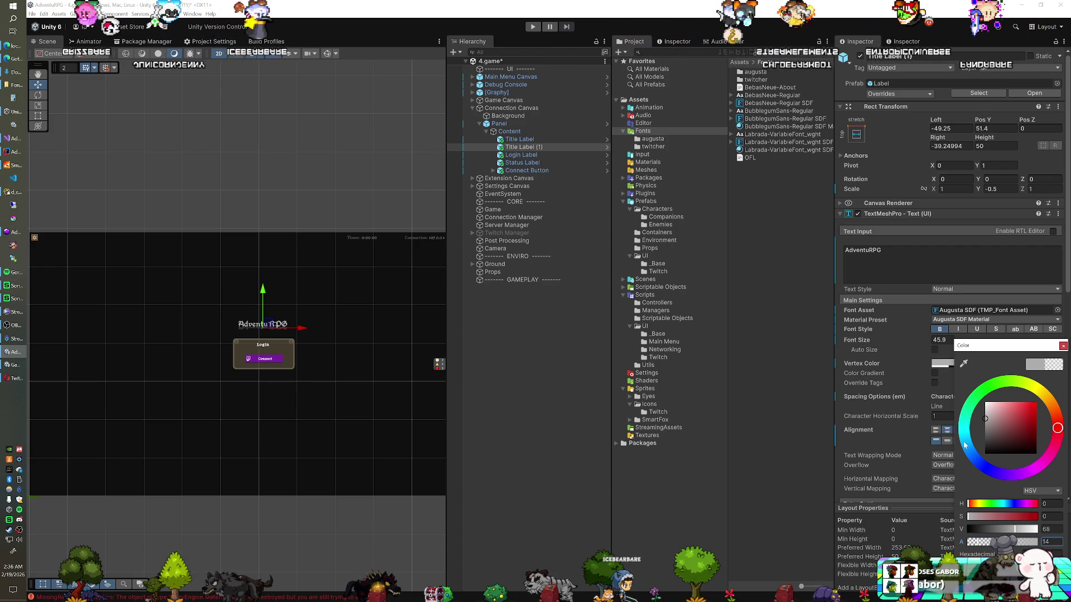
pyautogui.click(983, 122)
pyautogui.moveTo(983, 122); pyautogui.dragTo(966, 124)
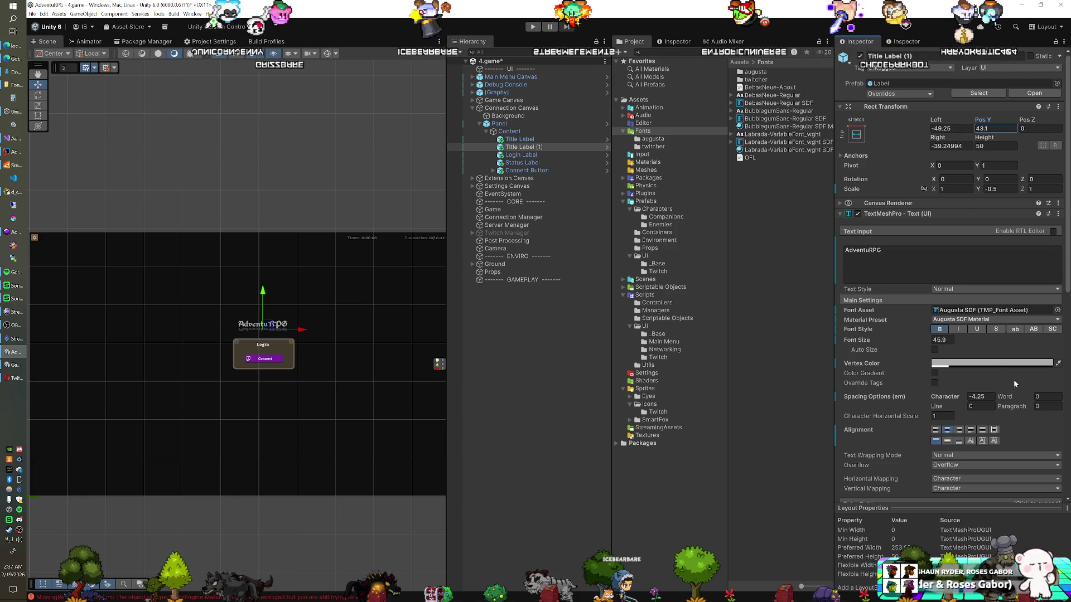
pyautogui.click(990, 364)
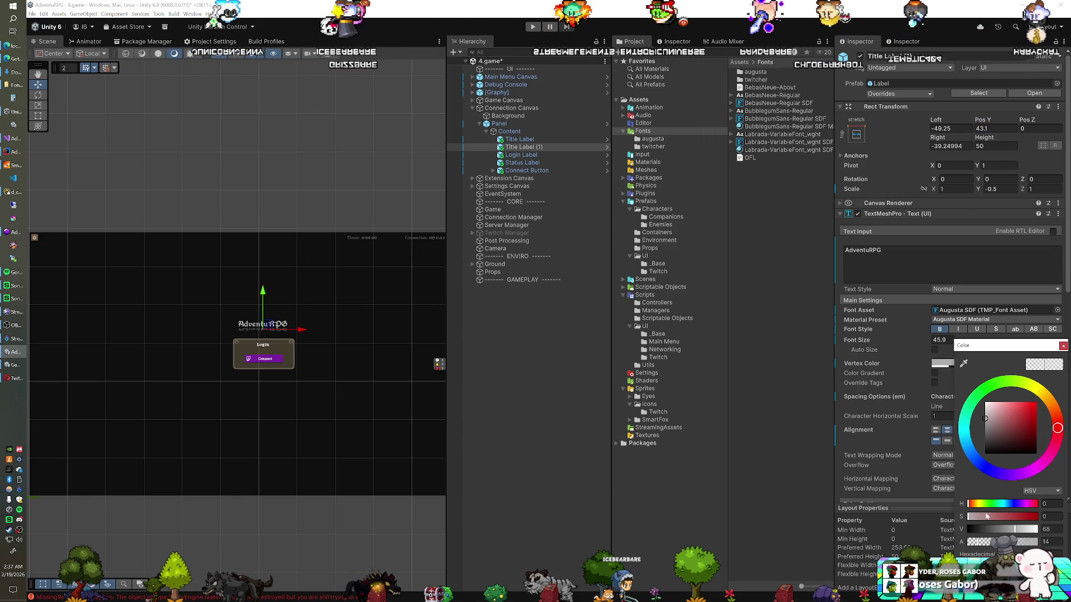
pyautogui.click(973, 542)
pyautogui.write('7')
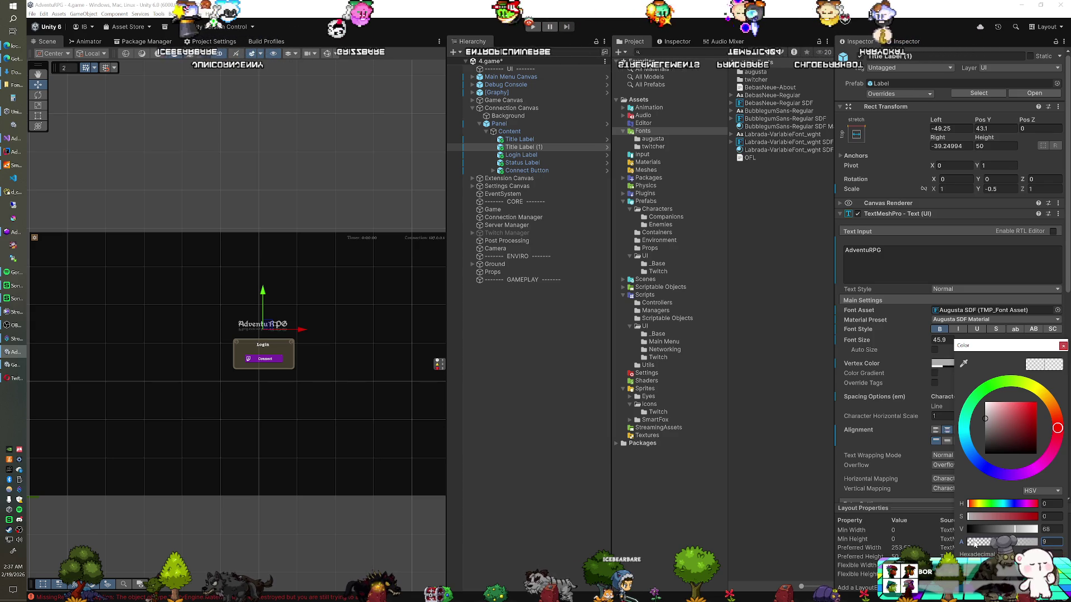
pyautogui.click(1063, 346)
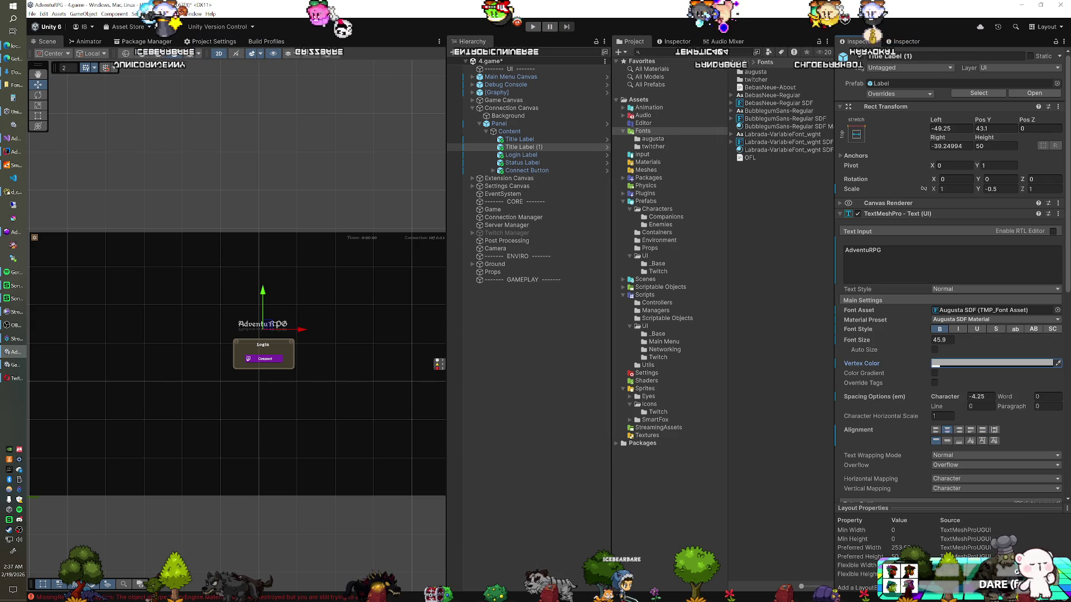
pyautogui.scroll(3, 279, 279)
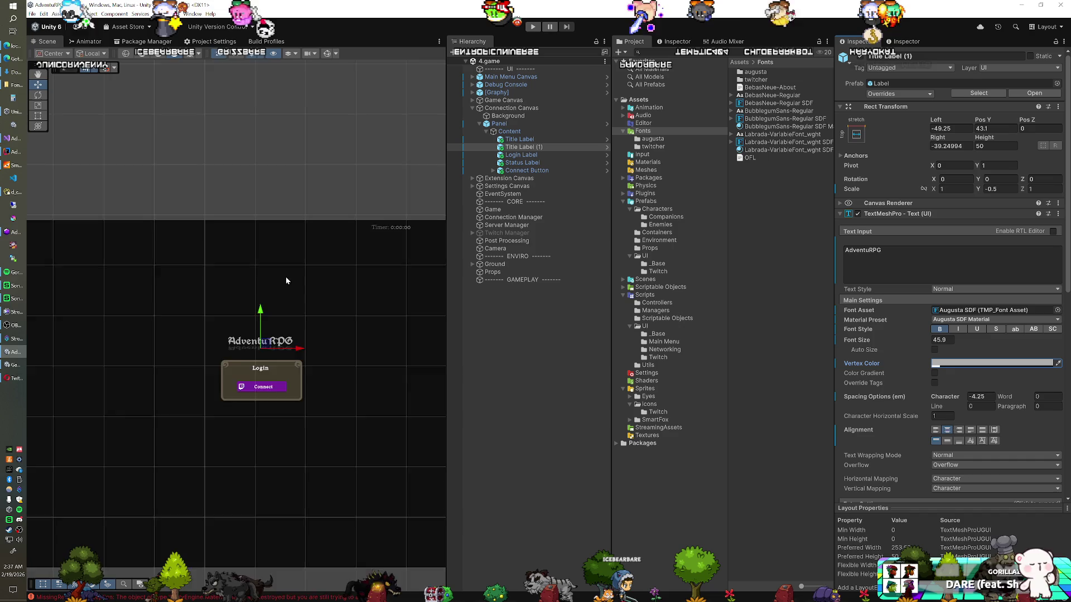
pyautogui.scroll(-2, 252, 274)
pyautogui.scroll(3, 260, 275)
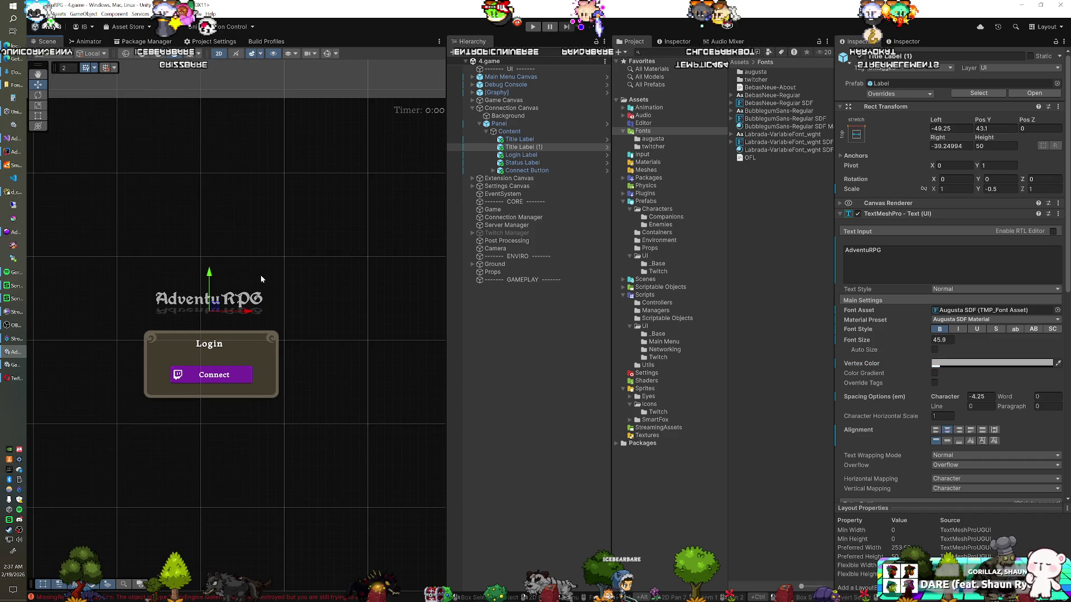
# - Stop Play mode, make a clean build, and complete the Twitch sign-in in the browser
pyautogui.click(509, 195)
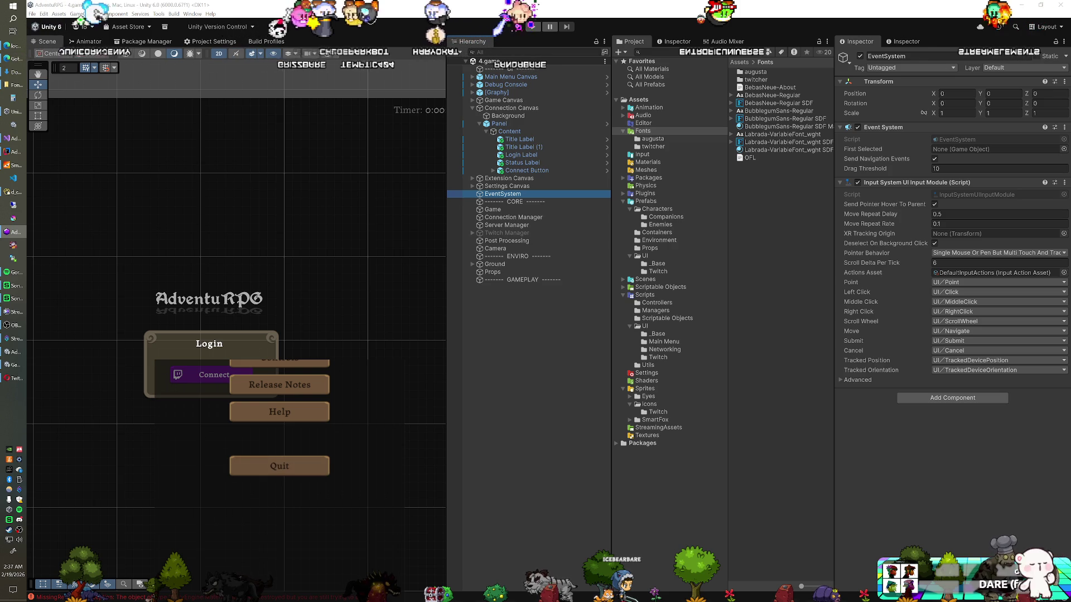
pyautogui.hotkey('ctrl', 'p')
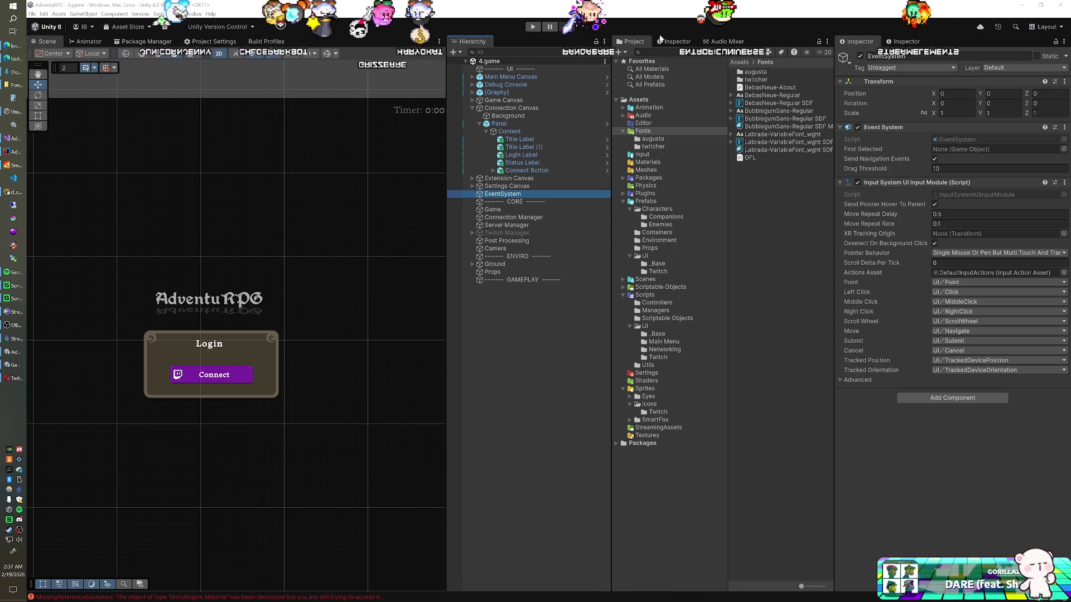
pyautogui.click(175, 14)
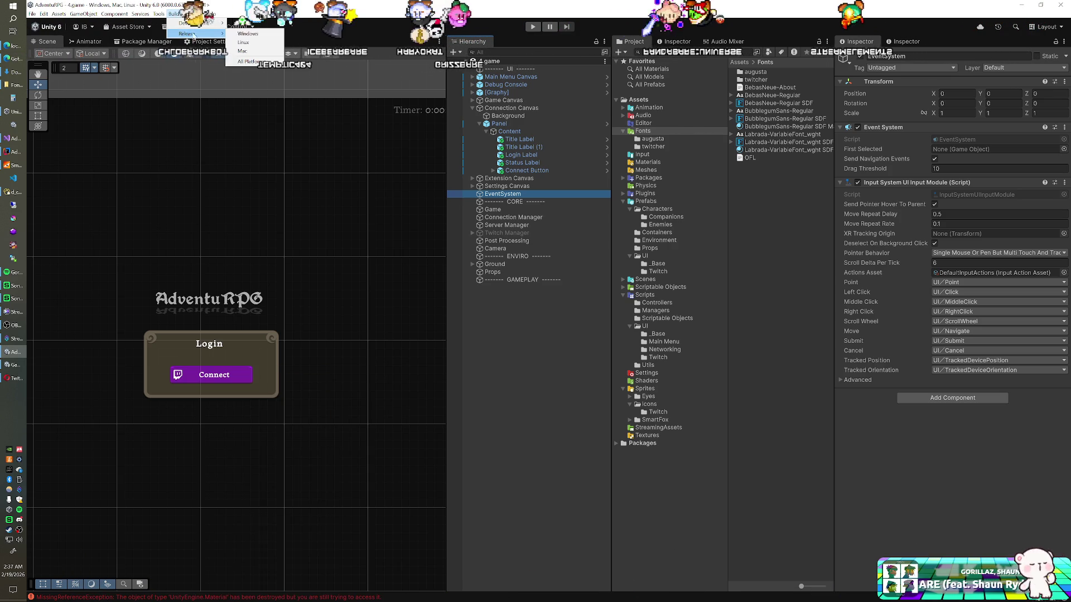
pyautogui.click(256, 49)
pyautogui.press('Return')
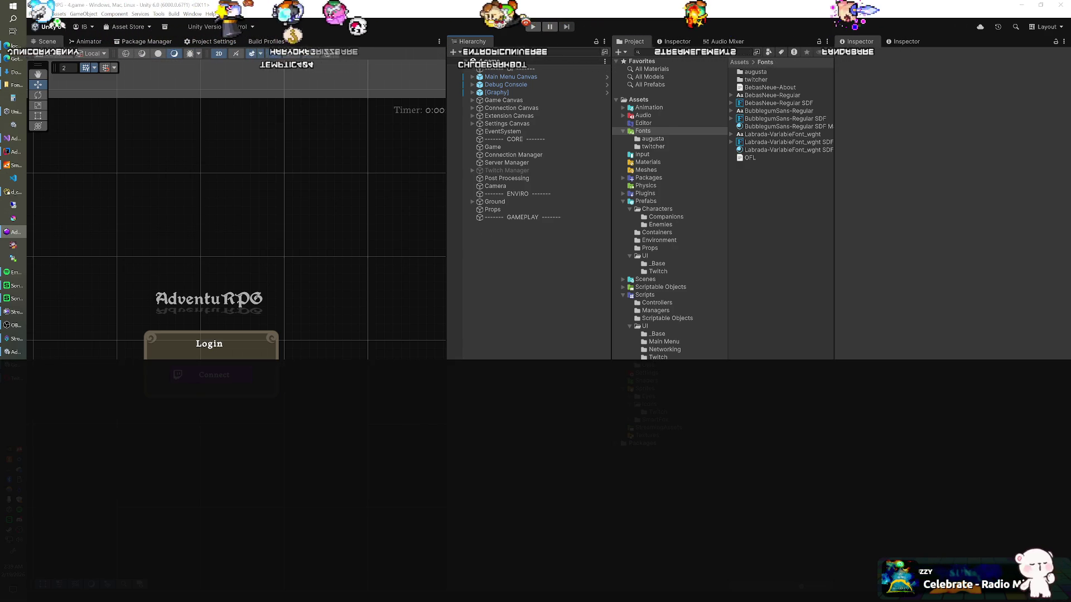
pyautogui.hotkey('alt', 'Tab')
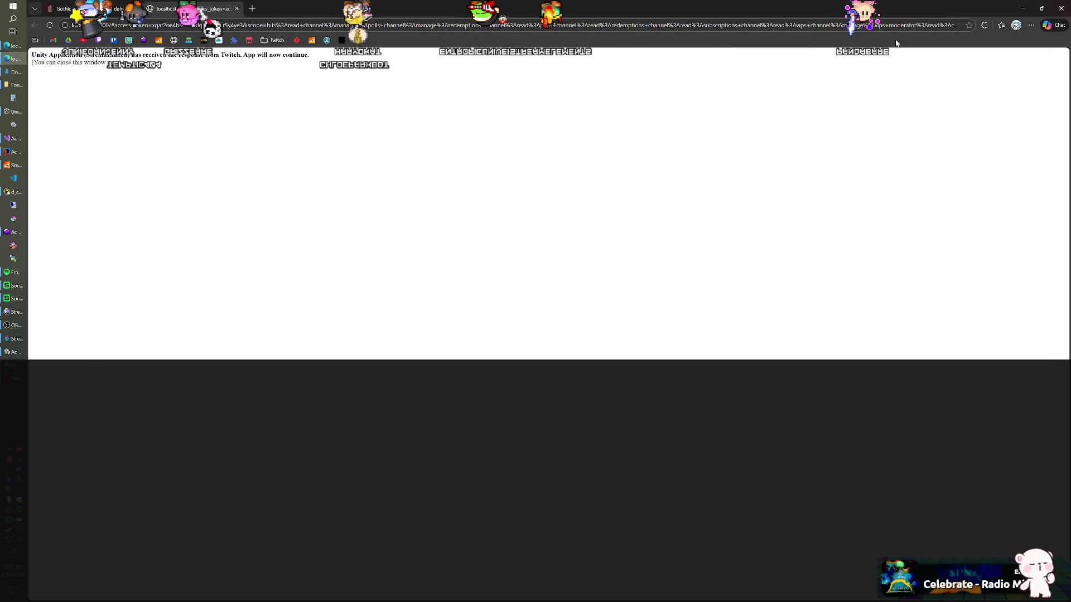
pyautogui.hotkey('alt', 'Tab')
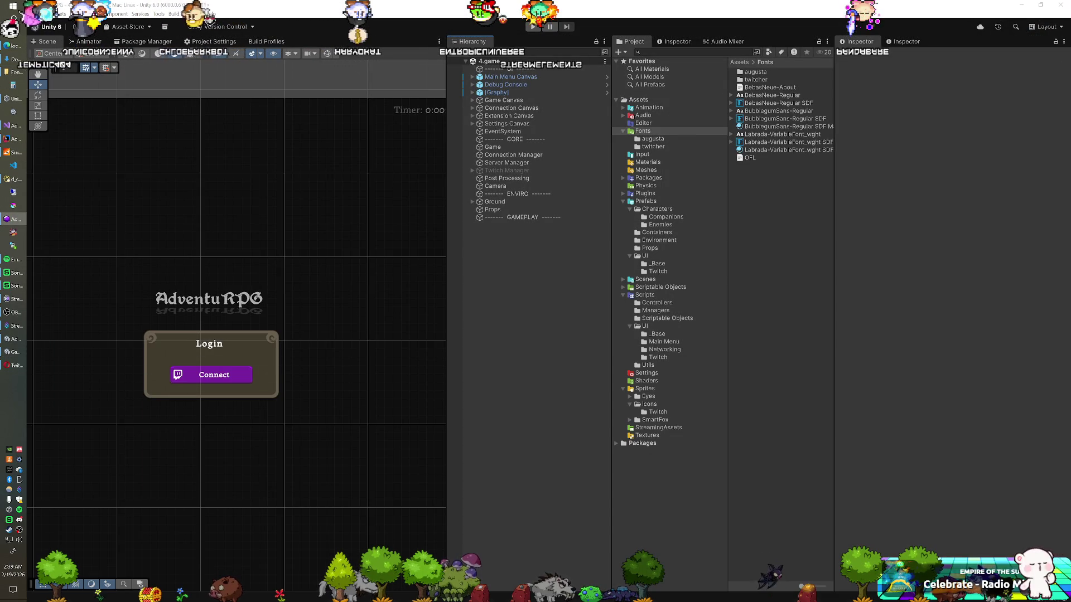
# - Open and close the game's pause menu and settings panel during play
pyautogui.press('Escape')
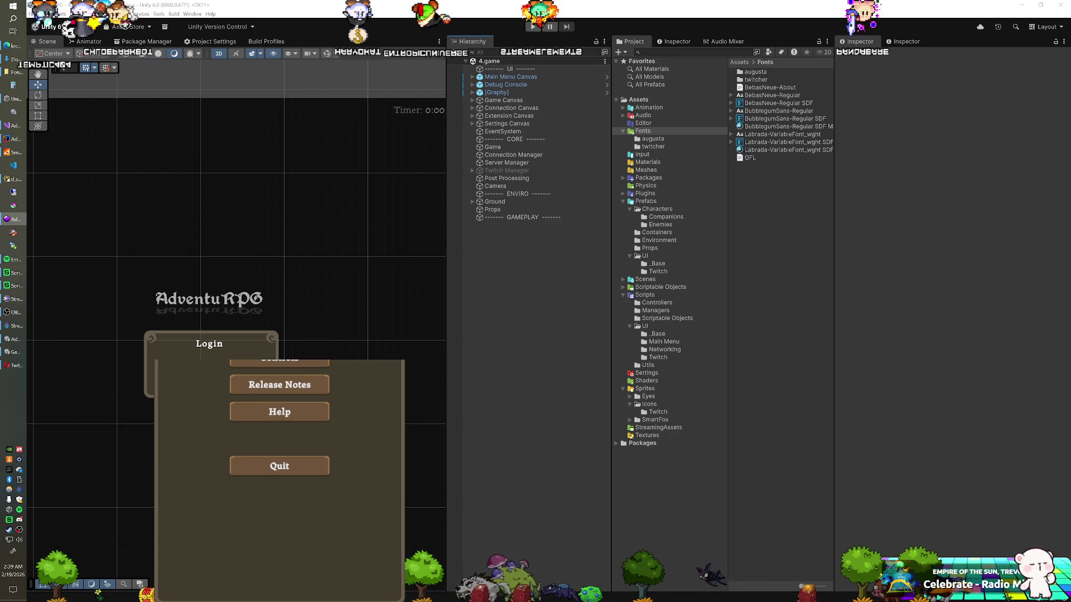
pyautogui.press('Return')
pyautogui.press('Escape')
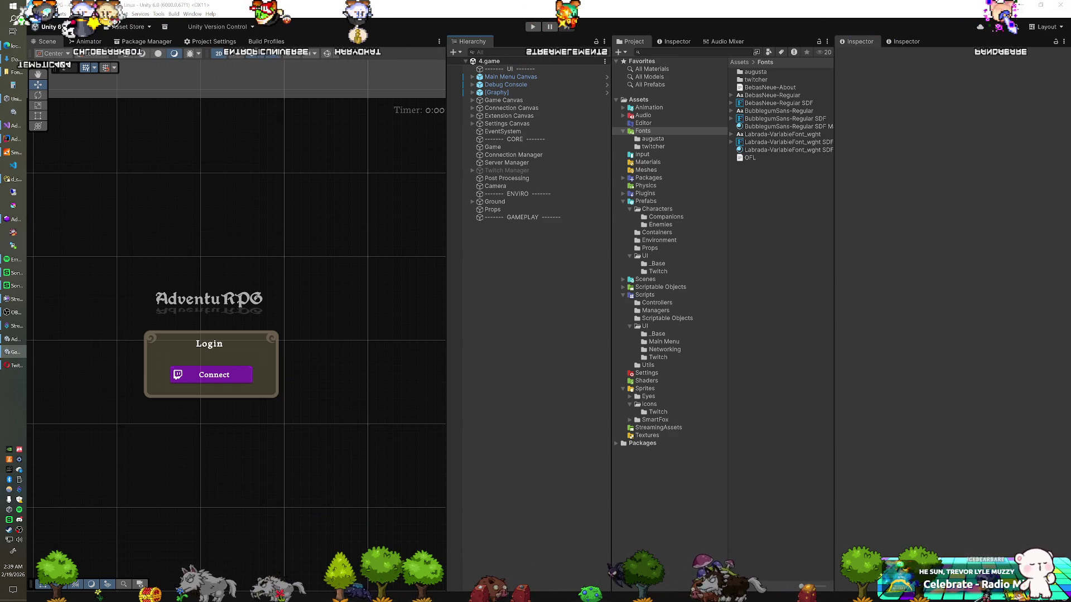
# - Switch Server Manager's Settings to Local Server, save the scene, and expand Connection Canvas
pyautogui.click(505, 162)
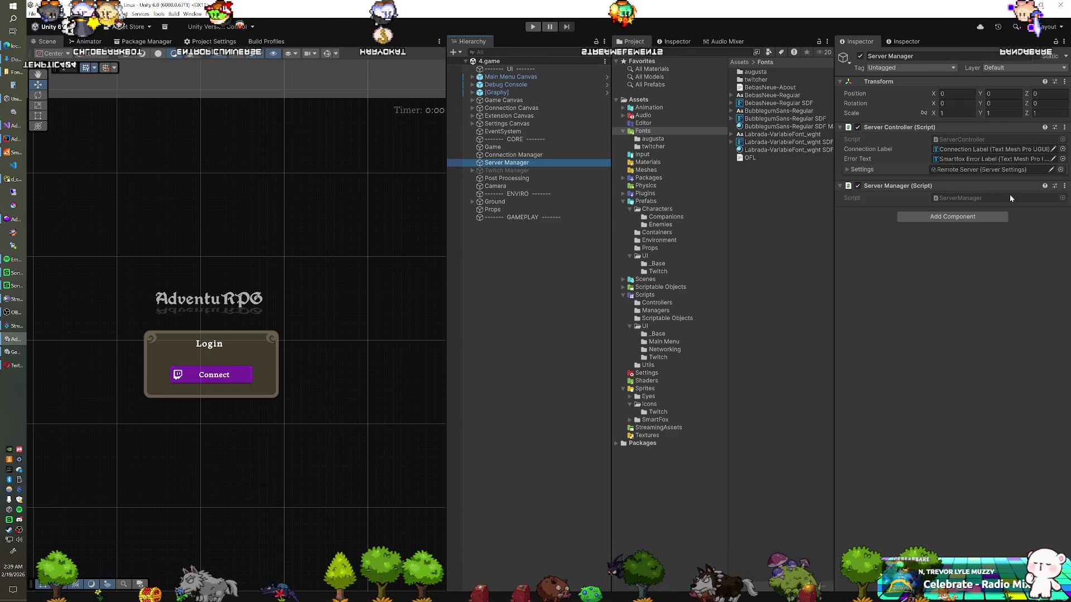
pyautogui.click(1061, 169)
pyautogui.doubleClick(870, 40)
pyautogui.hotkey('ctrl', 's')
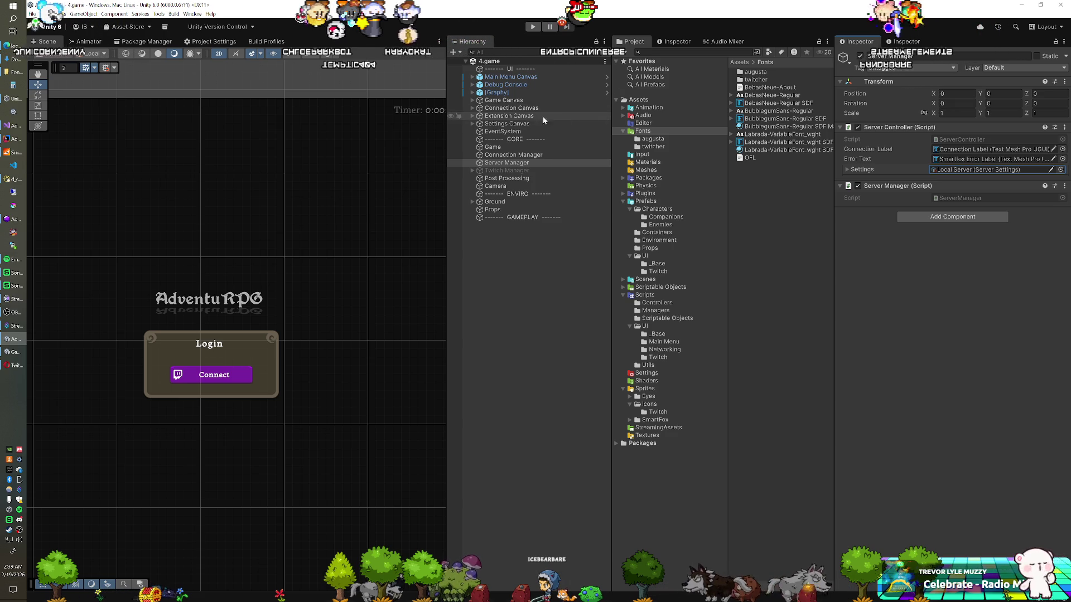
pyautogui.click(473, 108)
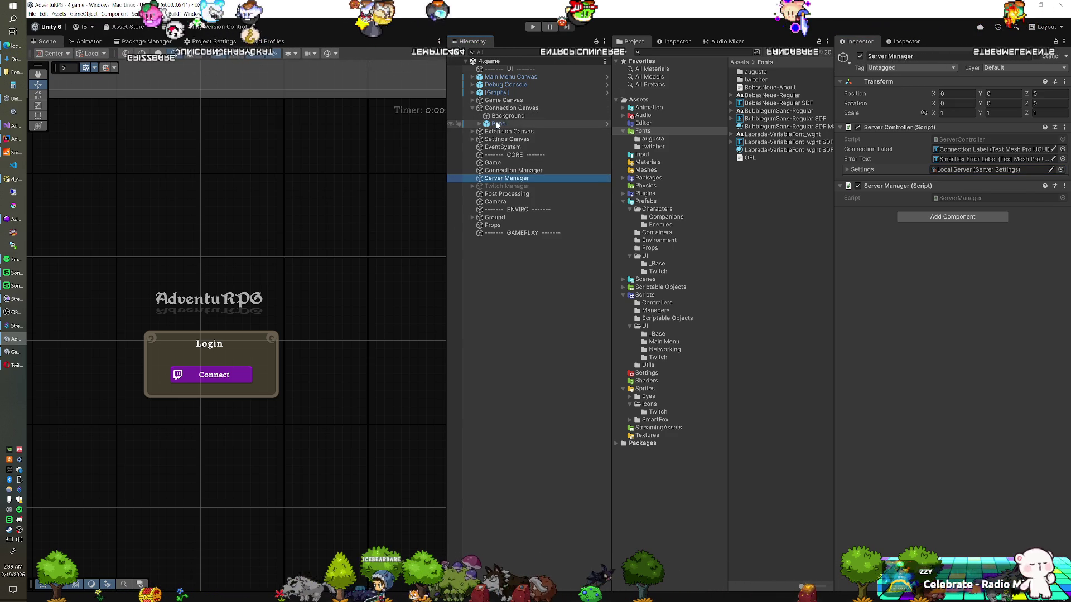
# - Rename the panel under Connection Canvas to 'Login Panel'
pyautogui.click(502, 124)
pyautogui.press('F2')
pyautogui.write('Login Panel')
pyautogui.press('Return')
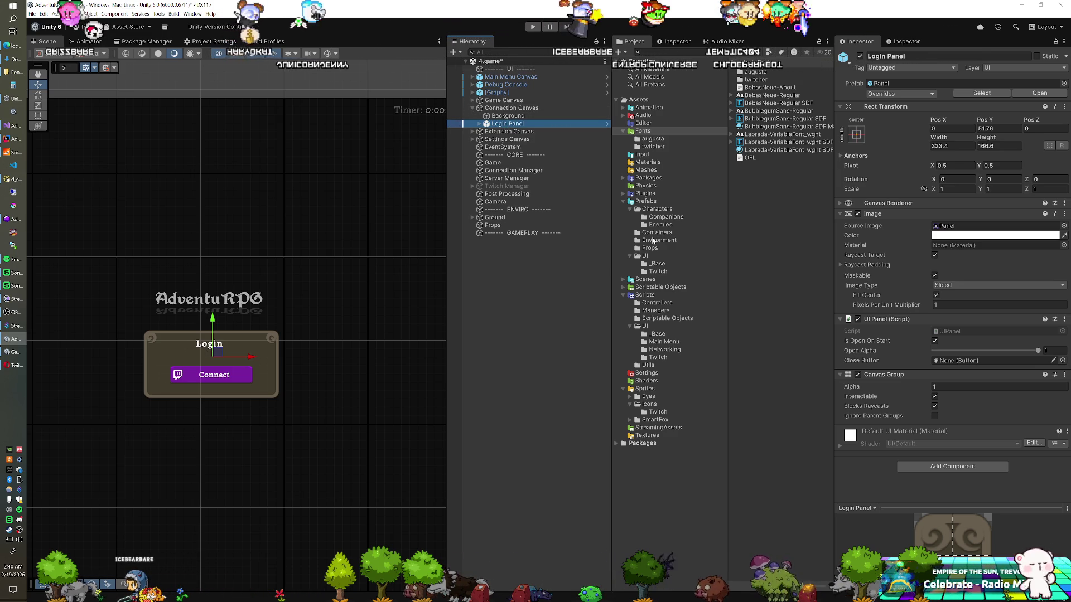
# - Add a Panel prefab under Connection Canvas named Footer Panel and show its Content child
pyautogui.moveTo(658, 263)
pyautogui.mouseDown()
pyautogui.moveTo(581, 126)
pyautogui.moveTo(507, 124)
pyautogui.mouseUp()
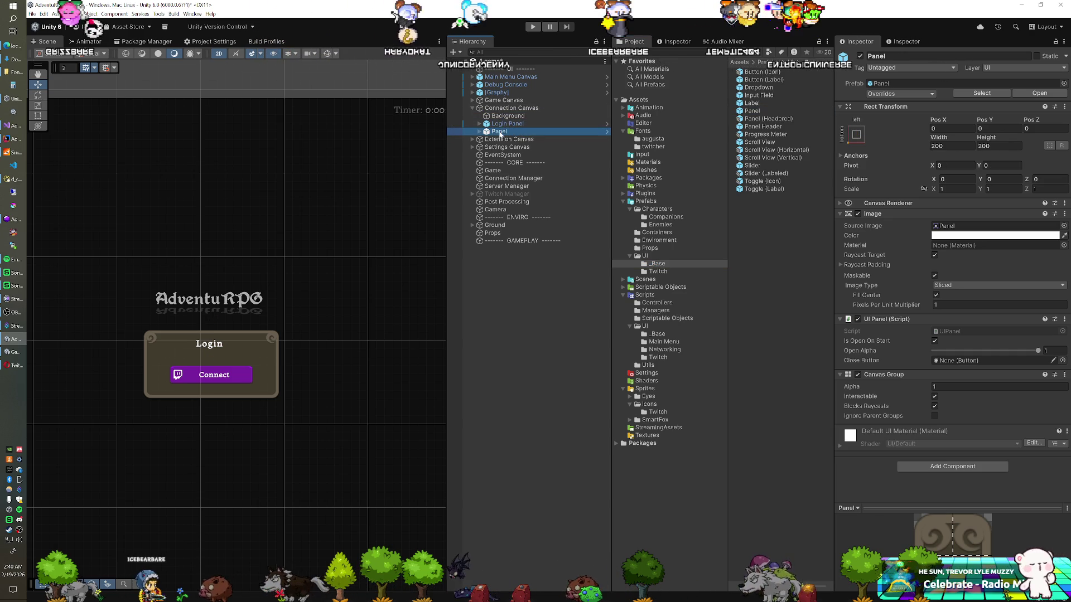
pyautogui.write('Panel')
pyautogui.press('Return')
pyautogui.press('Right')
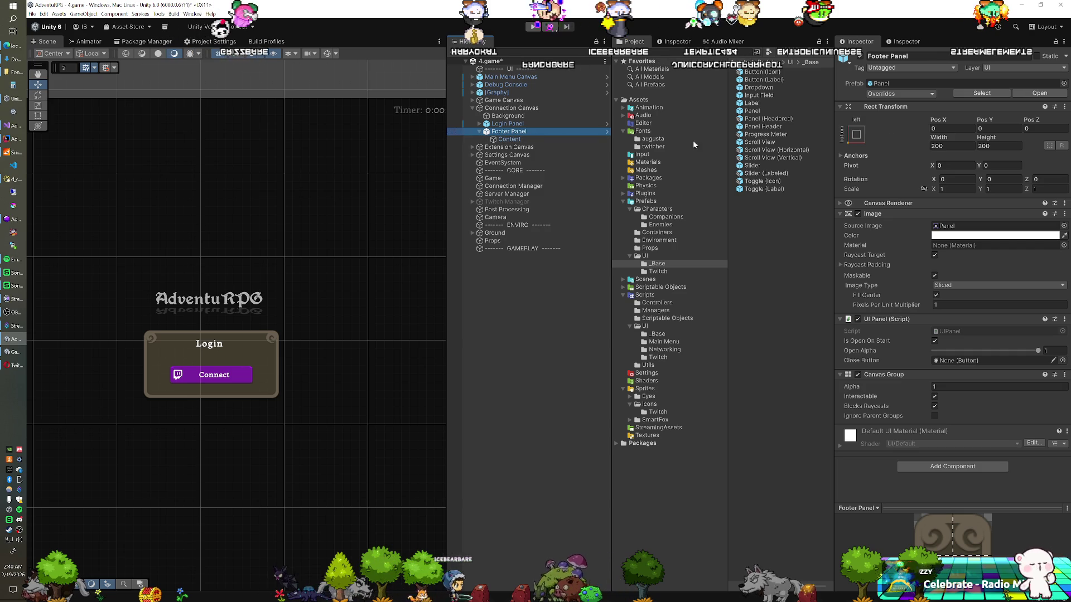
pyautogui.click(859, 135)
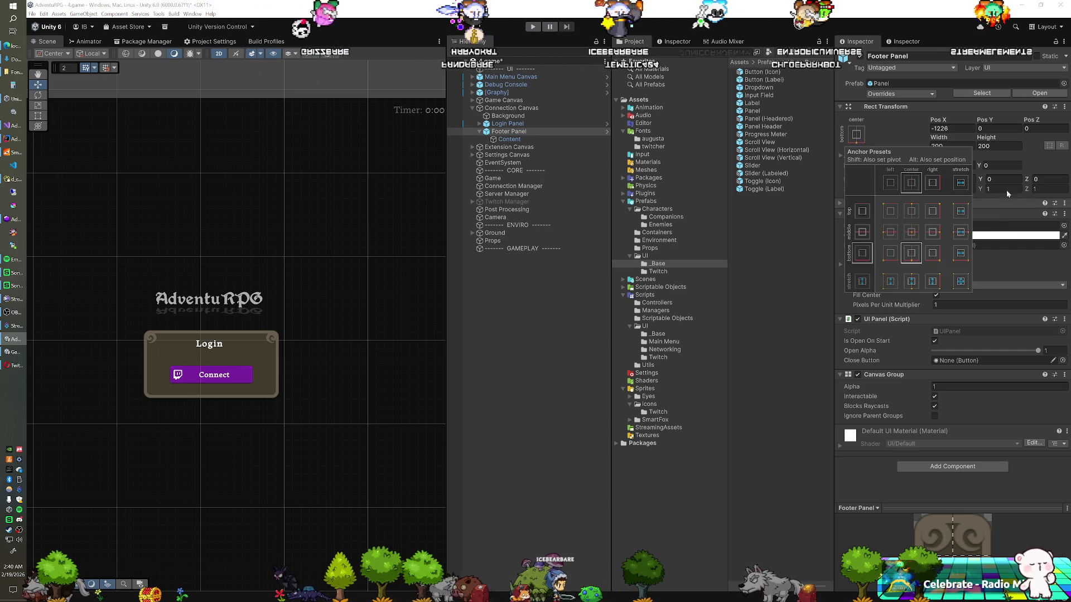
# - Anchor Footer Panel to the bottom centre and frame it in the Scene view
pyautogui.click(998, 145)
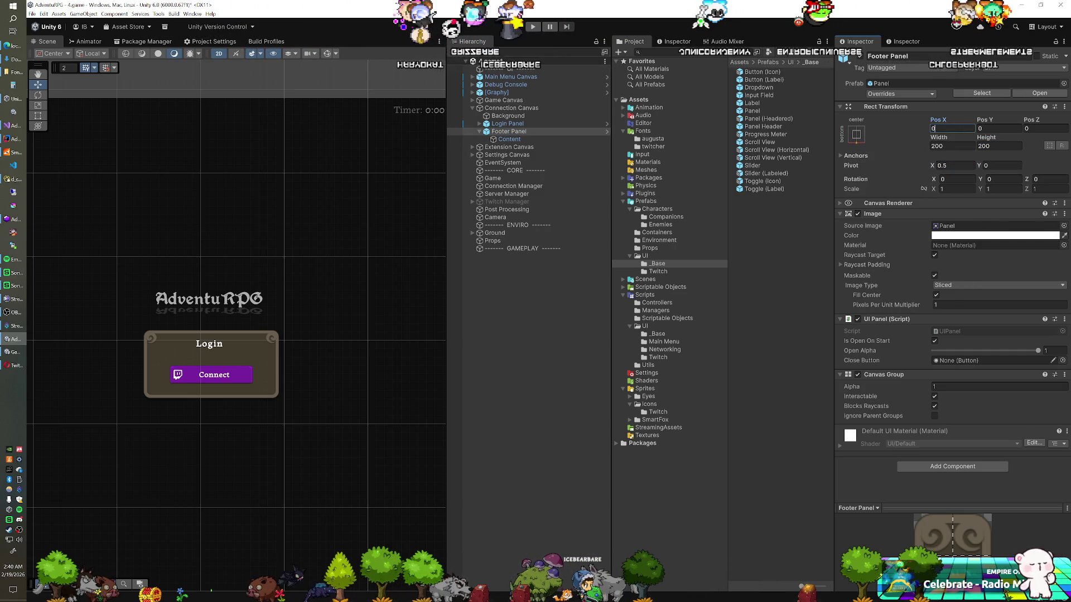
pyautogui.press('f')
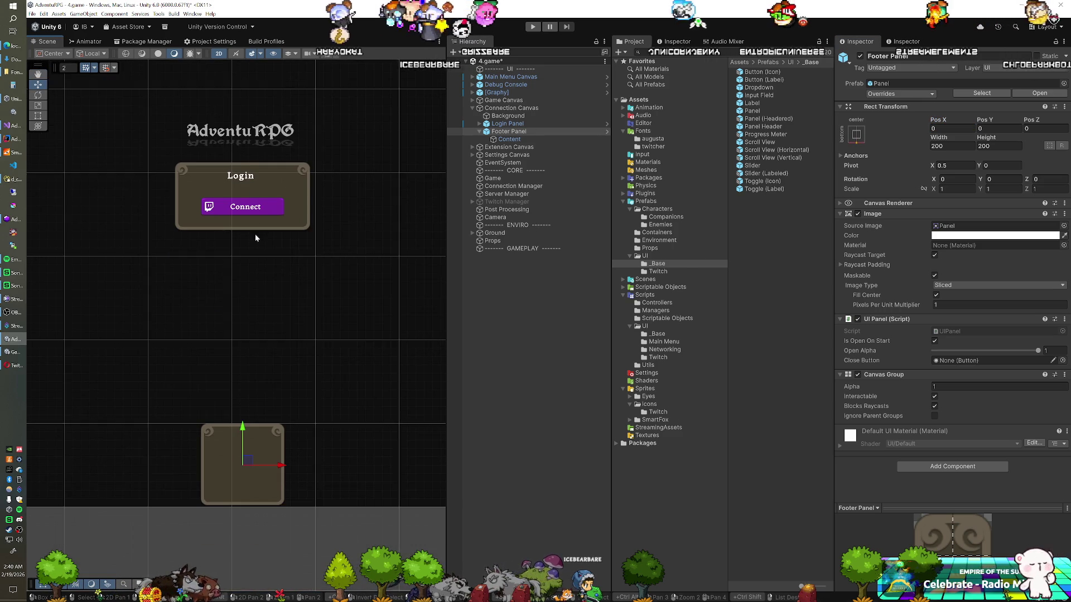
pyautogui.scroll(1, 260, 231)
pyautogui.moveTo(260, 231); pyautogui.dragTo(258, 298)
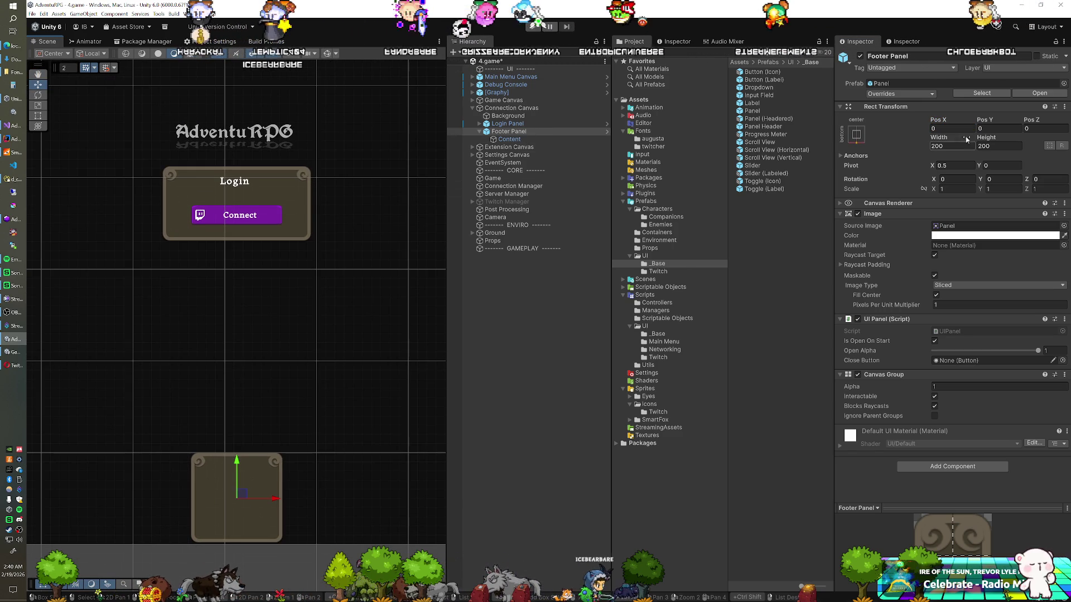
# - Resize Footer Panel to 328 wide by 65 high
pyautogui.moveTo(988, 138); pyautogui.dragTo(905, 140)
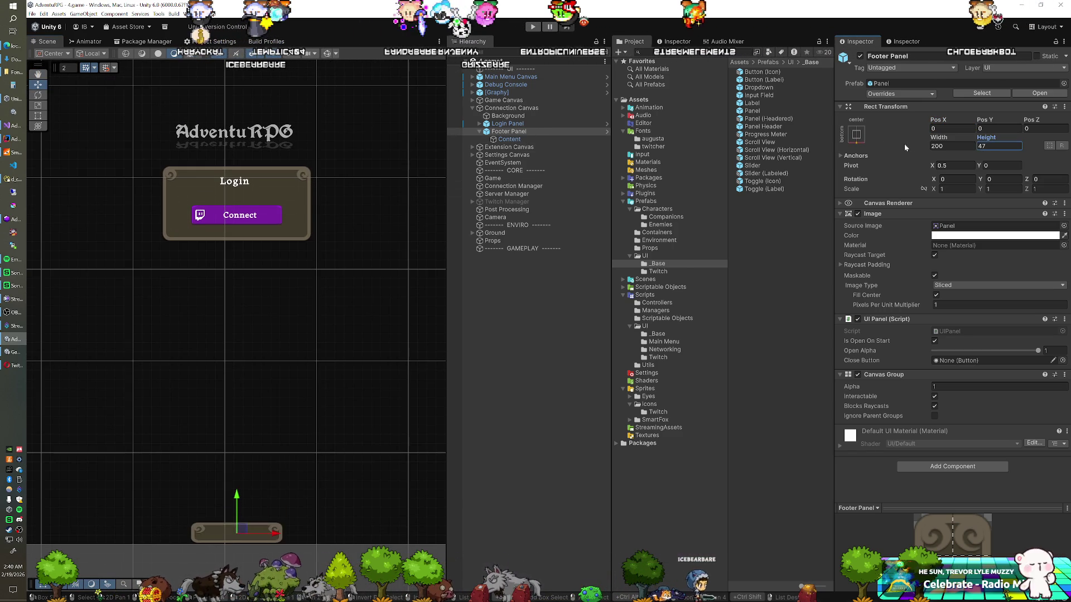
pyautogui.press('BackSpace')
pyautogui.write('5')
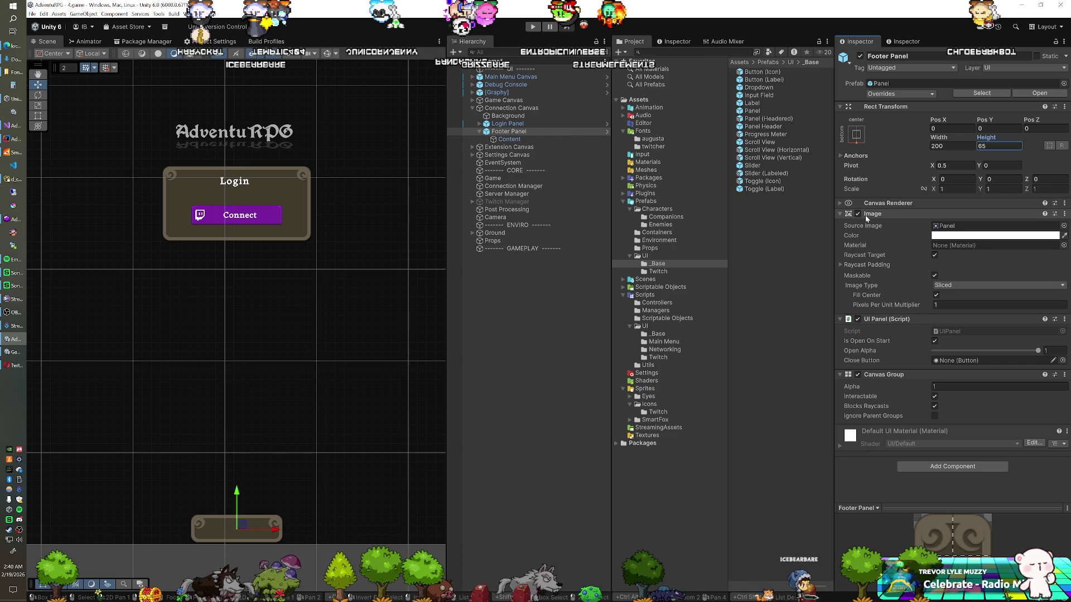
pyautogui.click(858, 214)
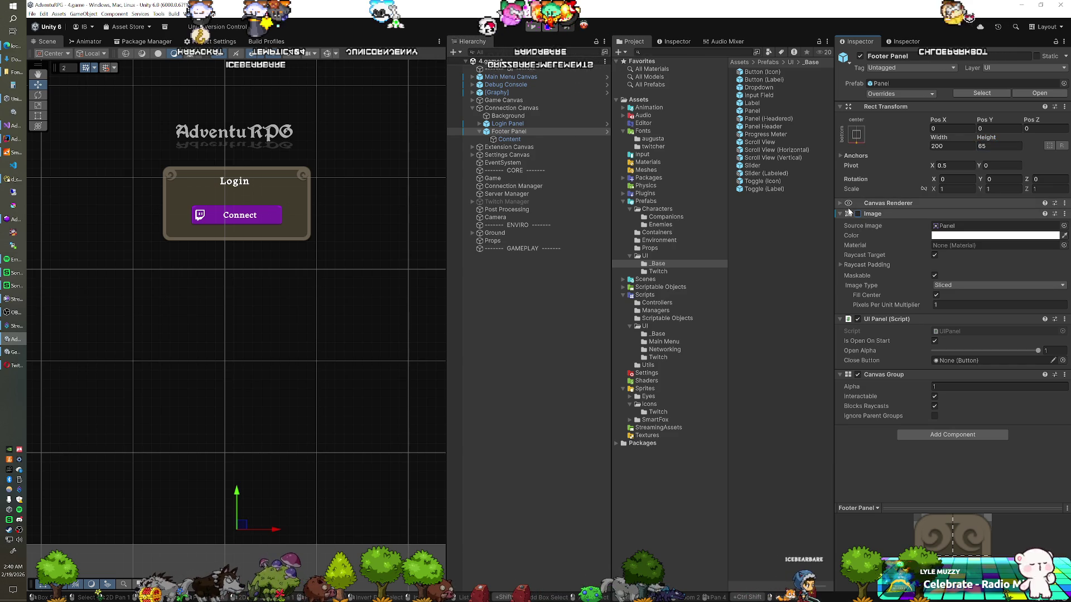
pyautogui.click(858, 214)
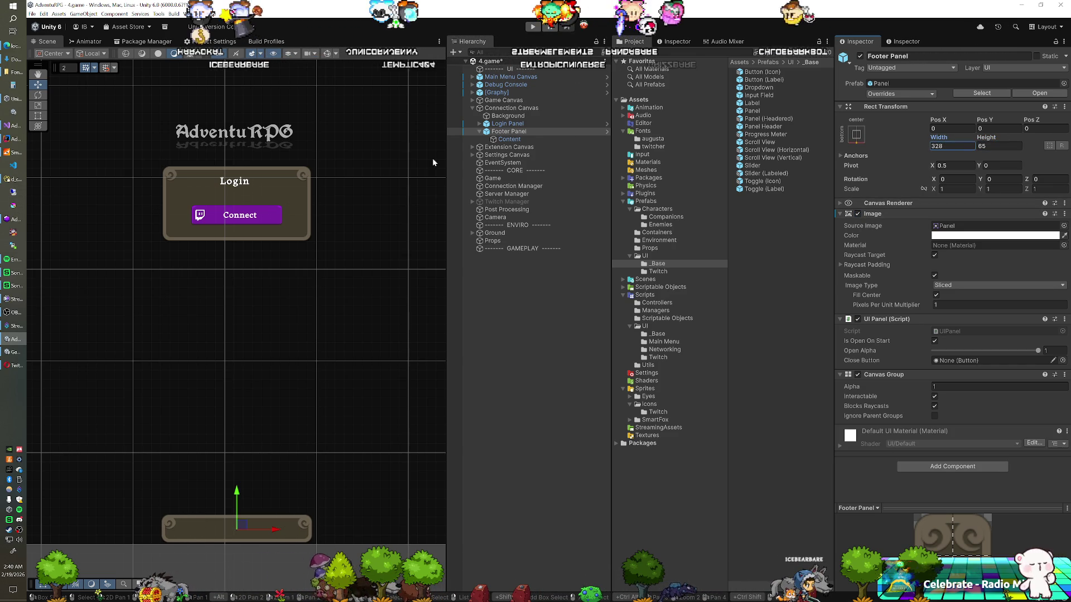
# - Give the footer background the UISprite source image with colour alpha lowered to 25
pyautogui.click(1064, 226)
pyautogui.write('ui')
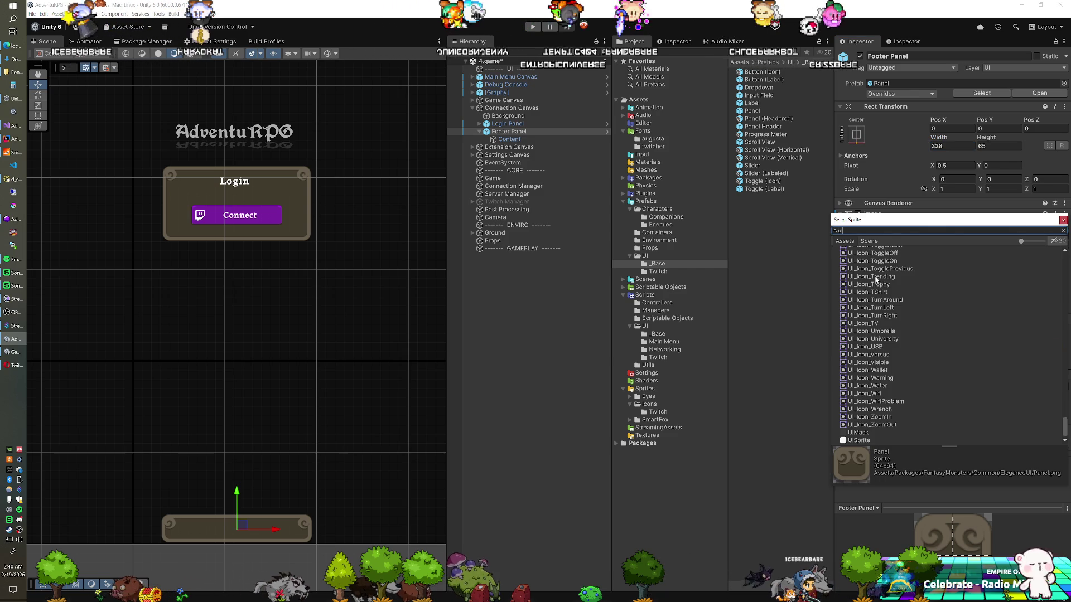
pyautogui.doubleClick(858, 440)
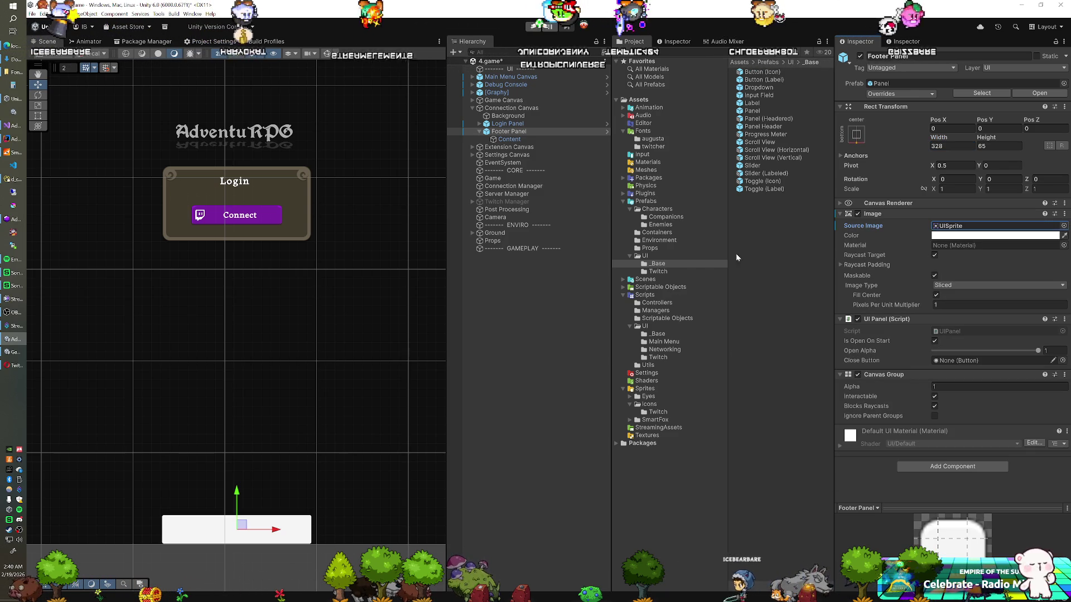
pyautogui.click(974, 236)
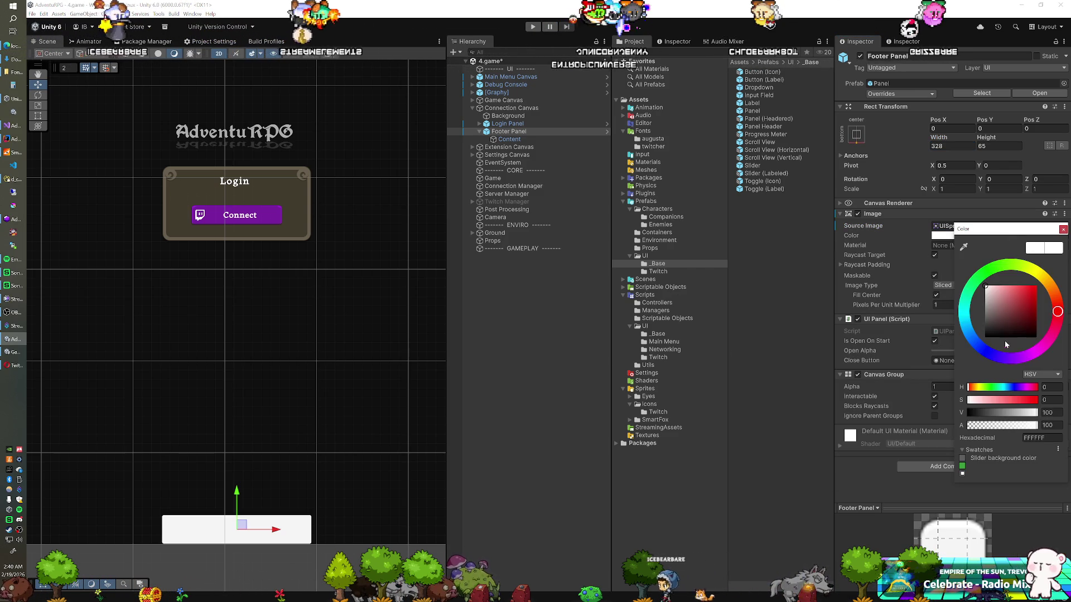
pyautogui.click(1014, 427)
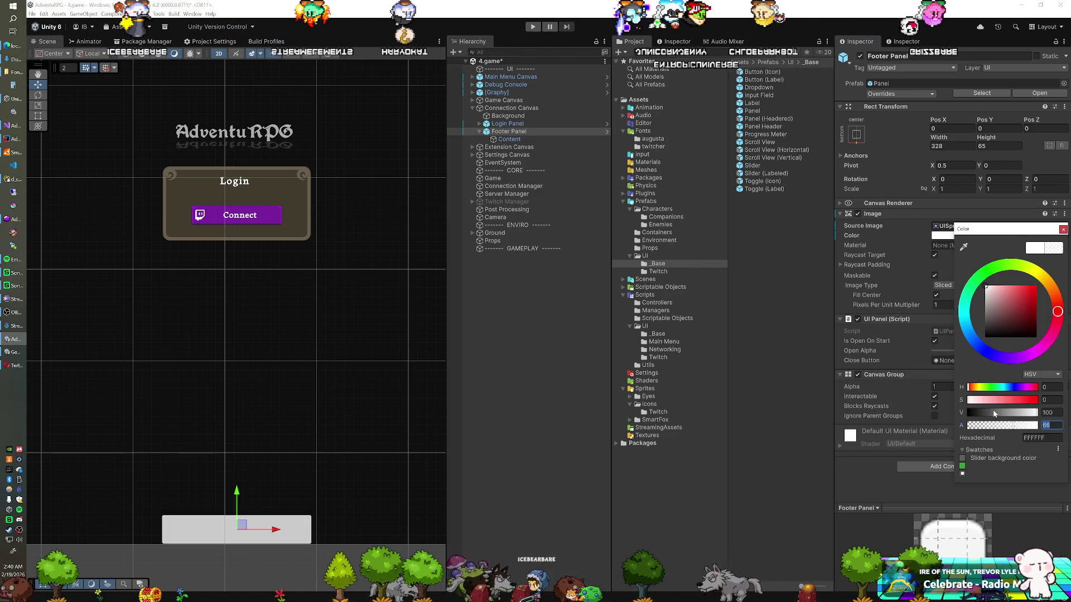
pyautogui.click(1007, 428)
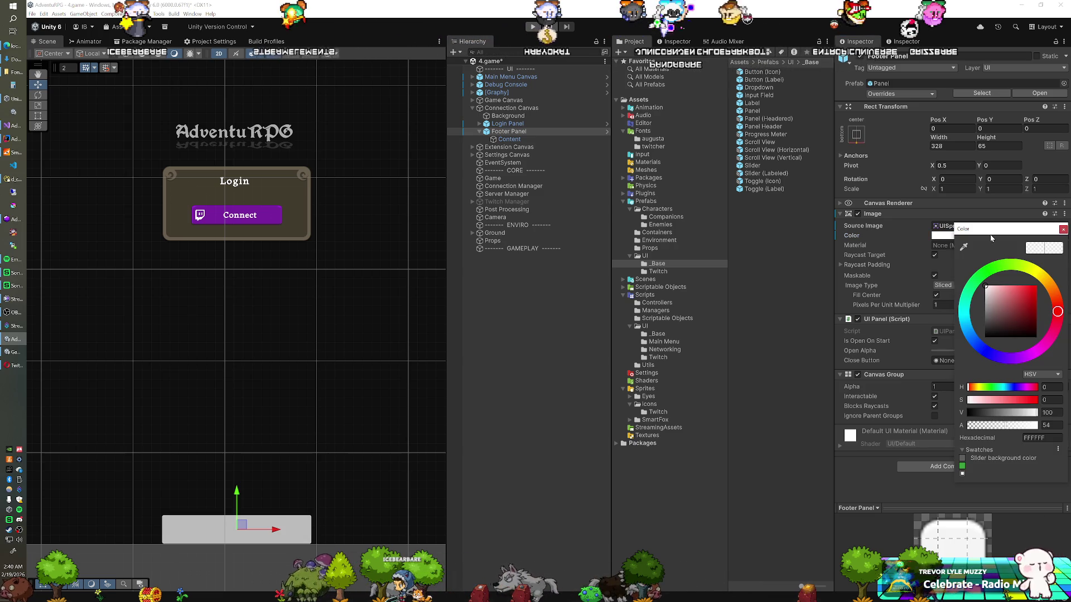
pyautogui.moveTo(999, 426)
pyautogui.mouseDown()
pyautogui.moveTo(977, 426)
pyautogui.moveTo(987, 426)
pyautogui.mouseUp()
pyautogui.click(904, 485)
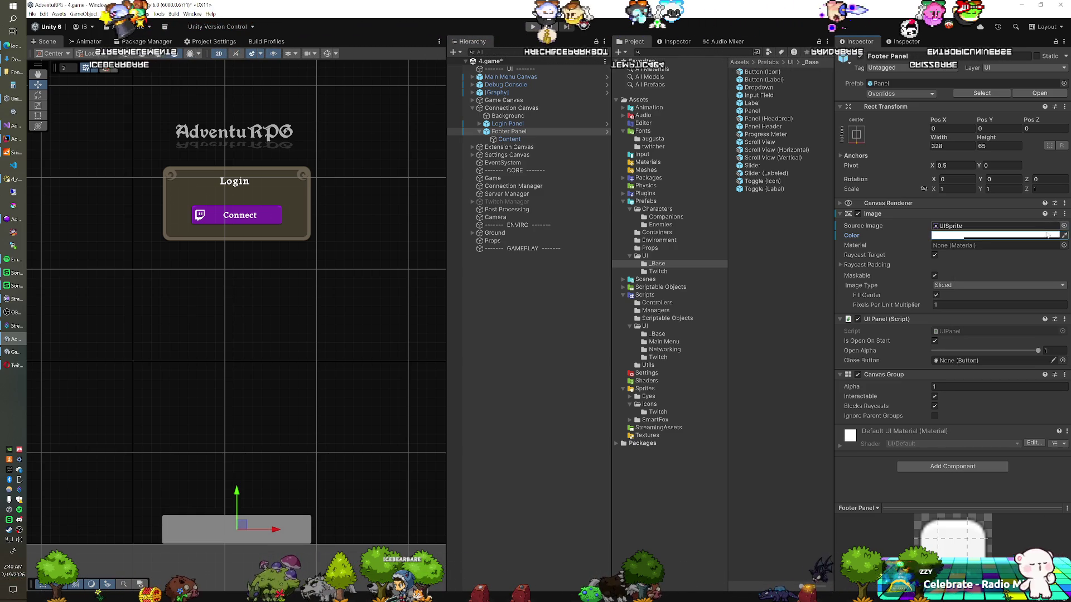
# - Add a UI Image and a Label prefab inside the footer's Content object
pyautogui.click(518, 142)
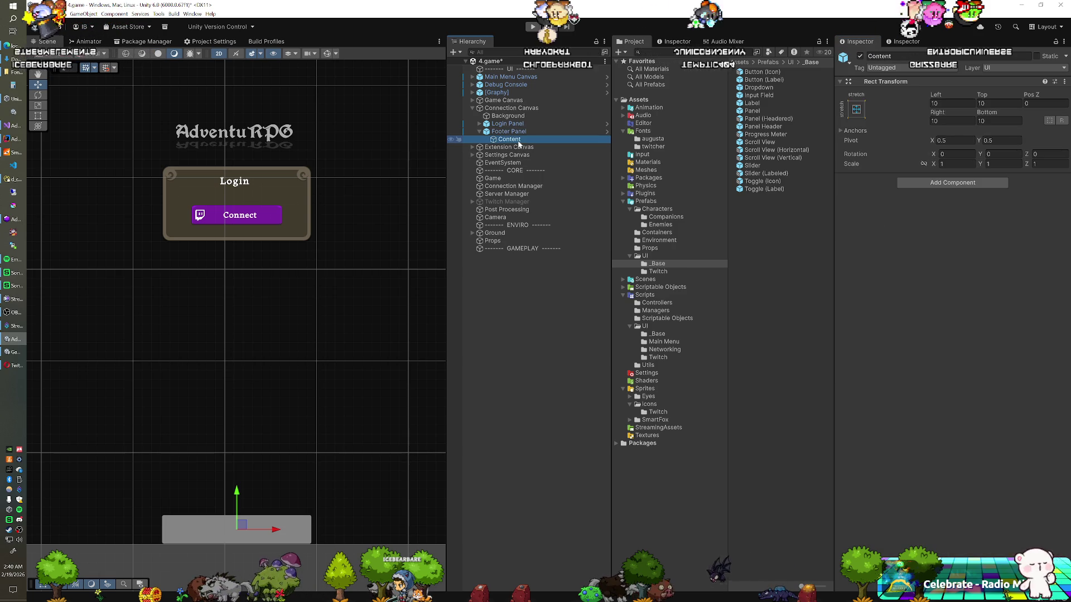
pyautogui.rightClick(519, 144)
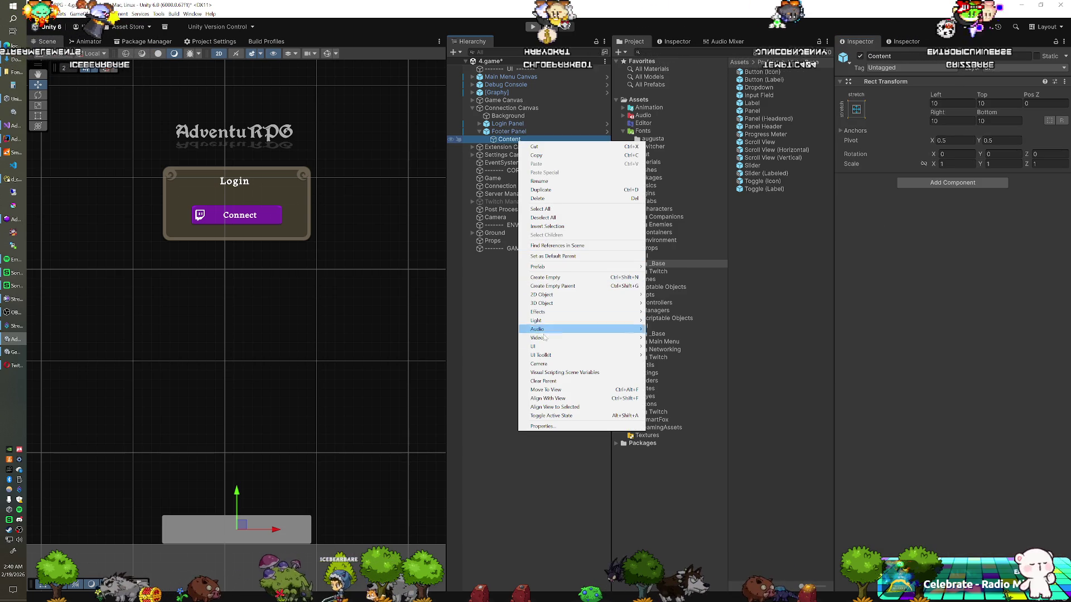
pyautogui.moveTo(636, 346)
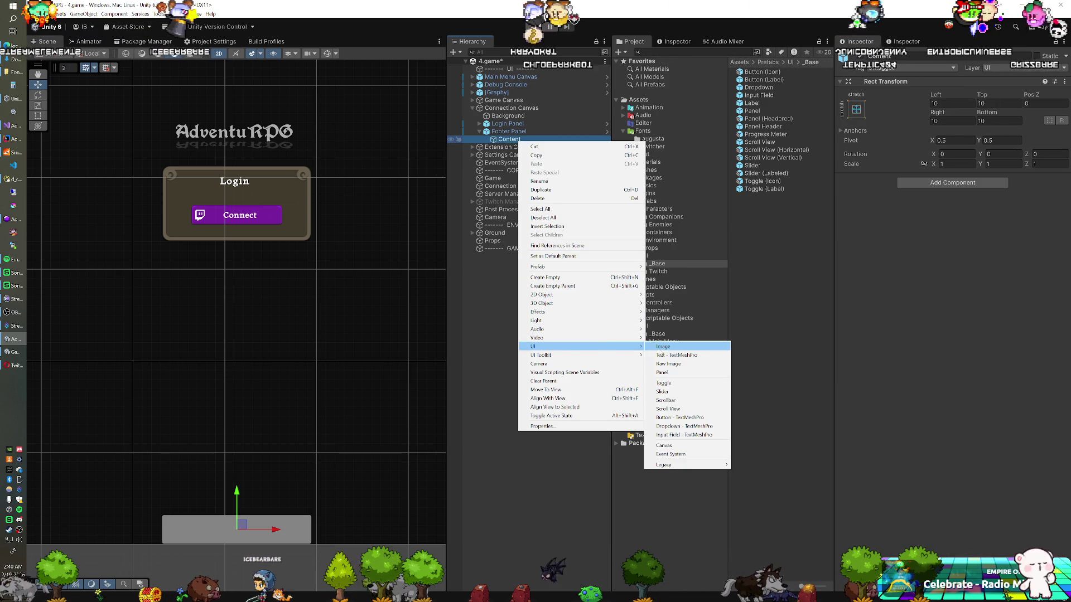
pyautogui.click(663, 346)
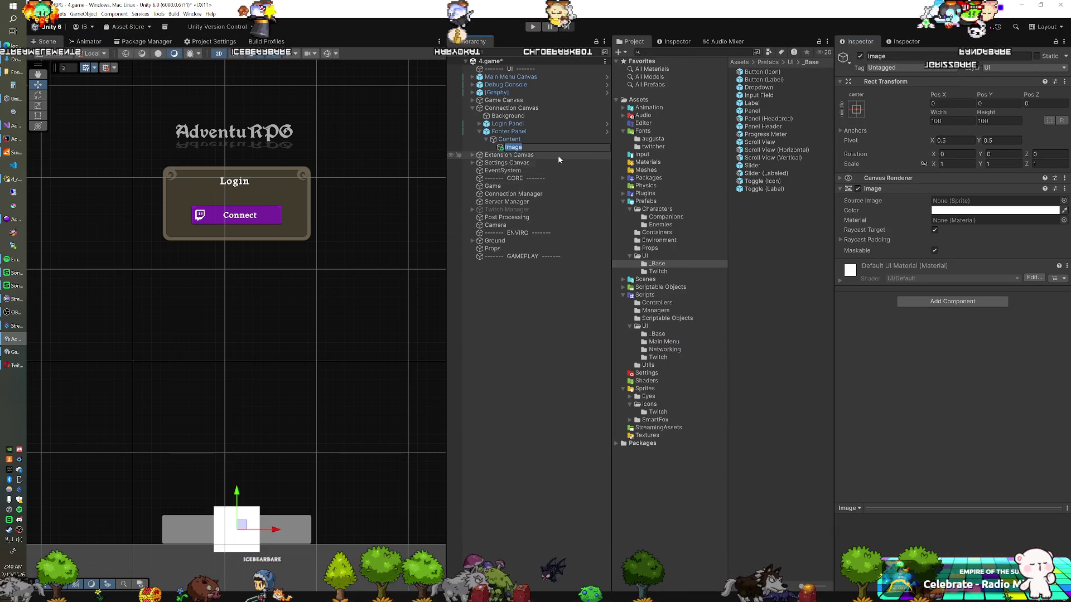
pyautogui.moveTo(752, 103); pyautogui.dragTo(531, 139)
pyautogui.click(506, 148)
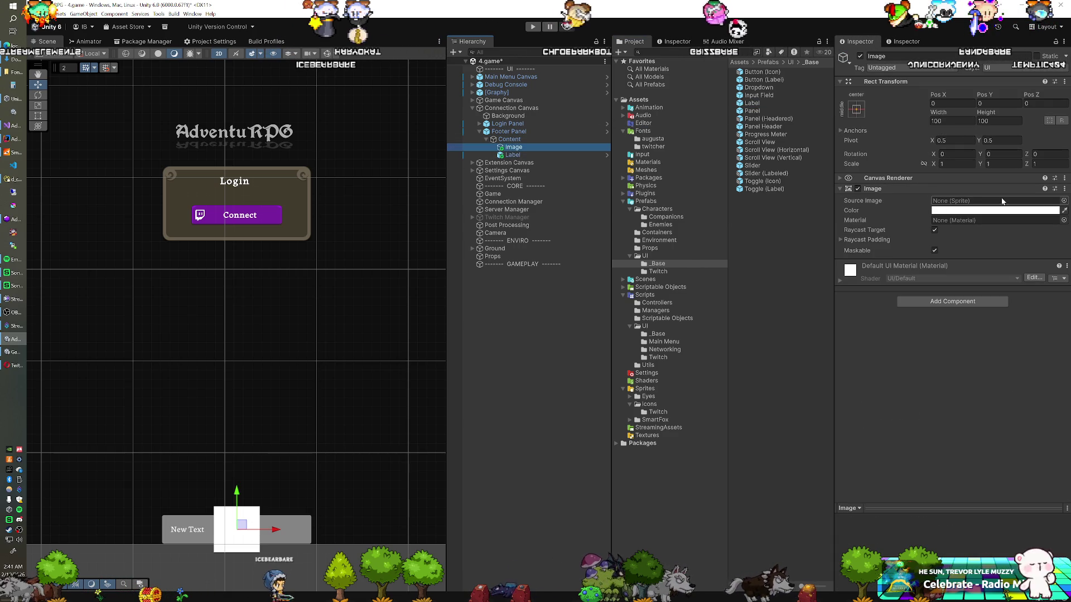
# - Set the footer Image's Source Image to the twitch-logo sprite
pyautogui.click(1063, 201)
pyautogui.write('twit')
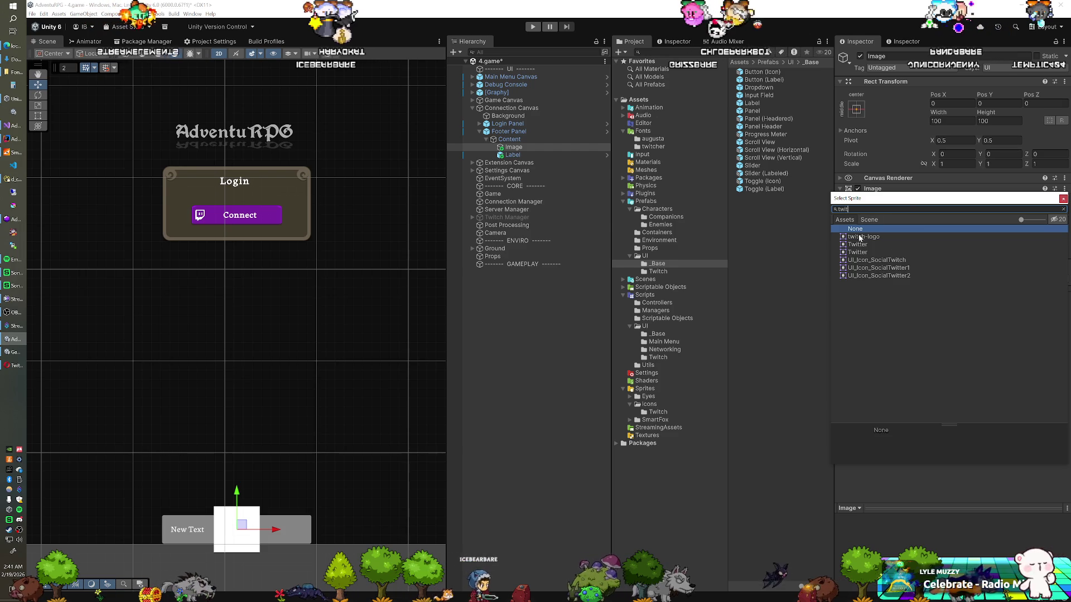
pyautogui.click(861, 237)
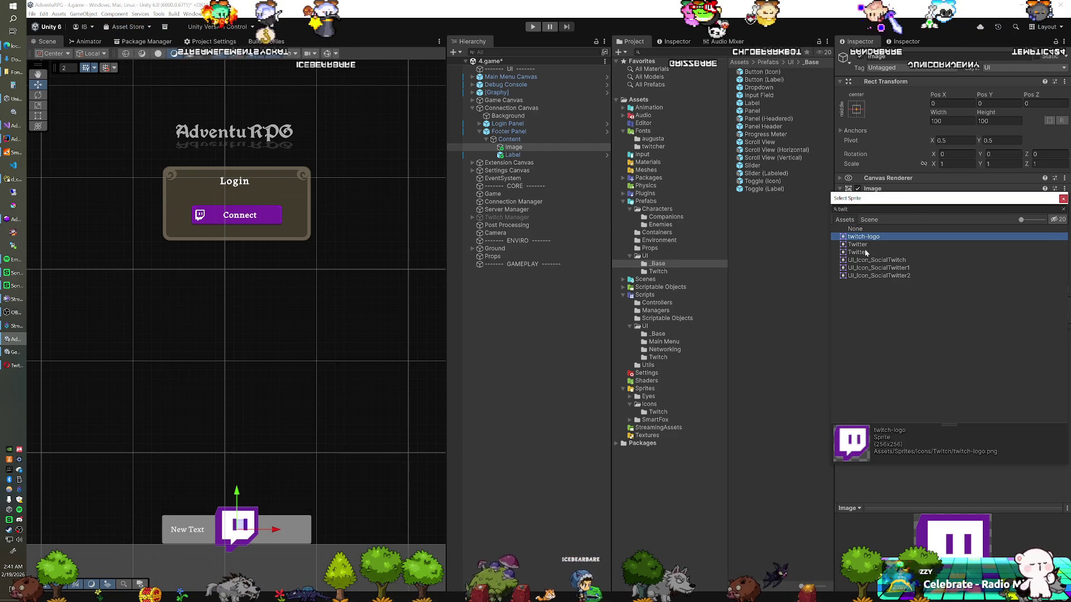
pyautogui.doubleClick(866, 236)
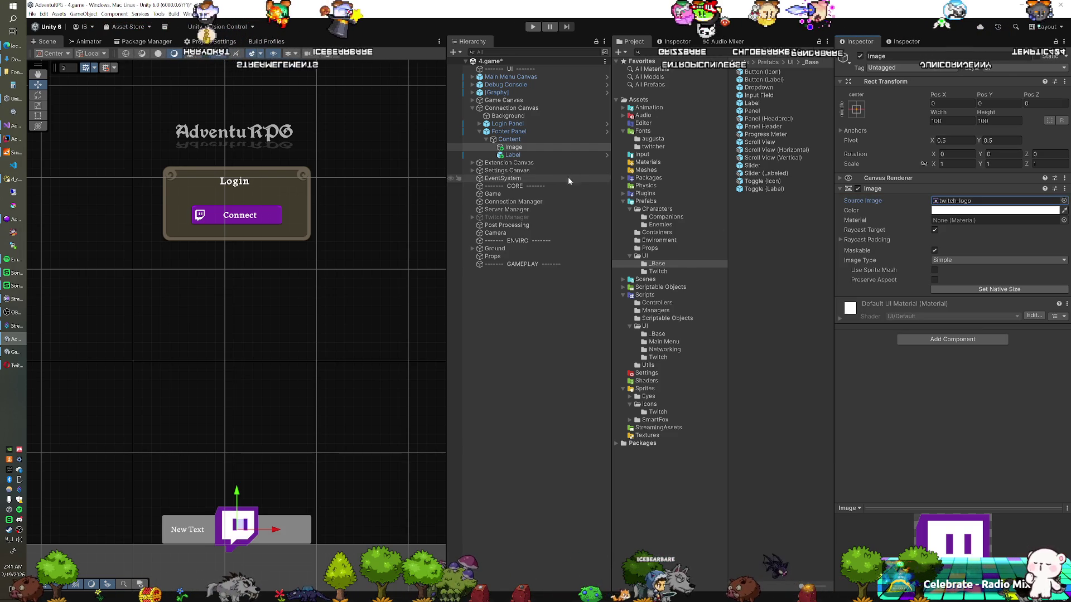
# - Make the Label purple, use the twitcher SDF font, and enter the Twitch username
pyautogui.click(514, 155)
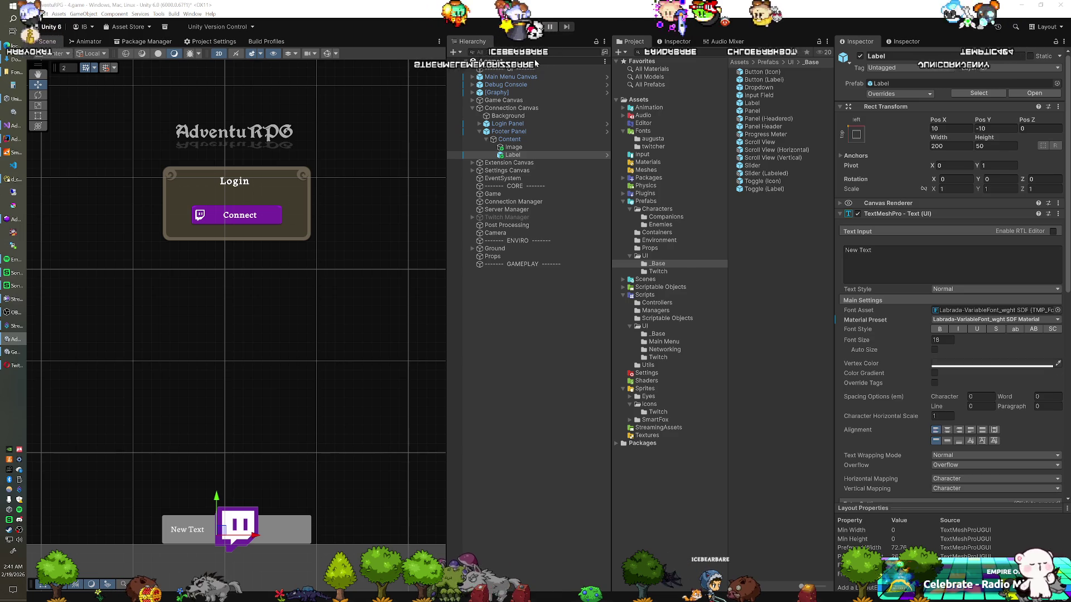
pyautogui.hotkey('ctrl', 'v')
pyautogui.hotkey('ctrl', 'p')
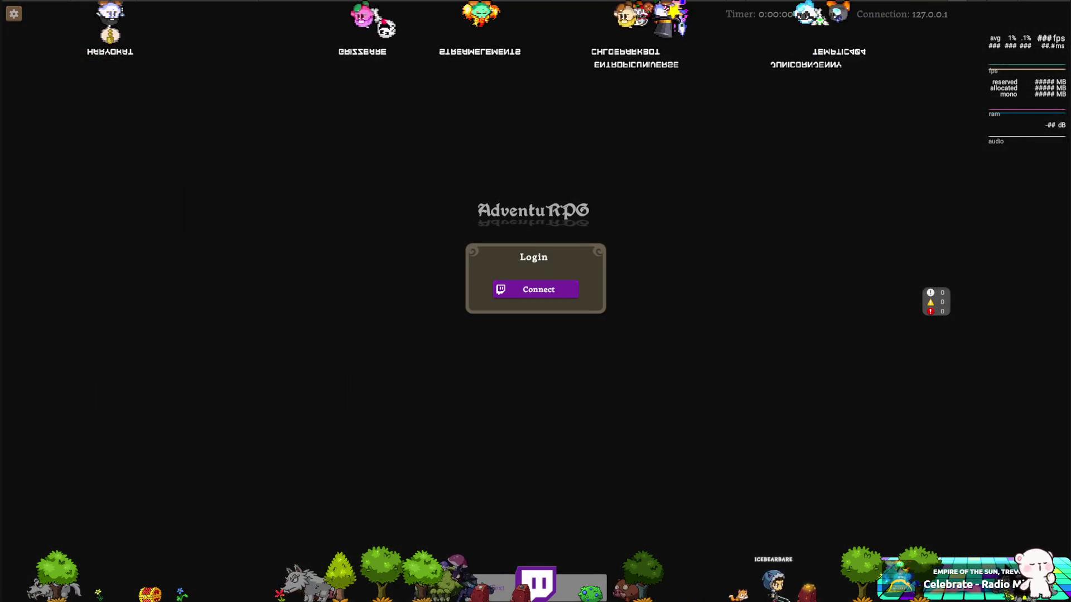
pyautogui.hotkey('ctrl', 'p')
pyautogui.click(1057, 312)
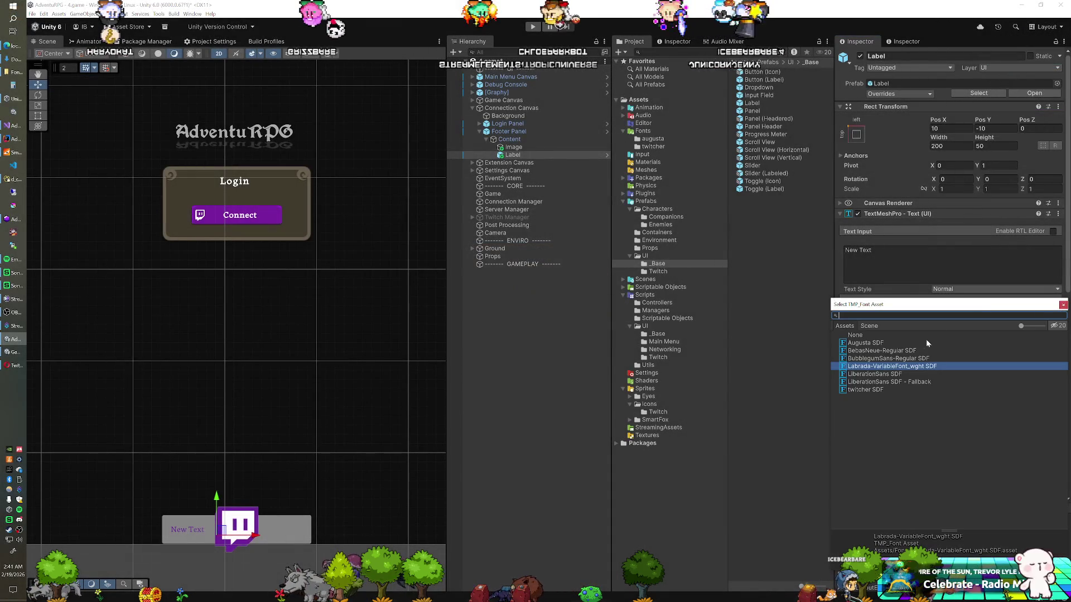
pyautogui.doubleClick(866, 389)
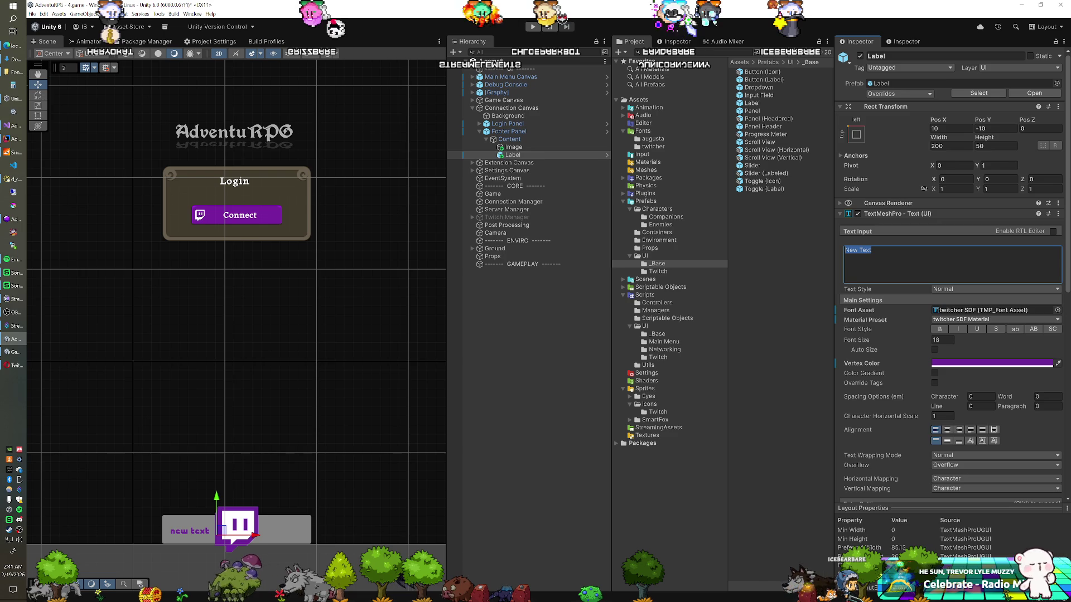
pyautogui.write('icebearbare')
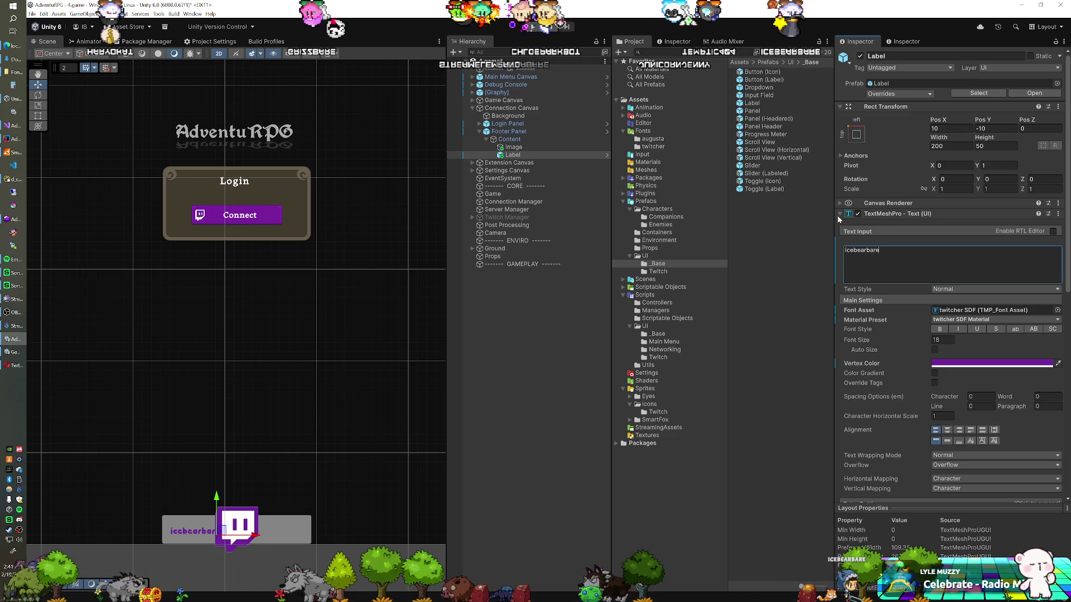
pyautogui.click(522, 147)
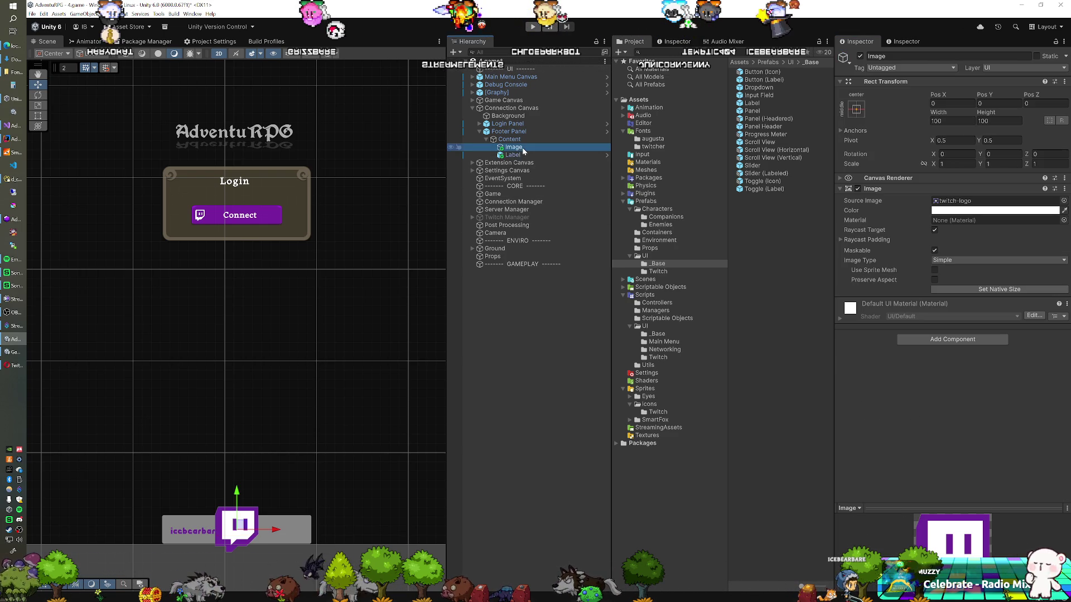
# - Pin the Twitch icon left with pivot X 0, Preserve Aspect on, and reduced height
pyautogui.click(852, 111)
pyautogui.click(932, 20)
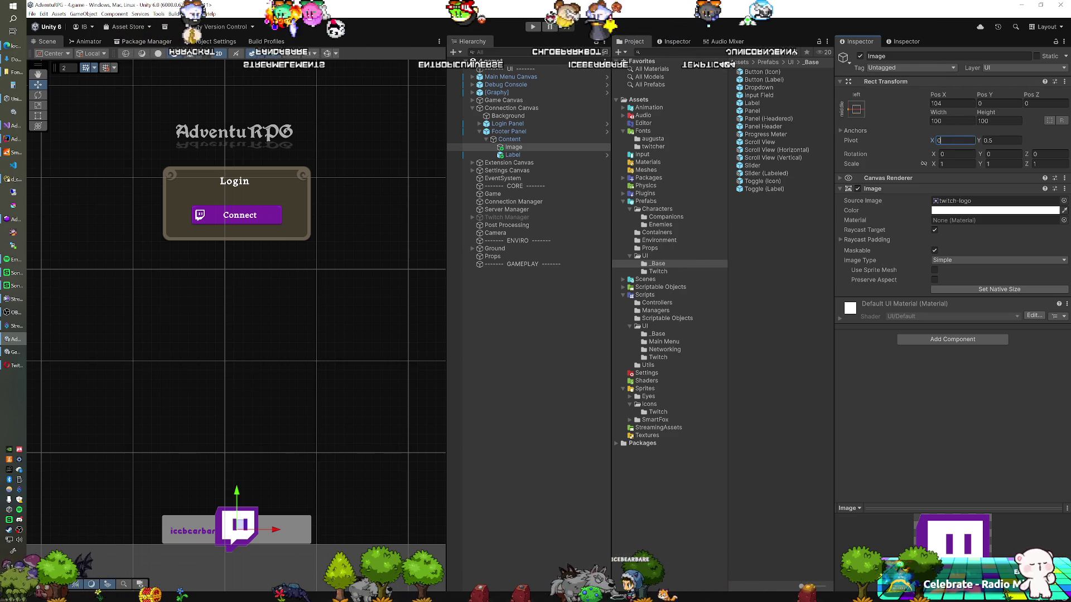
pyautogui.click(952, 103)
pyautogui.write('0')
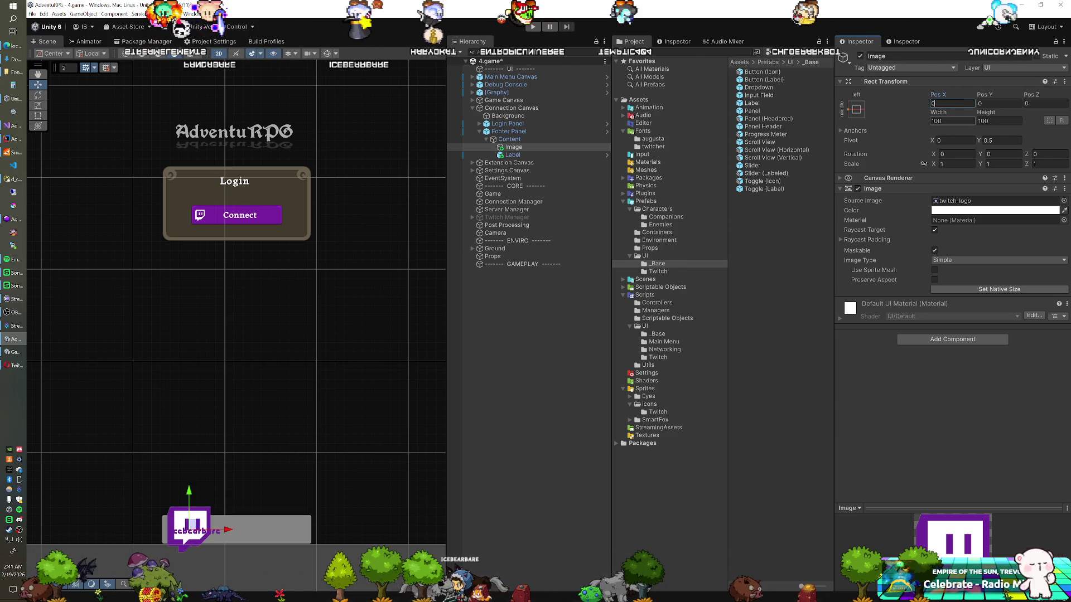
pyautogui.click(935, 279)
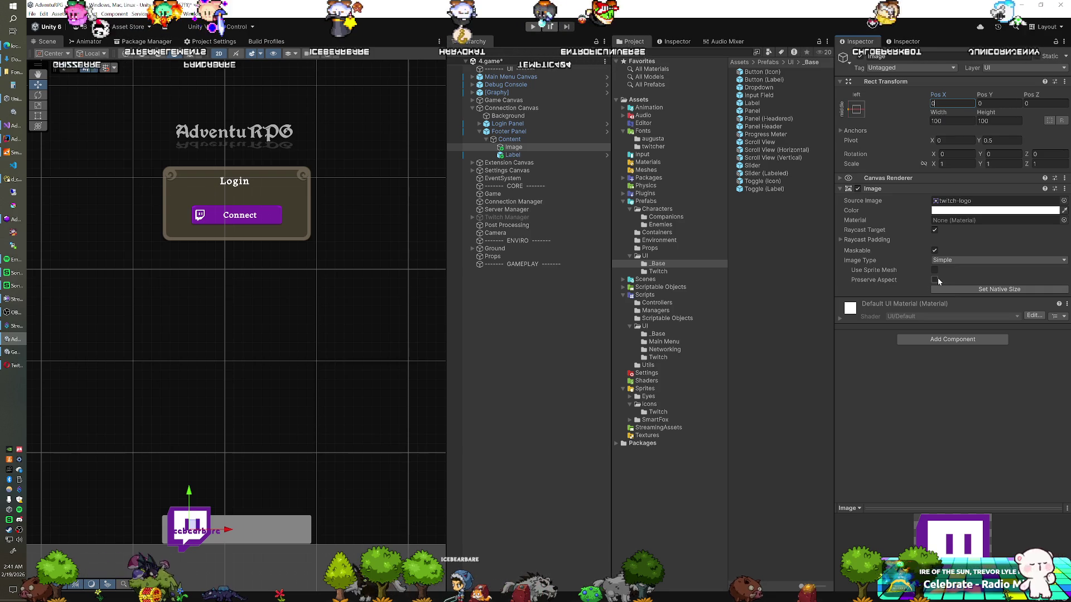
pyautogui.moveTo(985, 112); pyautogui.dragTo(908, 119)
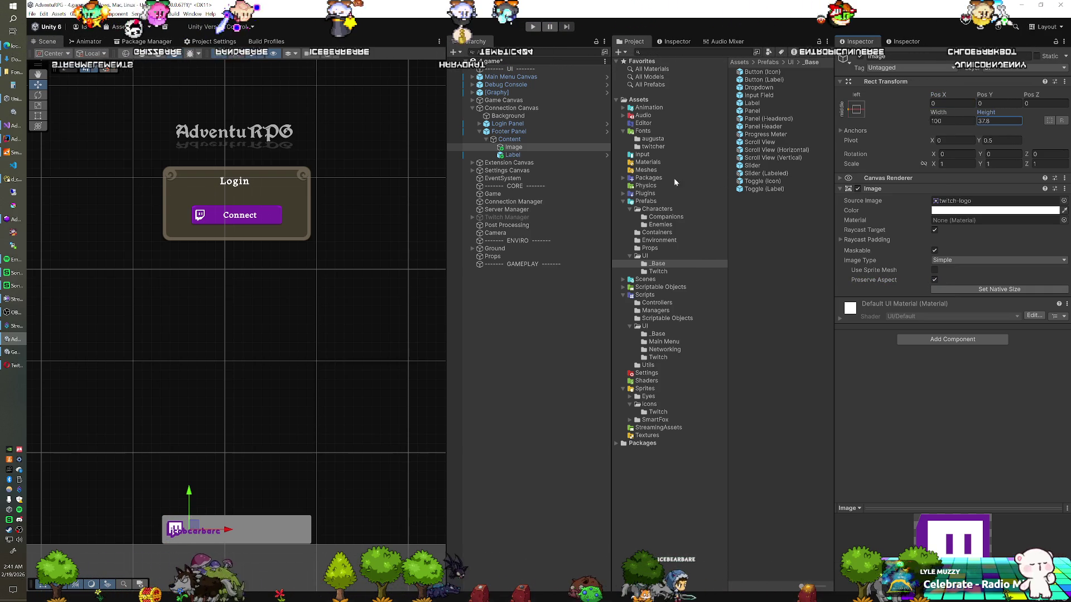
# - Set the username Label's Pos X to 0 and enlarge its font size
pyautogui.click(548, 155)
pyautogui.click(856, 134)
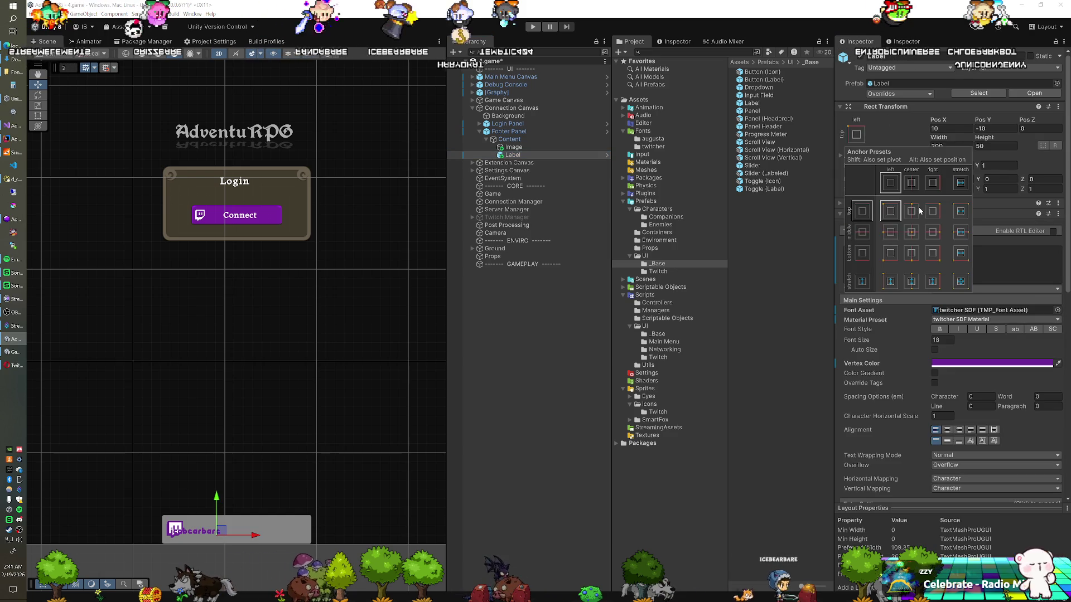
pyautogui.click(951, 128)
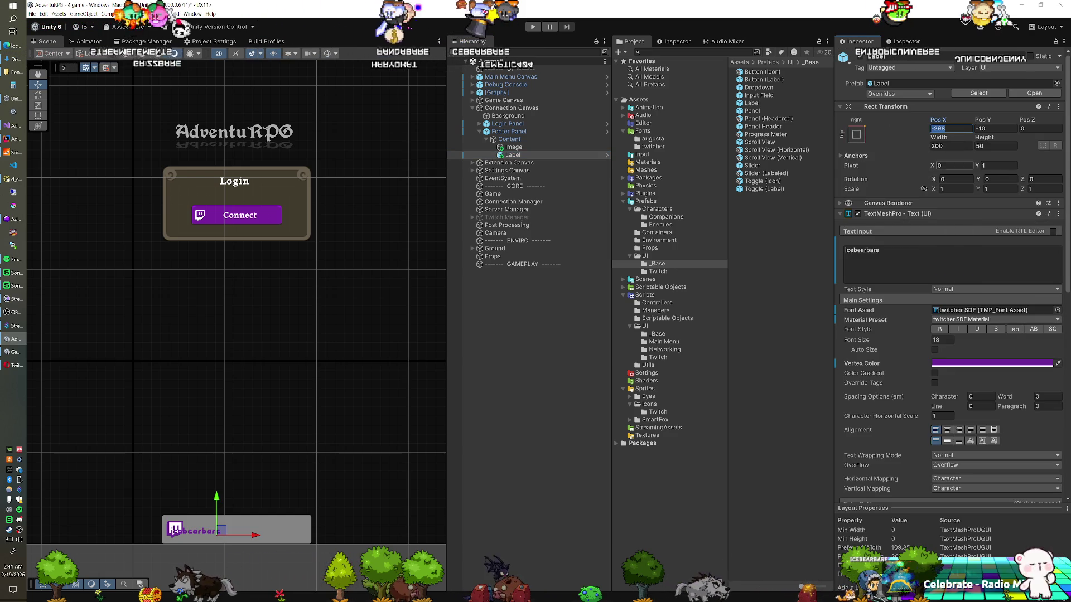
pyautogui.click(951, 128)
pyautogui.write('0')
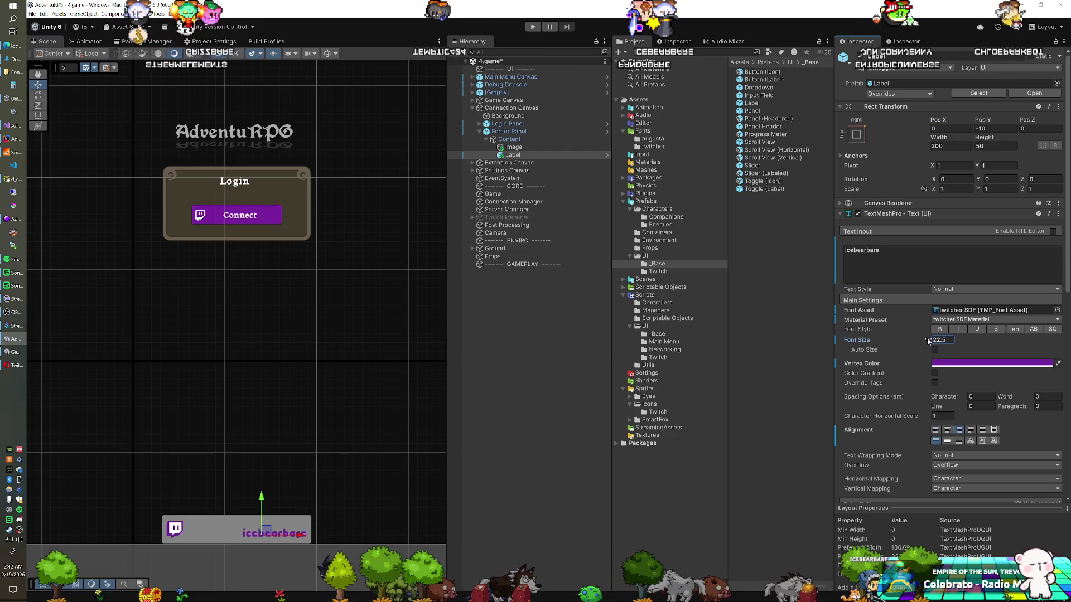
pyautogui.moveTo(937, 341); pyautogui.dragTo(938, 342)
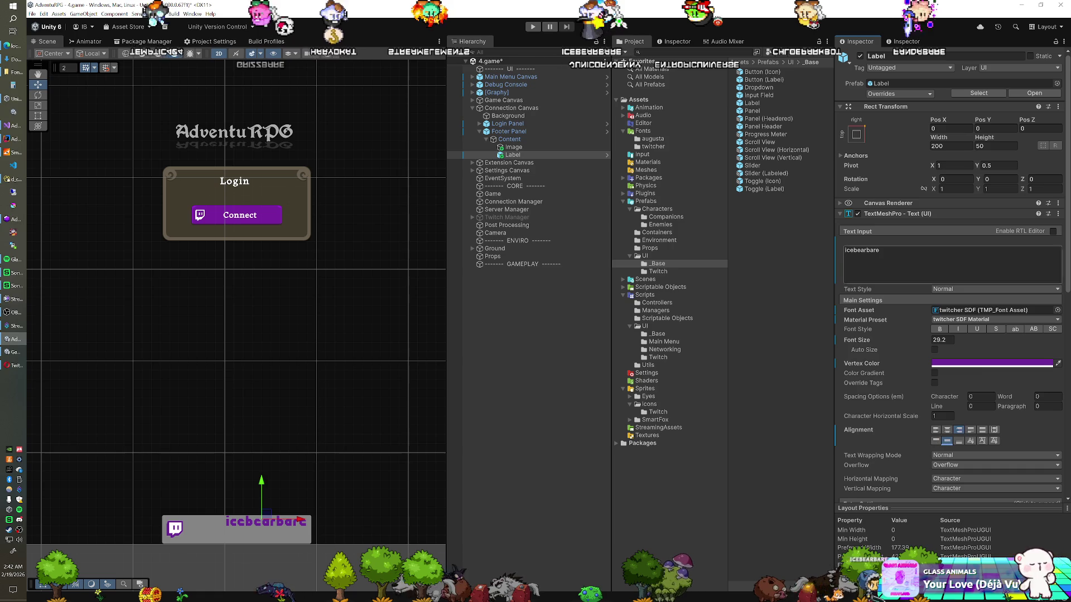
# - Anchor the Label right-stretched with top offset 0 and bottom offset 12.9
pyautogui.click(857, 135)
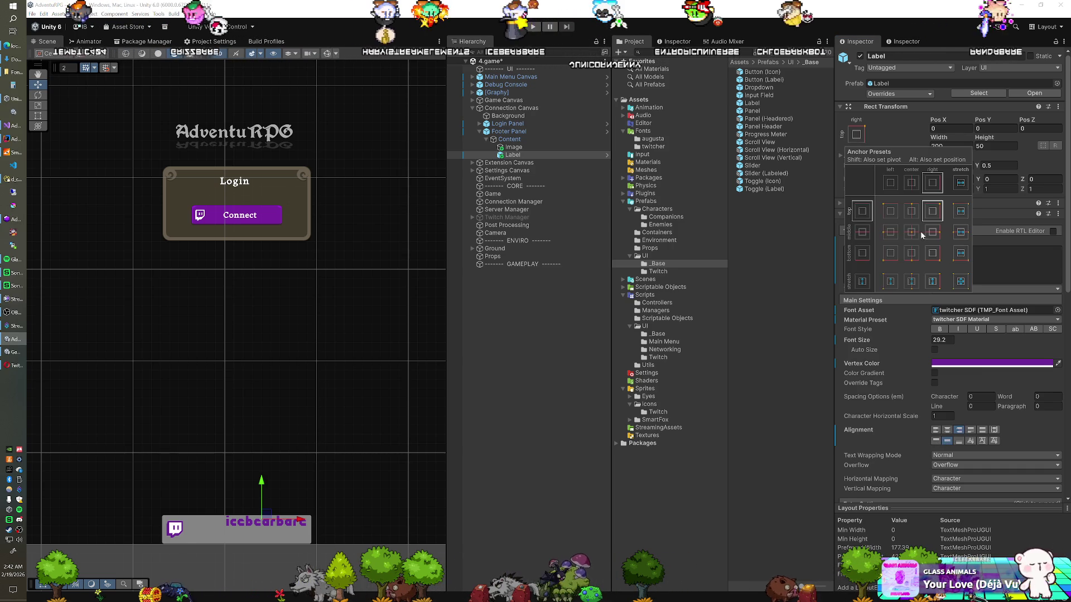
pyautogui.click(932, 281)
pyautogui.click(1002, 132)
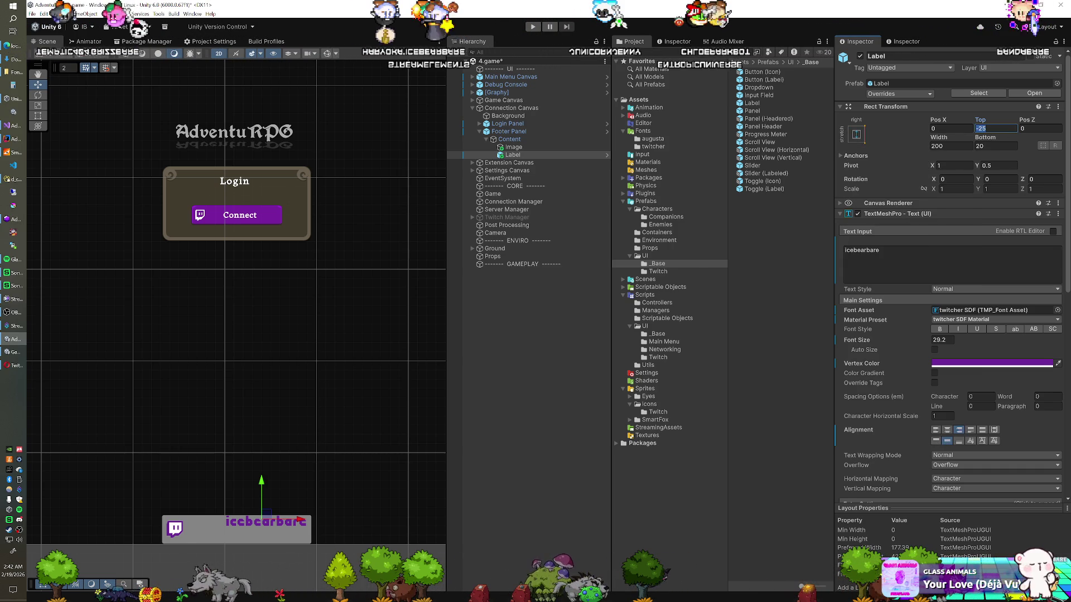
pyautogui.write('0')
pyautogui.click(996, 146)
pyautogui.write('0')
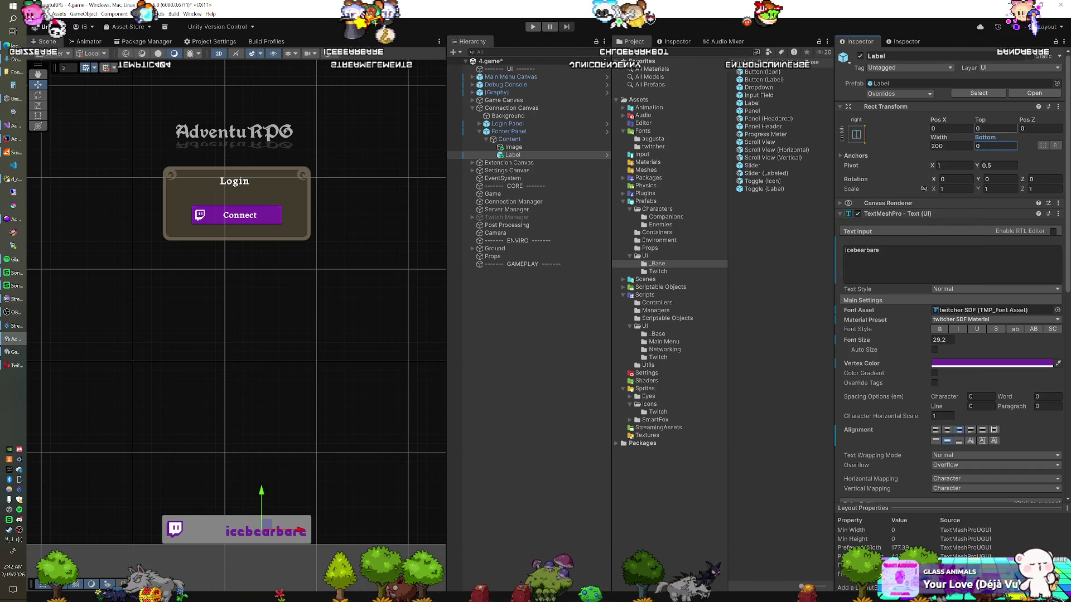
pyautogui.moveTo(983, 140); pyautogui.dragTo(1032, 131)
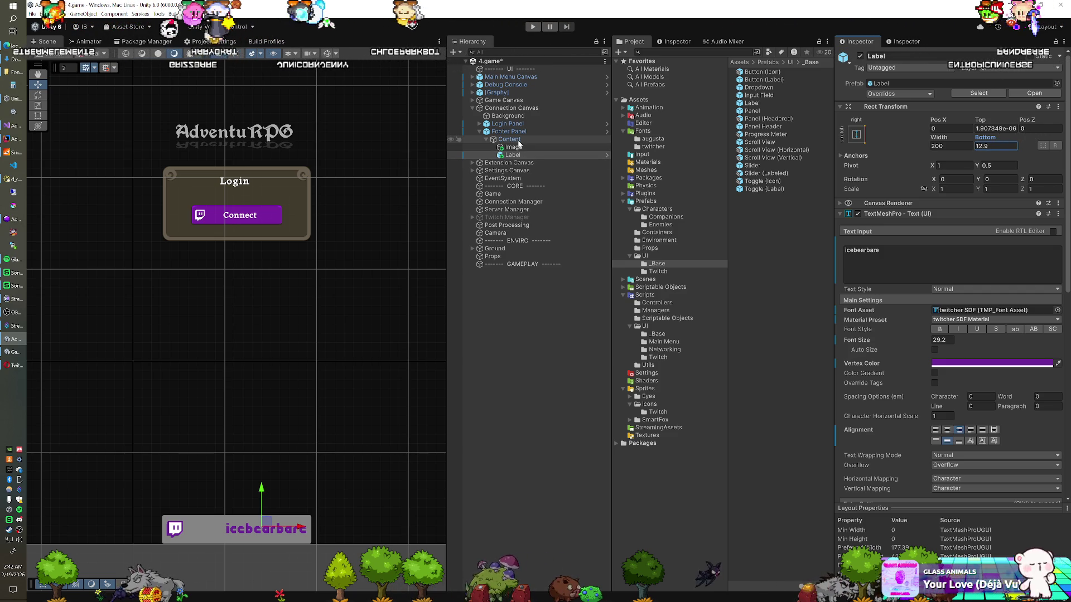
# - Narrow the Footer Panel's width to 243.7
pyautogui.click(518, 132)
pyautogui.moveTo(928, 141); pyautogui.dragTo(727, 142)
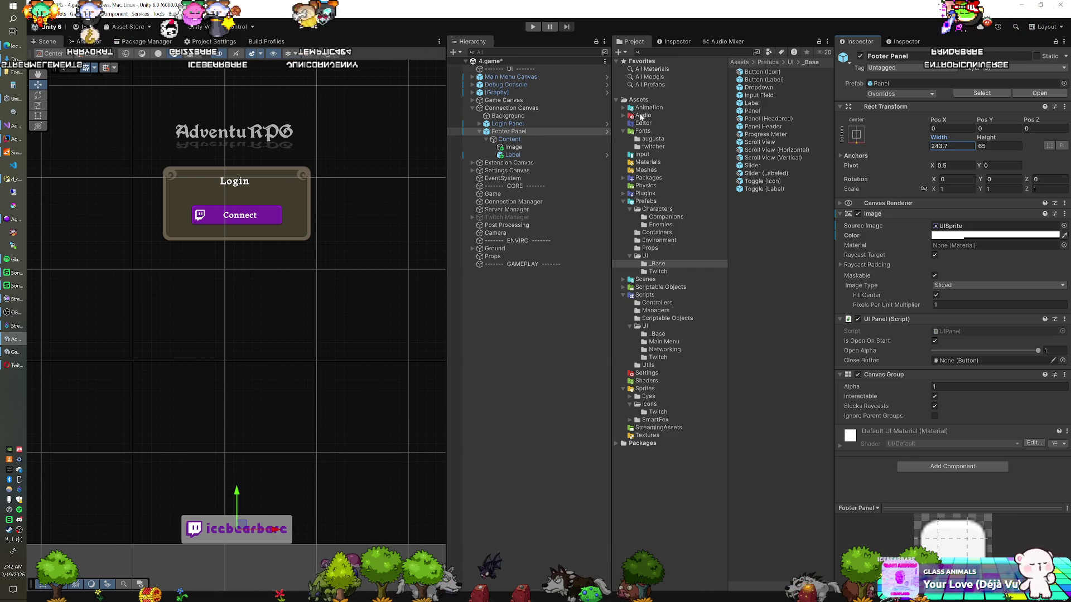
pyautogui.click(539, 155)
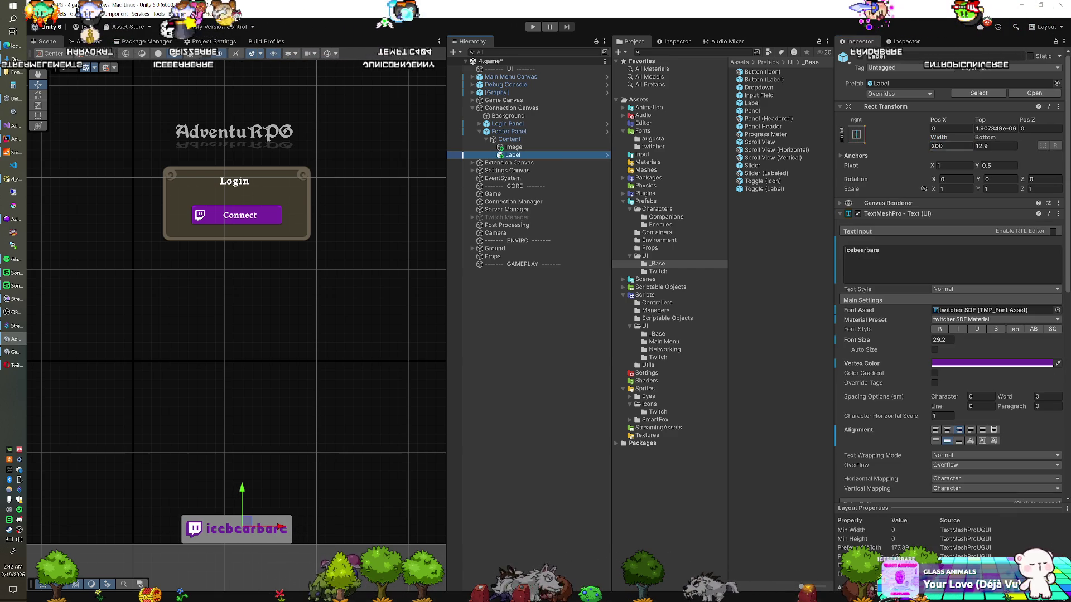
# - Raise the Label's bottom offset slightly and disable the Footer Panel's background Image
pyautogui.moveTo(984, 140); pyautogui.dragTo(991, 139)
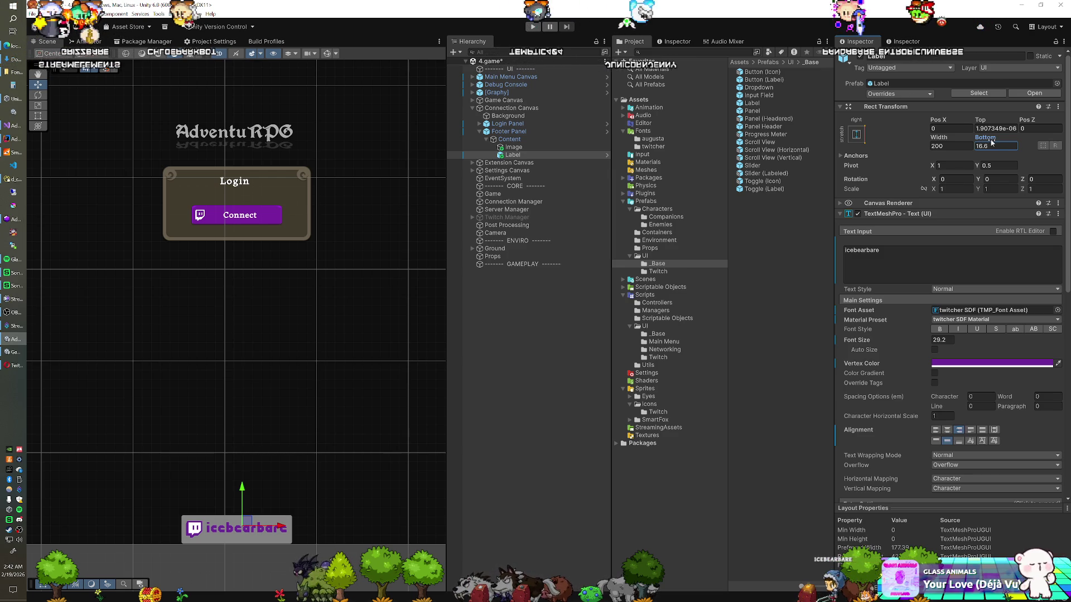
pyautogui.click(509, 139)
pyautogui.click(522, 132)
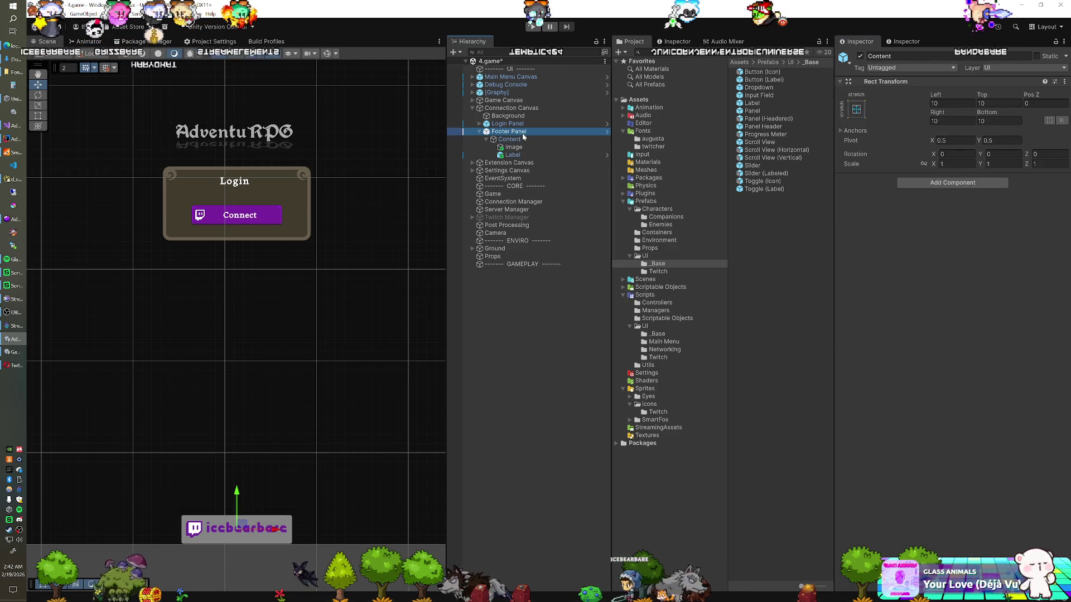
pyautogui.click(857, 214)
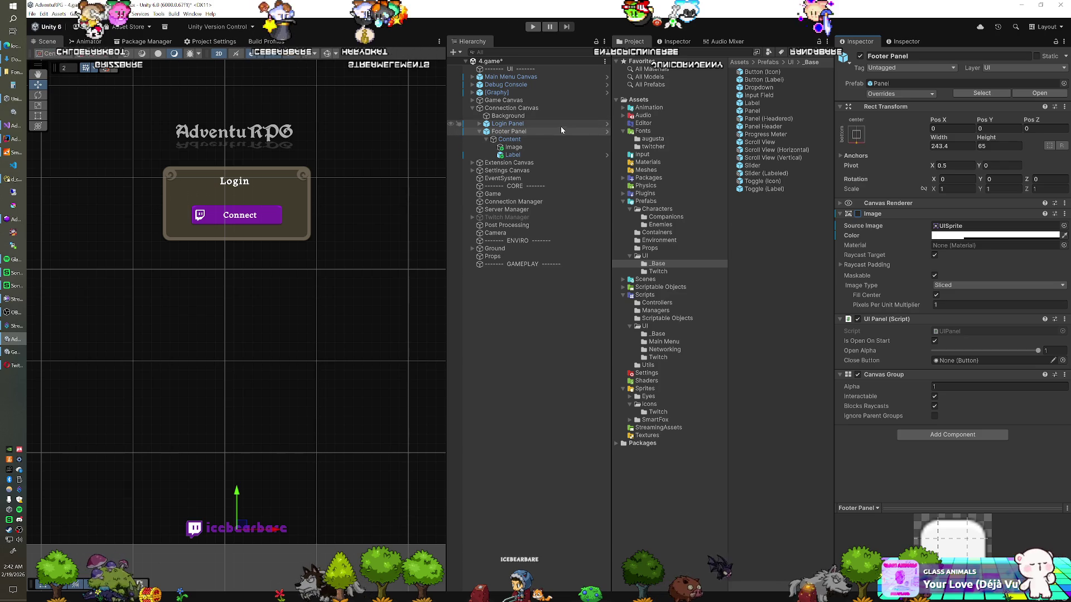
# - Set the username Label's font size to 30
pyautogui.click(528, 155)
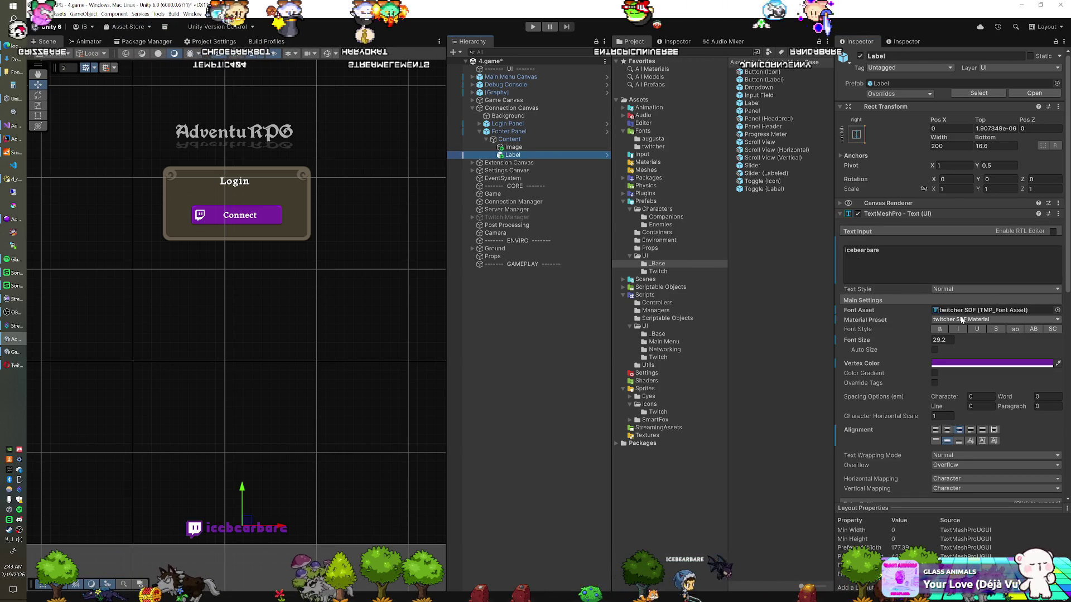
pyautogui.click(941, 339)
pyautogui.write('30')
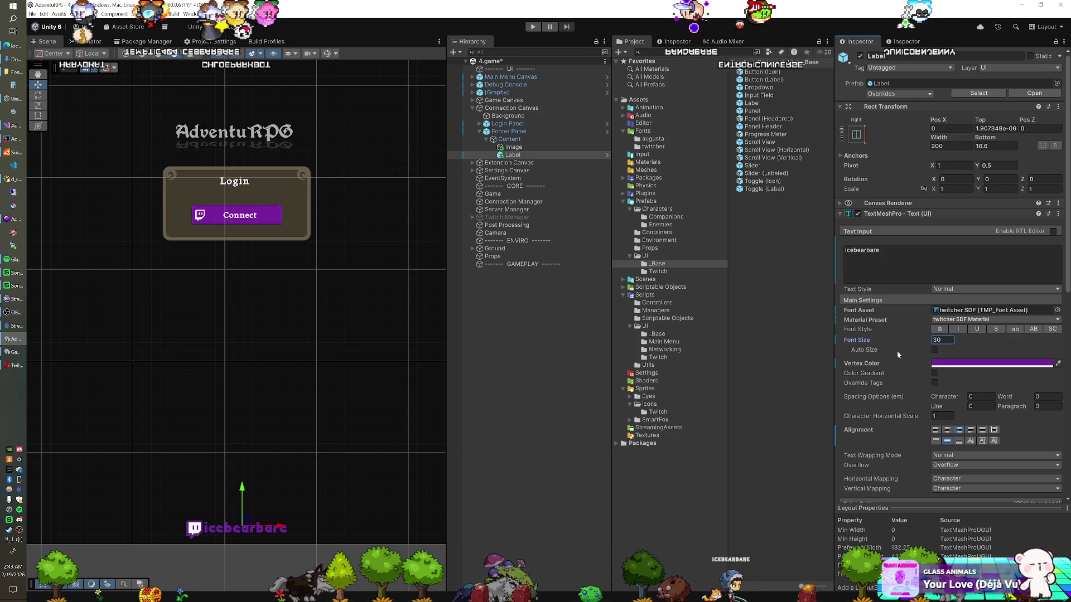
pyautogui.click(943, 310)
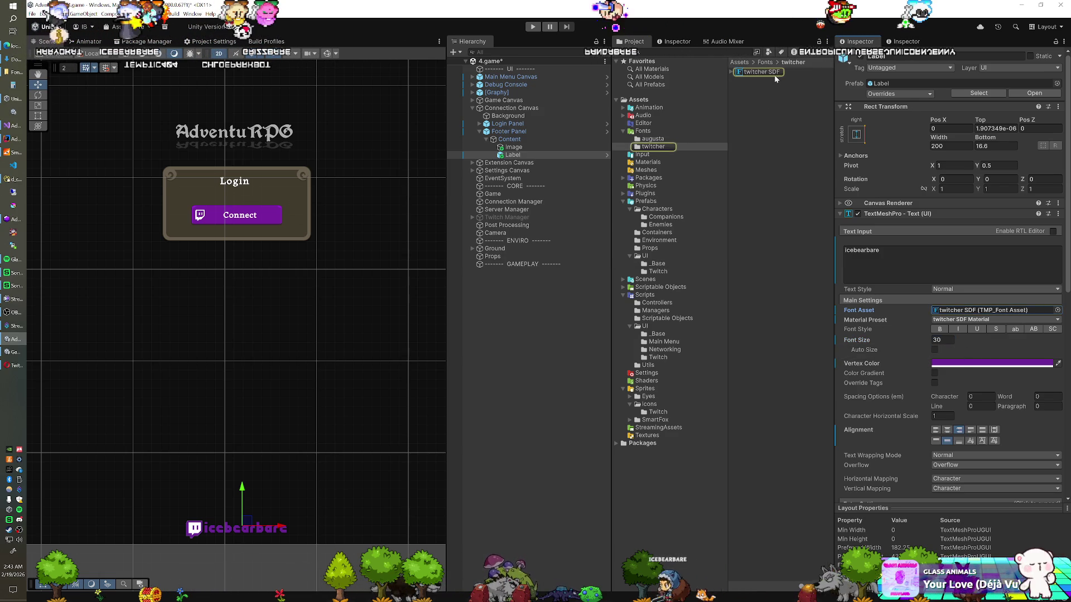
# - Inspect the twitcher SDF font asset's settings and bring the Google Fonts browser window into view
pyautogui.click(767, 72)
pyautogui.scroll(-5, 897, 329)
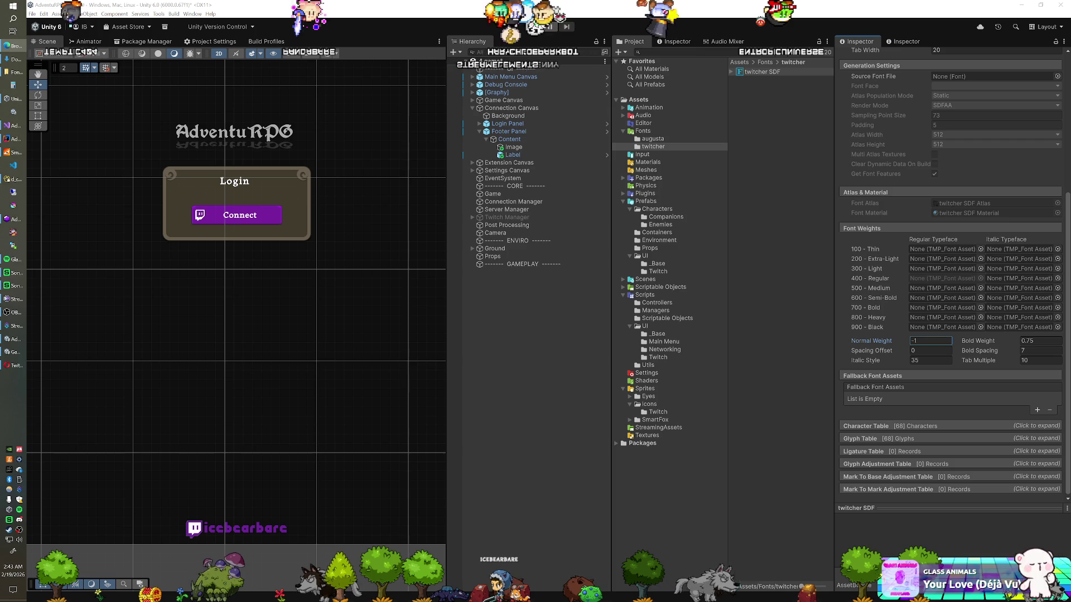
pyautogui.moveTo(635, 150); pyautogui.dragTo(411, 6)
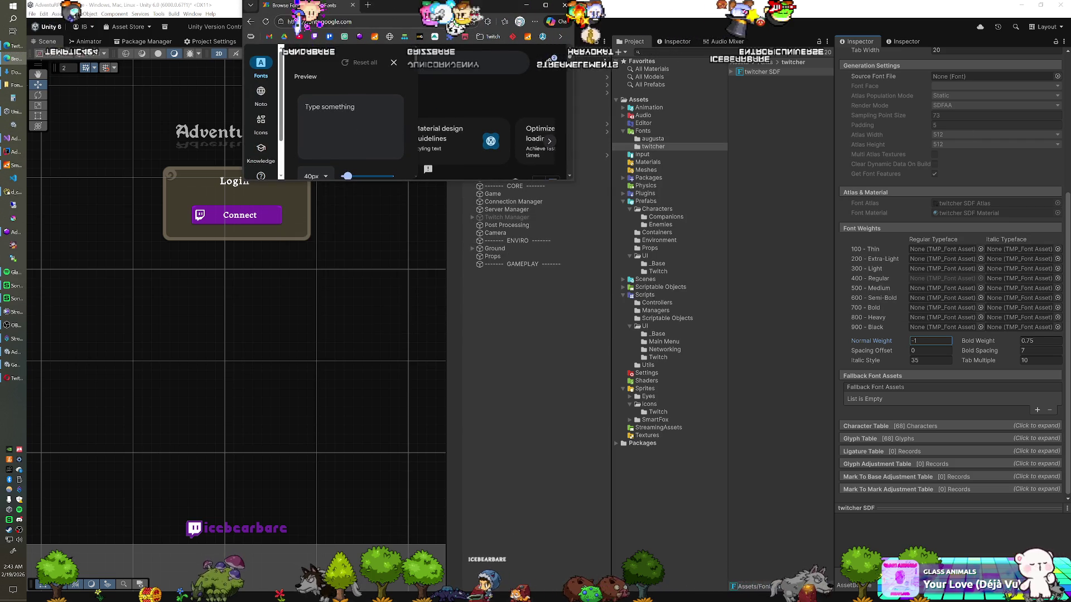
pyautogui.doubleClick(411, 6)
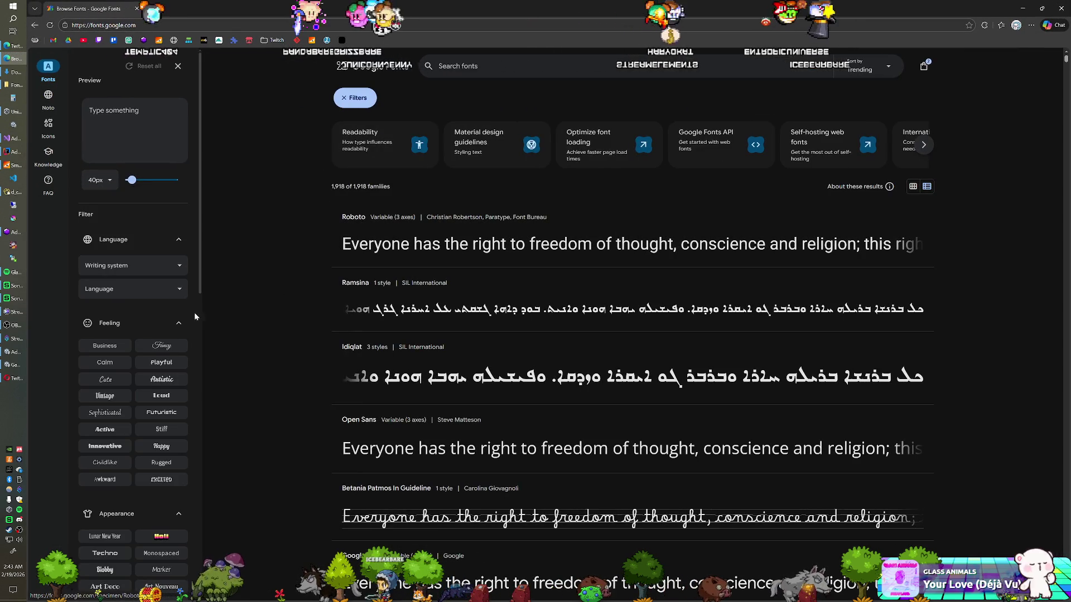
pyautogui.click(110, 363)
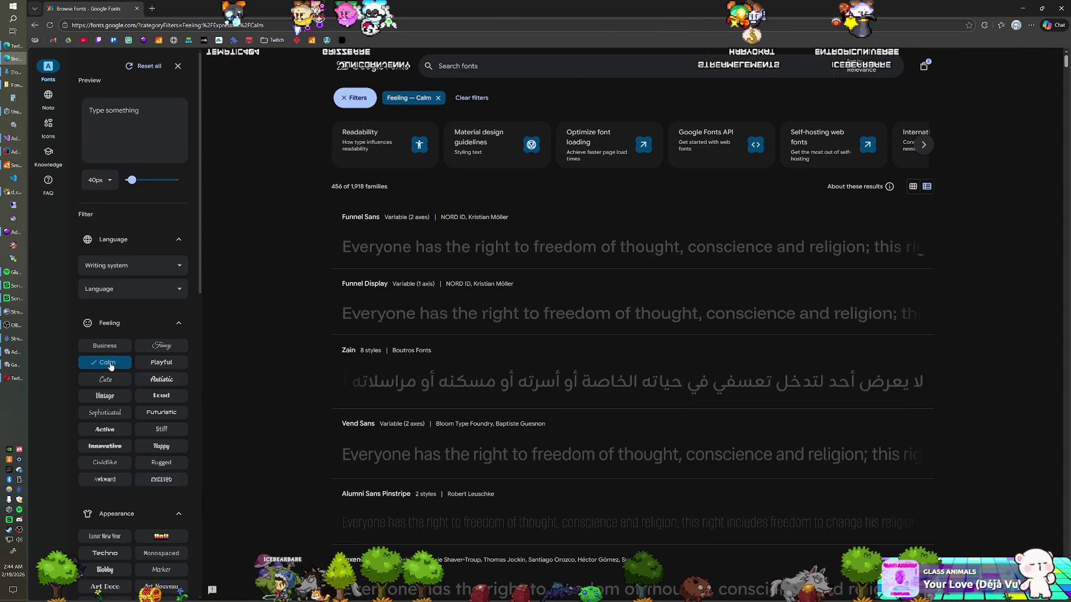
pyautogui.scroll(-3, 298, 349)
pyautogui.scroll(-6, 299, 349)
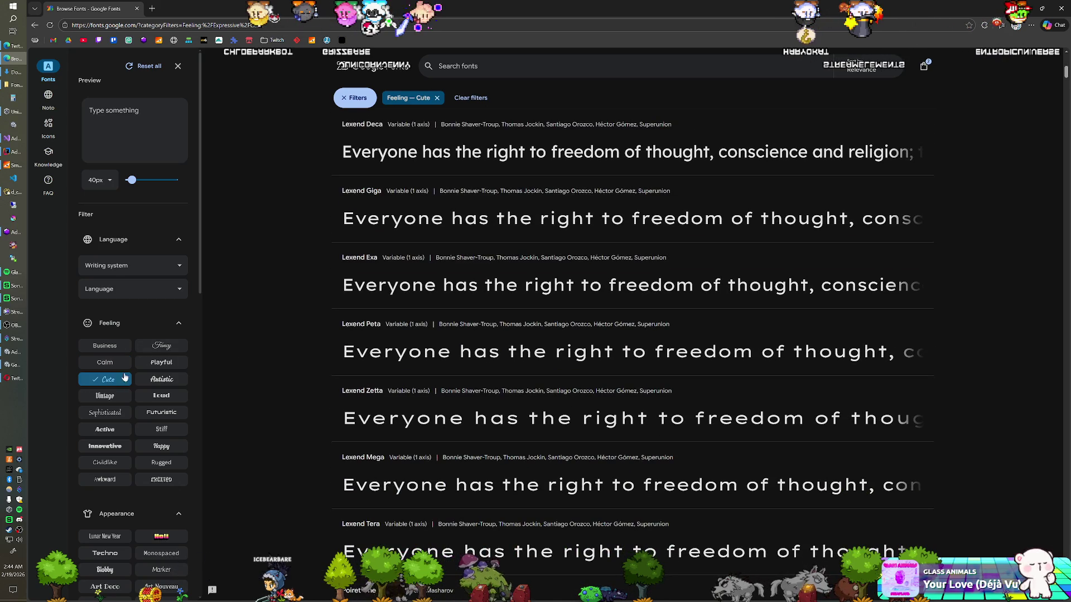
pyautogui.scroll(-1, 265, 333)
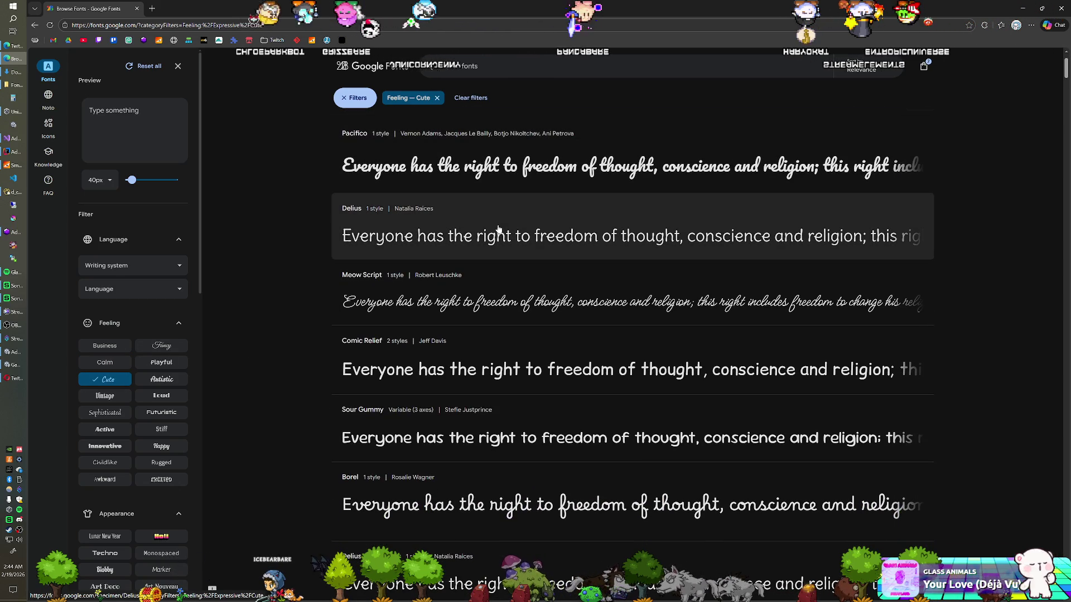
pyautogui.scroll(-5, 498, 229)
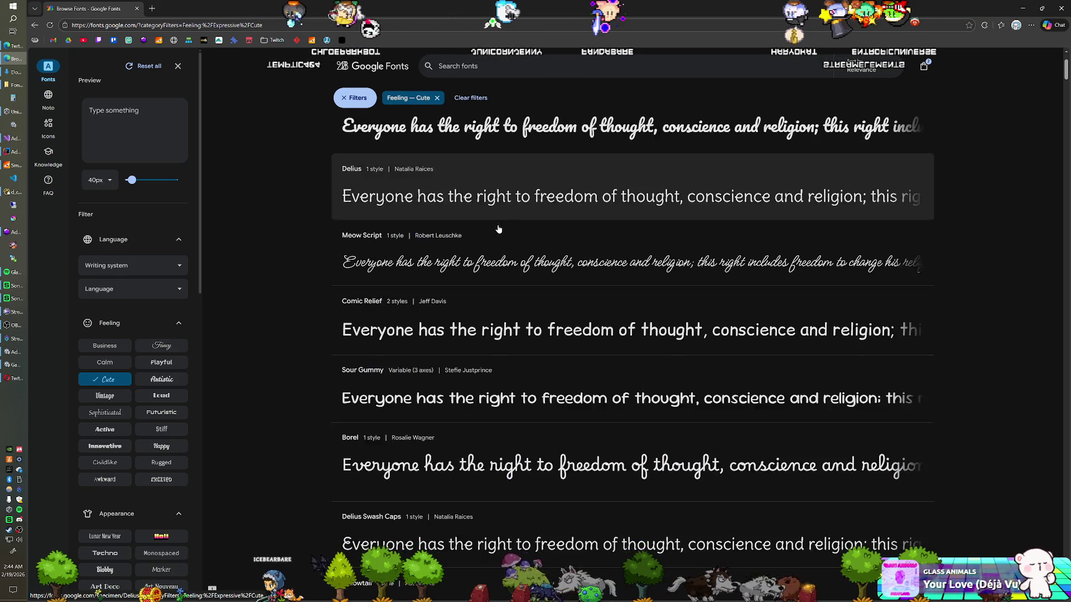
pyautogui.scroll(-5, 498, 228)
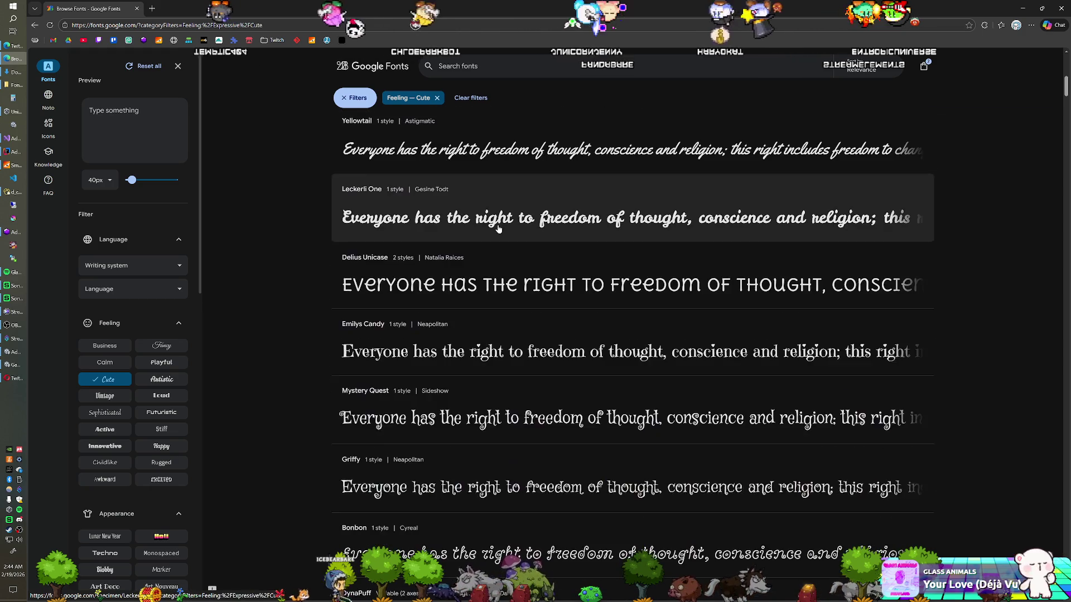
pyautogui.scroll(-7, 498, 228)
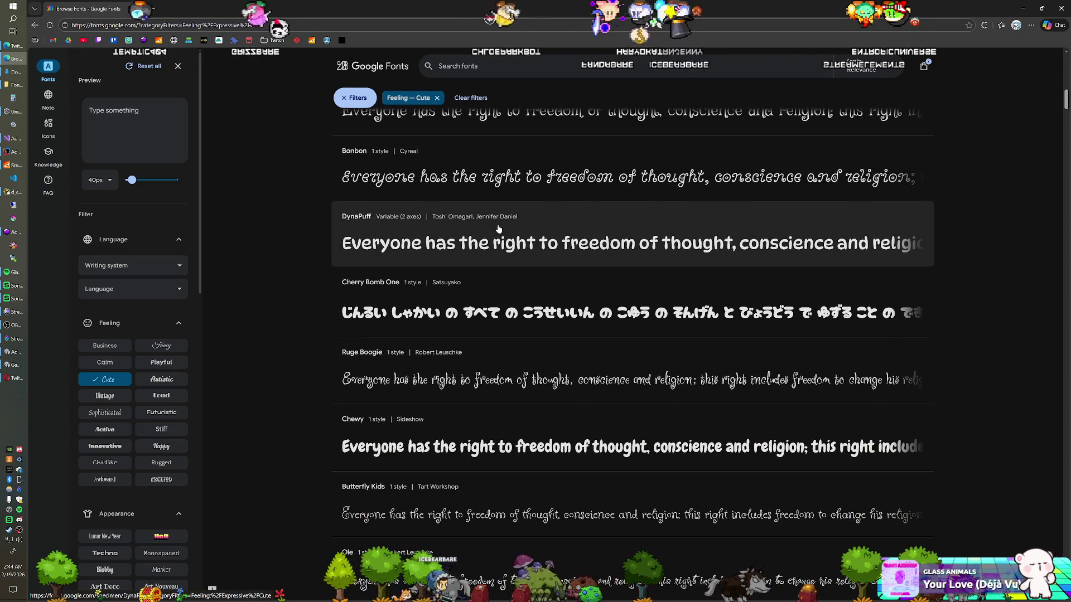
pyautogui.scroll(-5, 498, 229)
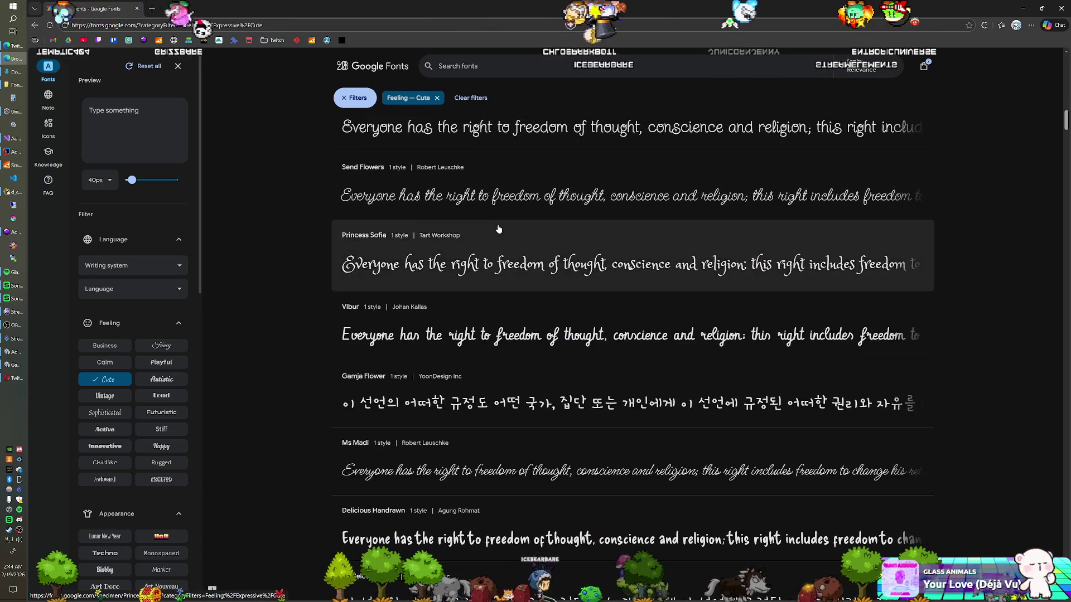
pyautogui.scroll(-8, 498, 229)
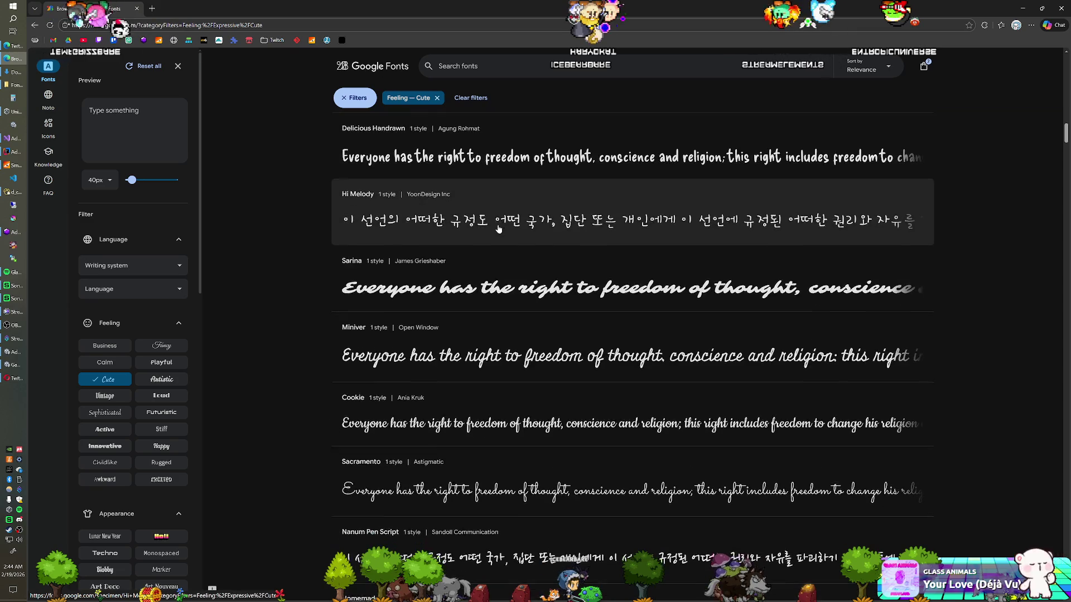
pyautogui.scroll(-3, 498, 228)
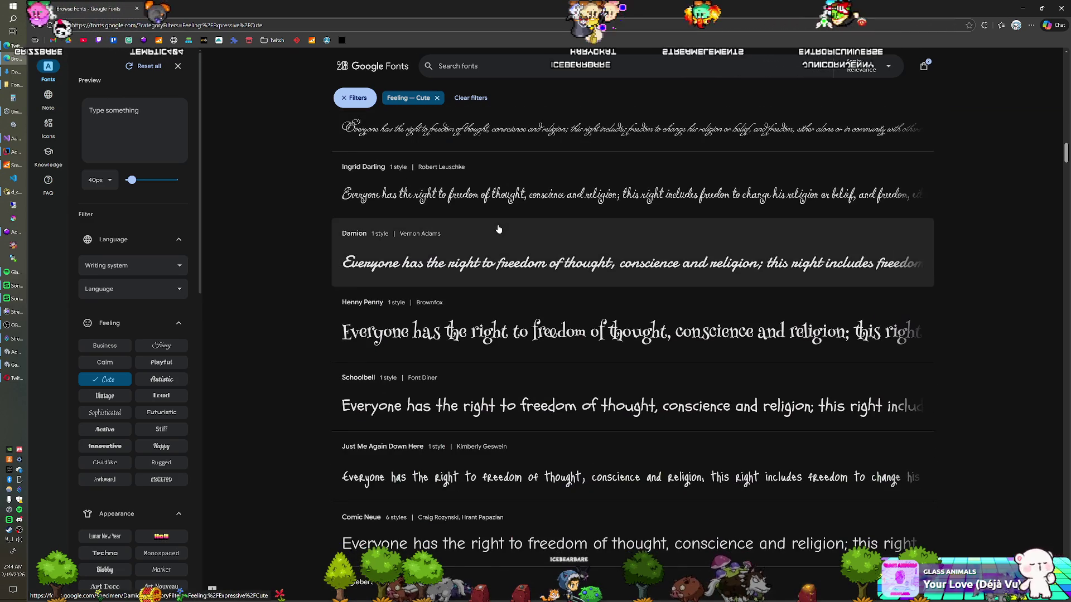
pyautogui.scroll(-3, 498, 229)
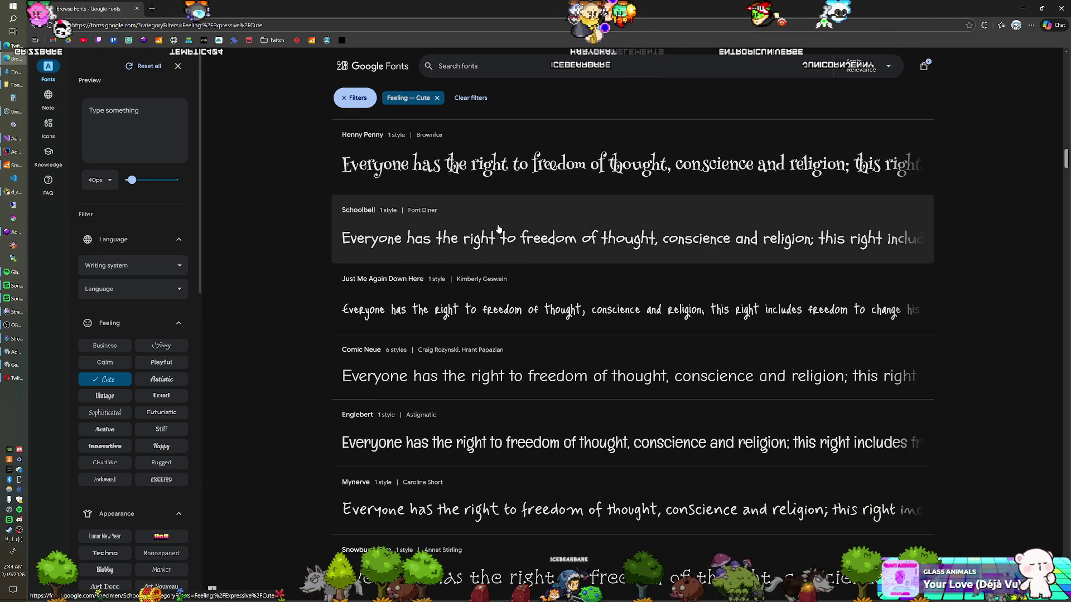
pyautogui.scroll(-7, 498, 229)
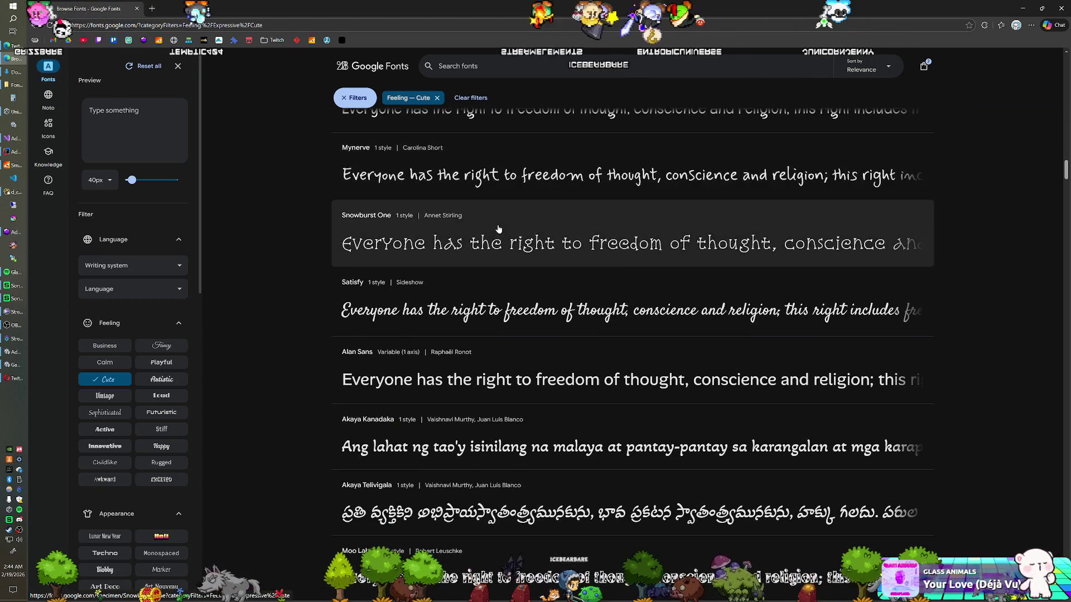
pyautogui.scroll(-10, 498, 228)
pyautogui.scroll(-2, 498, 229)
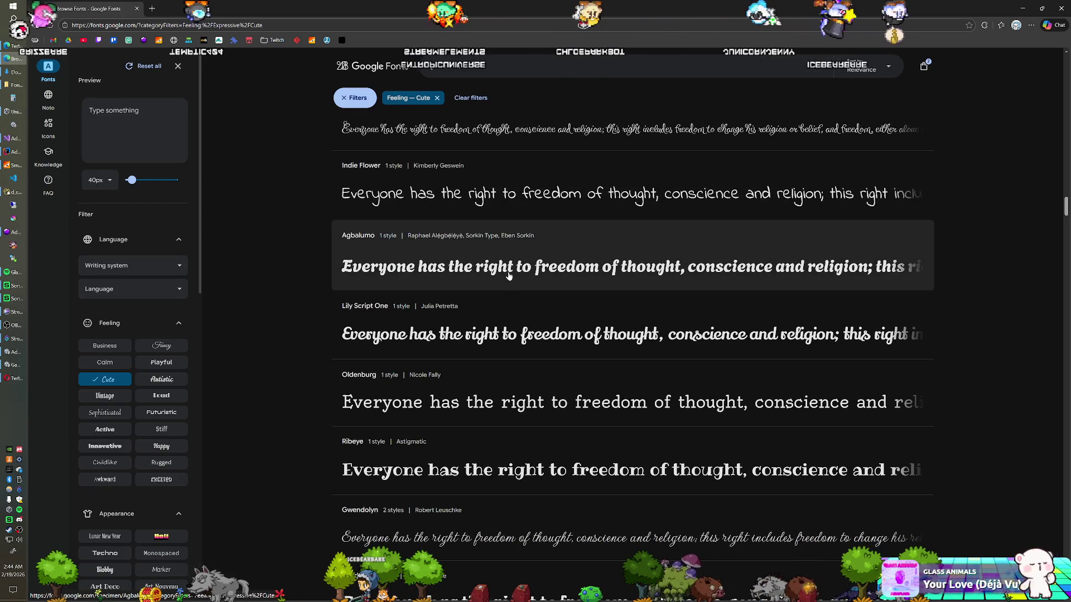
pyautogui.scroll(-5, 499, 274)
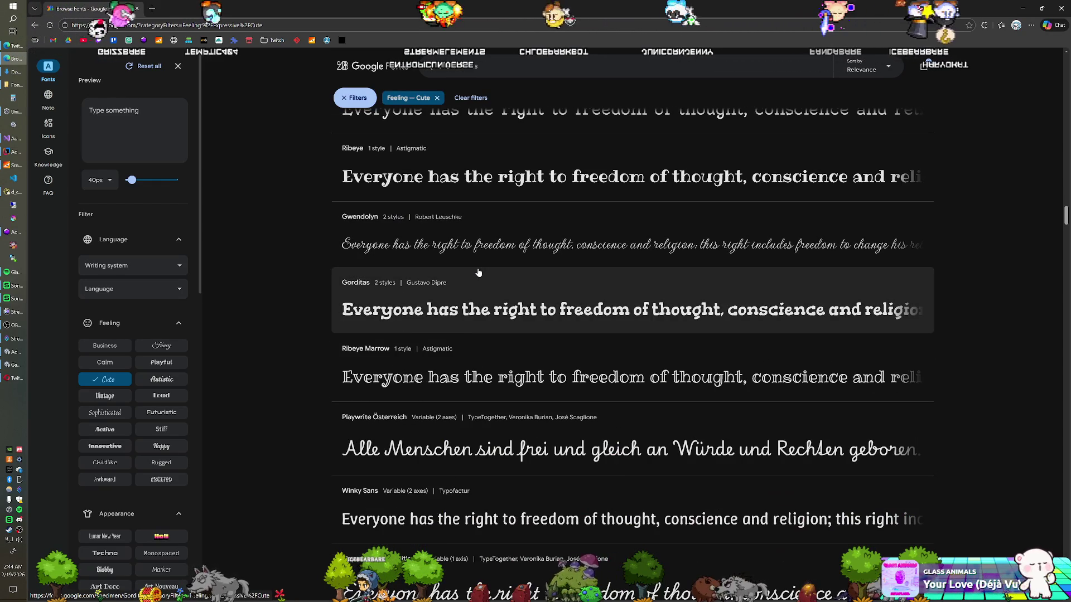
pyautogui.scroll(-15, 534, 308)
pyautogui.scroll(-10, 519, 302)
pyautogui.scroll(12, 519, 302)
pyautogui.scroll(20, 519, 301)
pyautogui.scroll(15, 519, 302)
pyautogui.scroll(15, 519, 302)
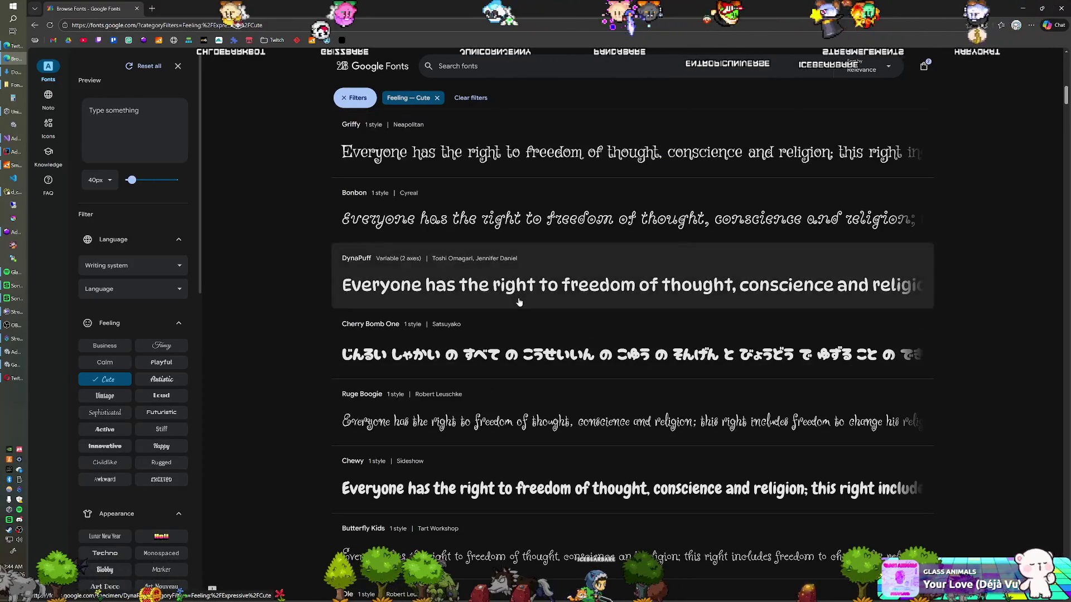
pyautogui.scroll(6, 519, 302)
pyautogui.scroll(3, 519, 302)
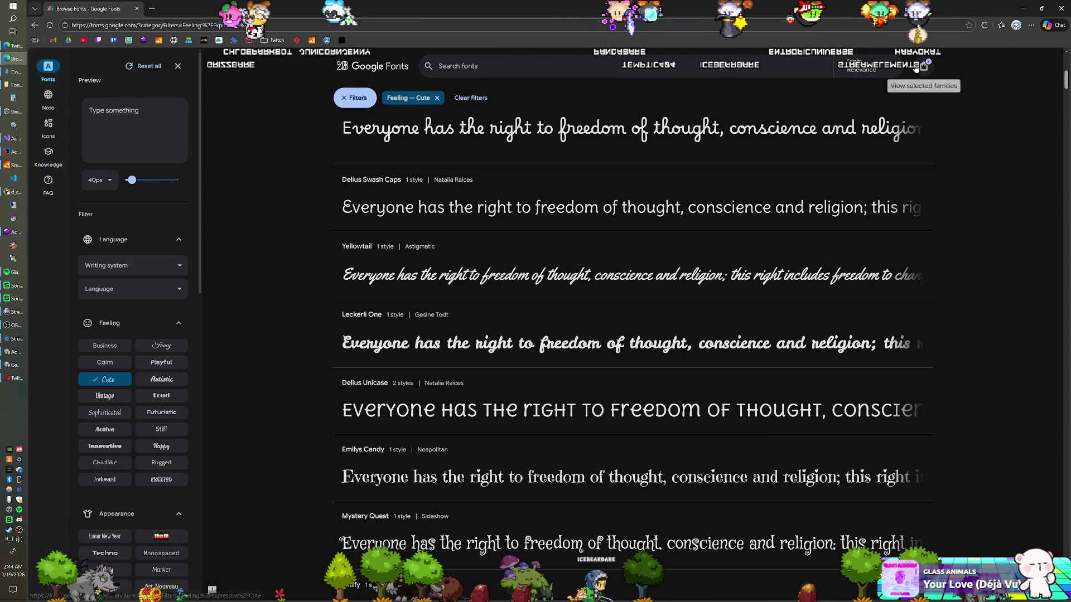
pyautogui.click(923, 68)
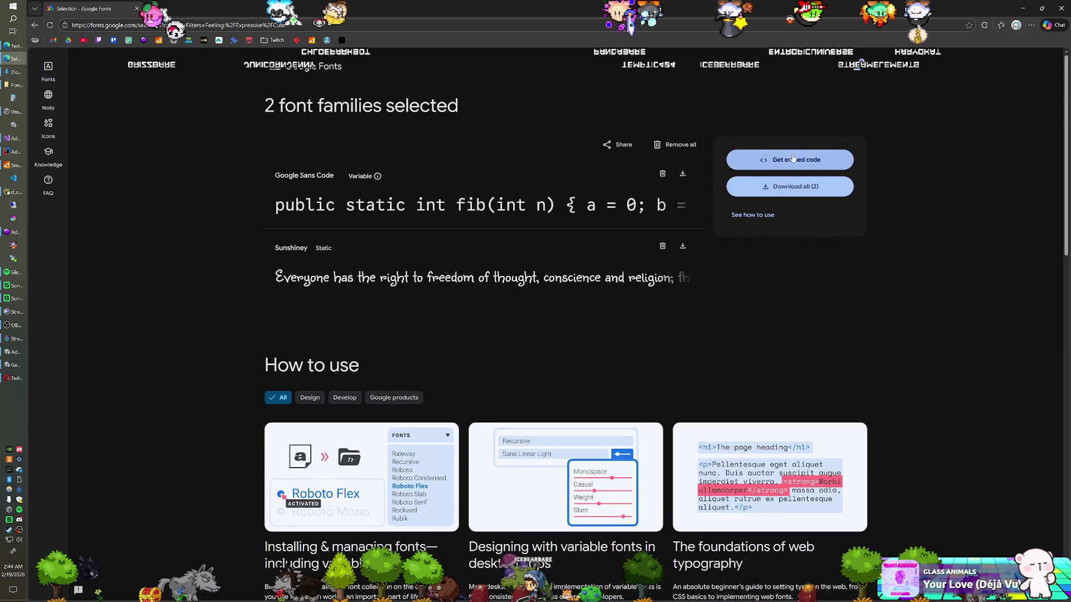
# - Replace both picked font families with Sour Gummy, then filter the list by the Active feeling
pyautogui.click(665, 149)
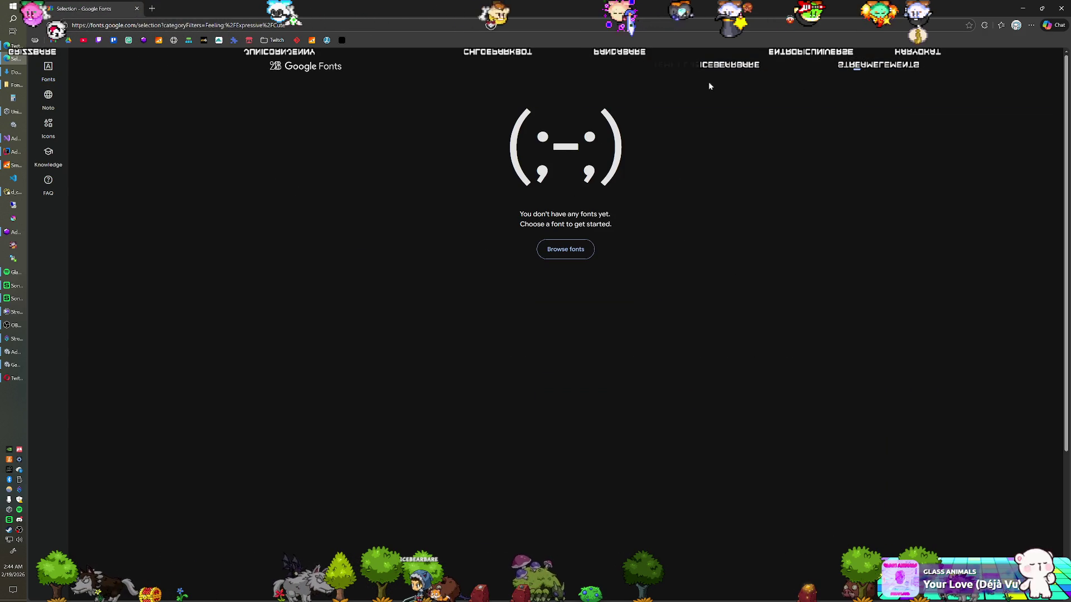
pyautogui.click(49, 75)
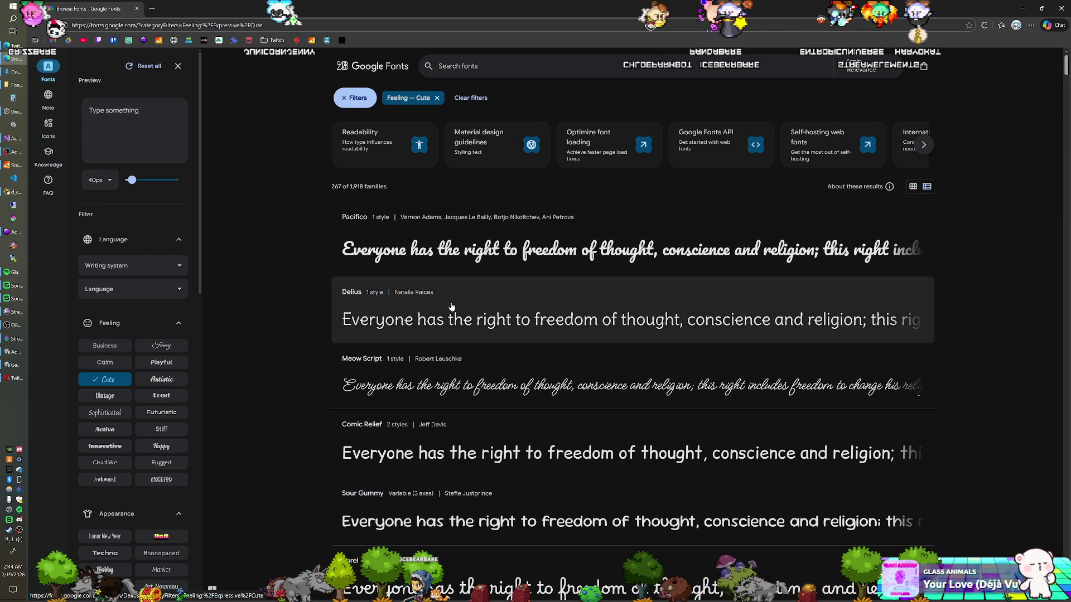
pyautogui.scroll(-3, 452, 312)
pyautogui.scroll(-1, 440, 312)
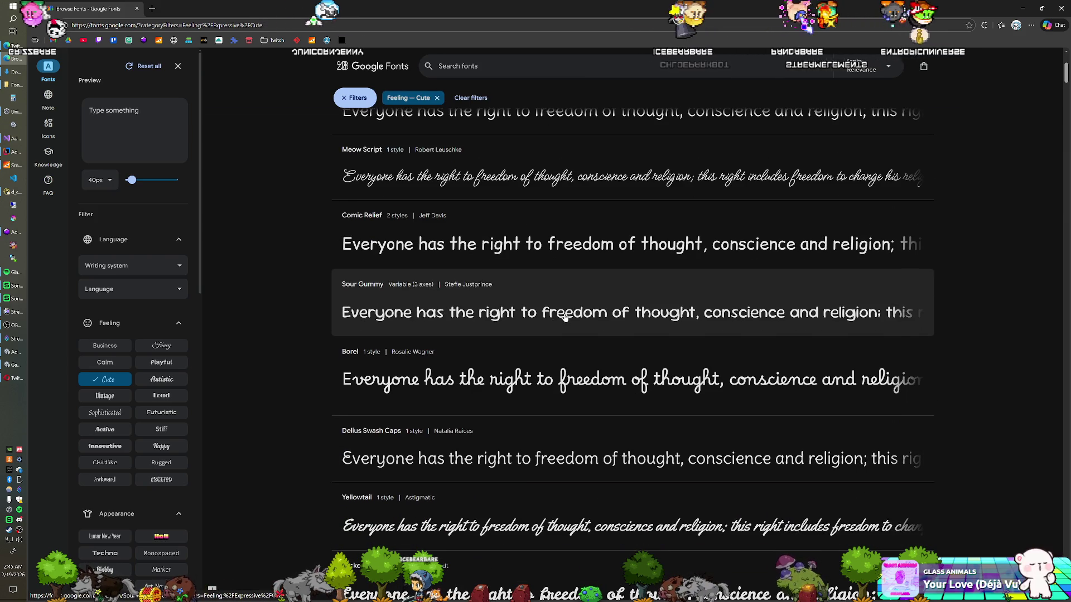
pyautogui.click(429, 315)
pyautogui.click(827, 106)
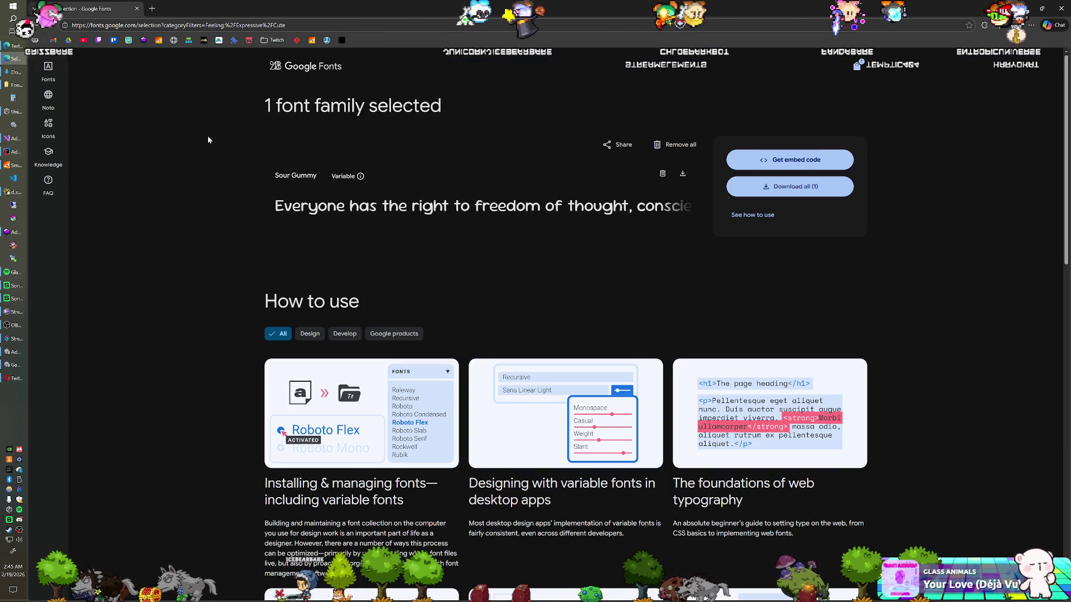
pyautogui.hotkey('alt', 'Left')
pyautogui.hotkey('alt', 'Left')
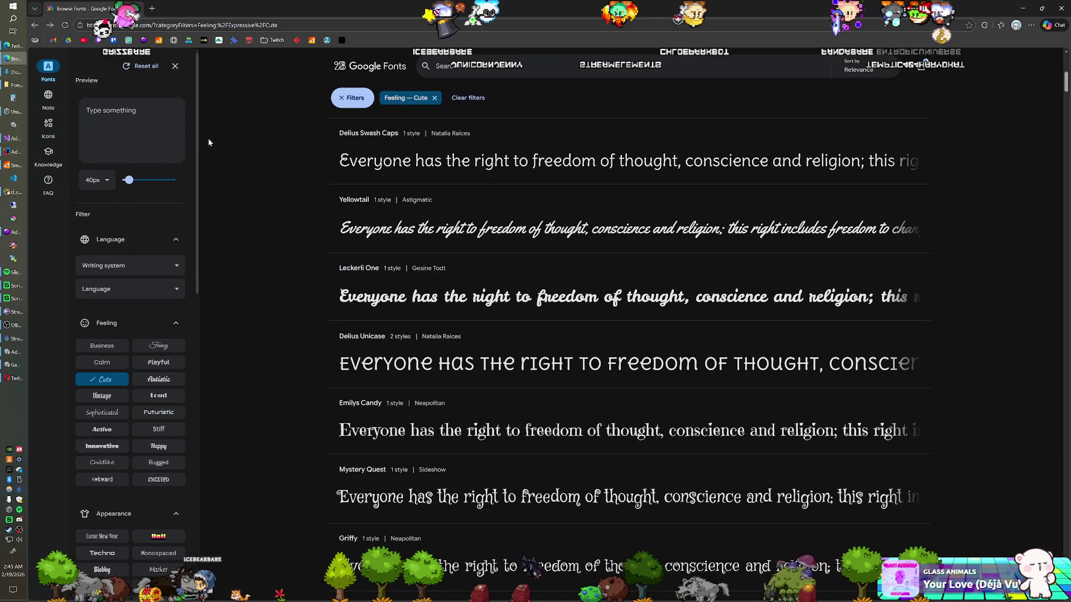
pyautogui.scroll(-2, 266, 256)
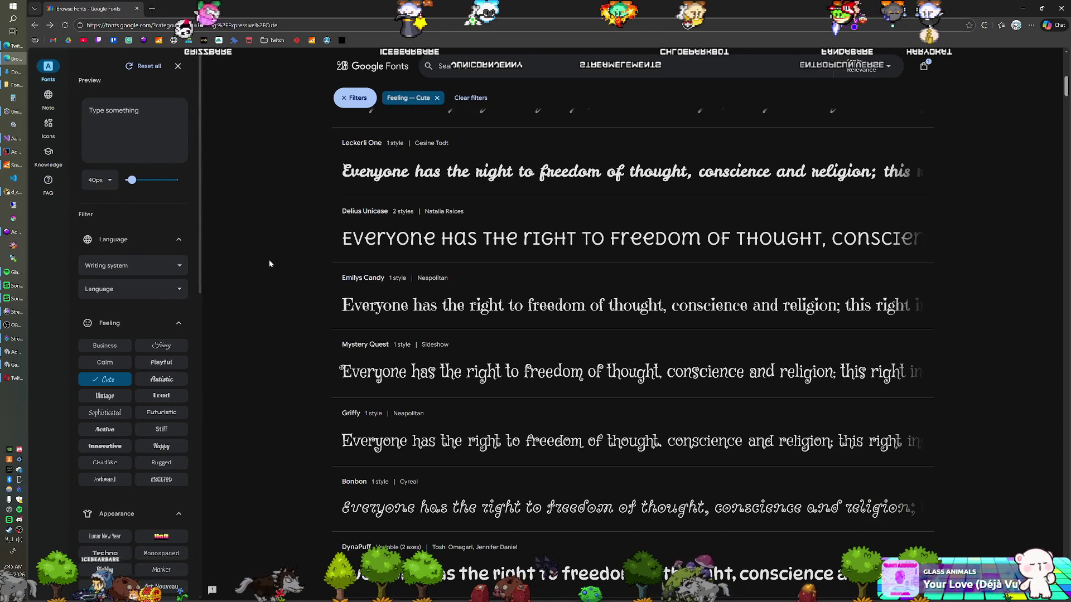
pyautogui.click(108, 380)
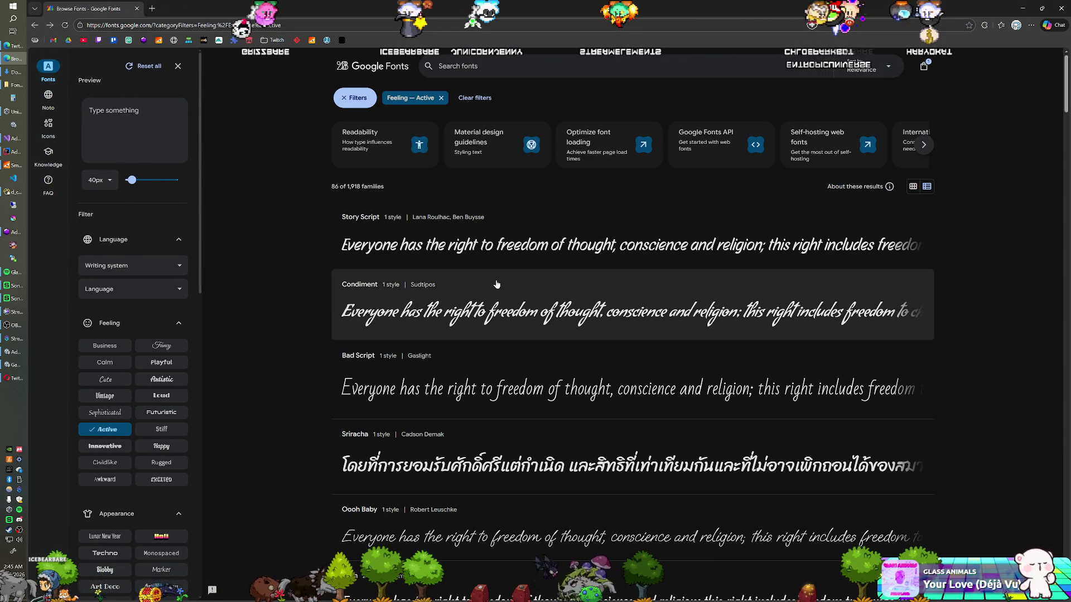
pyautogui.scroll(-10, 497, 285)
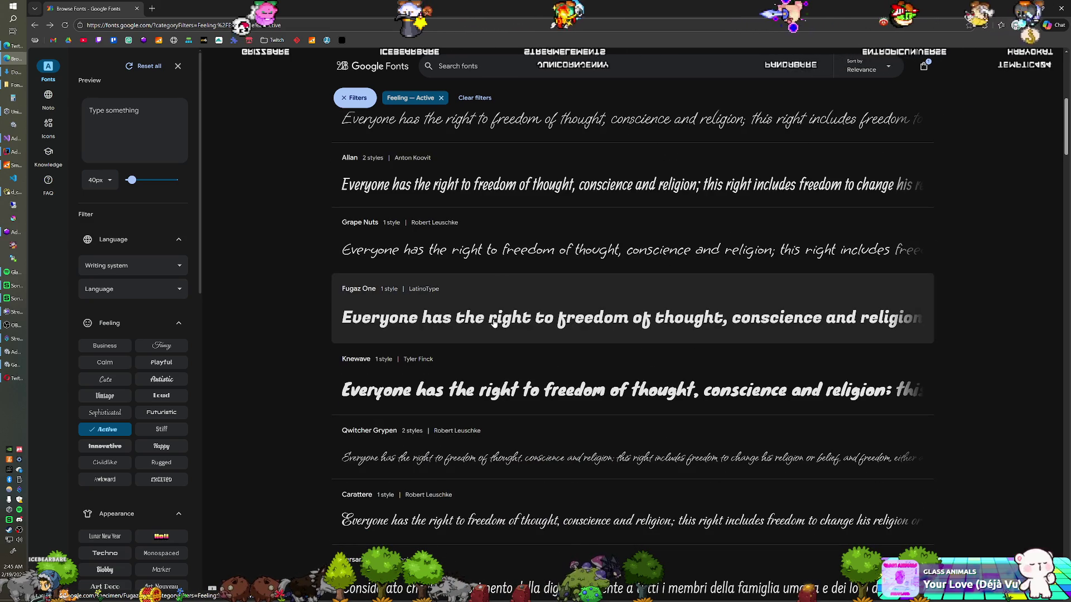
pyautogui.scroll(-15, 493, 322)
pyautogui.scroll(-8, 478, 301)
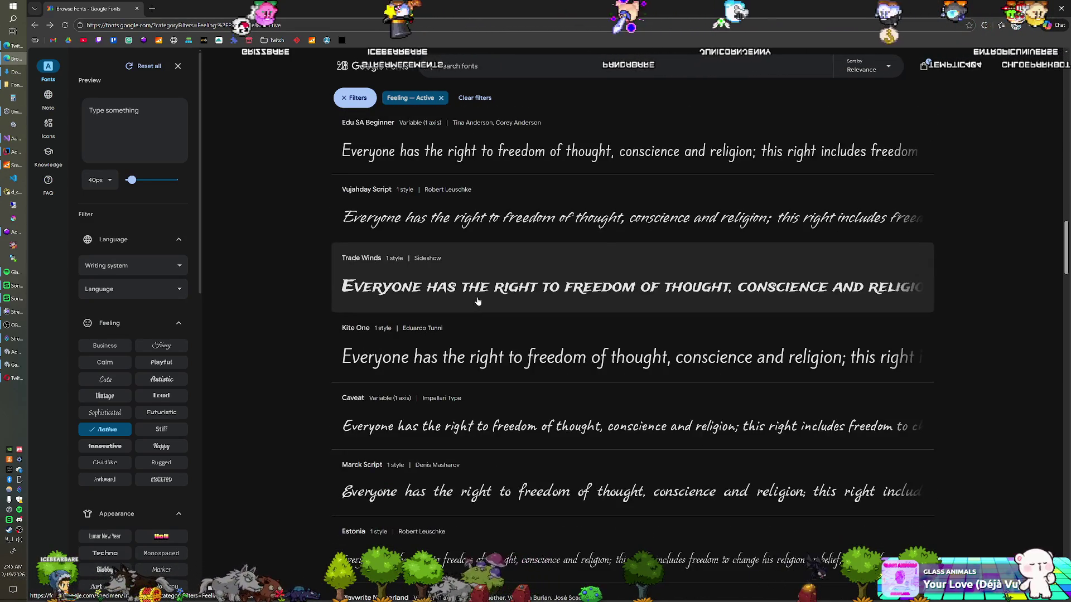
pyautogui.scroll(-2, 477, 301)
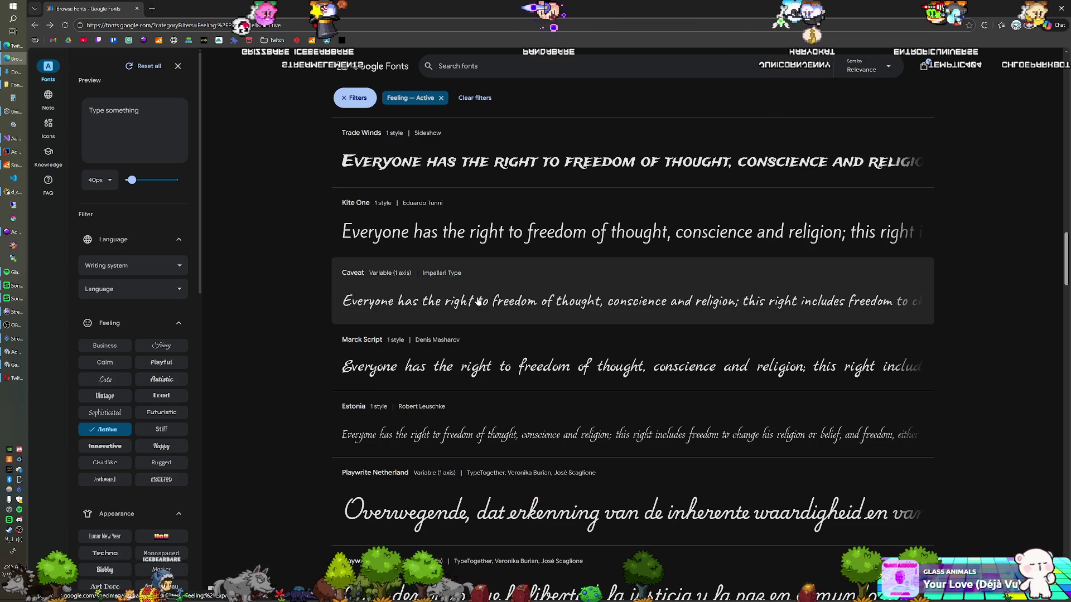
pyautogui.scroll(-8, 478, 302)
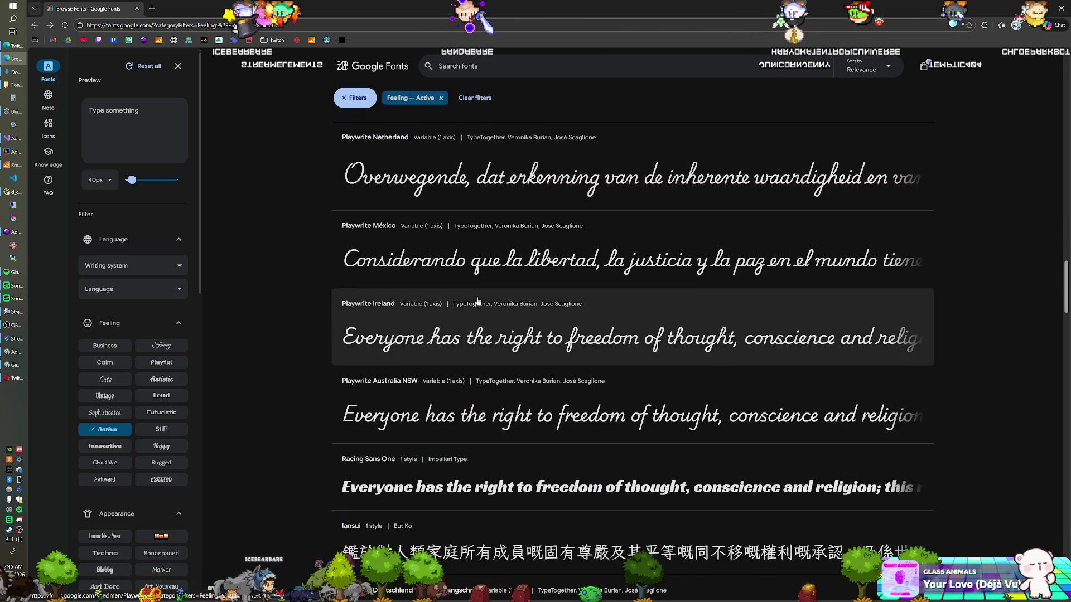
pyautogui.scroll(-1, 478, 301)
pyautogui.scroll(-10, 478, 301)
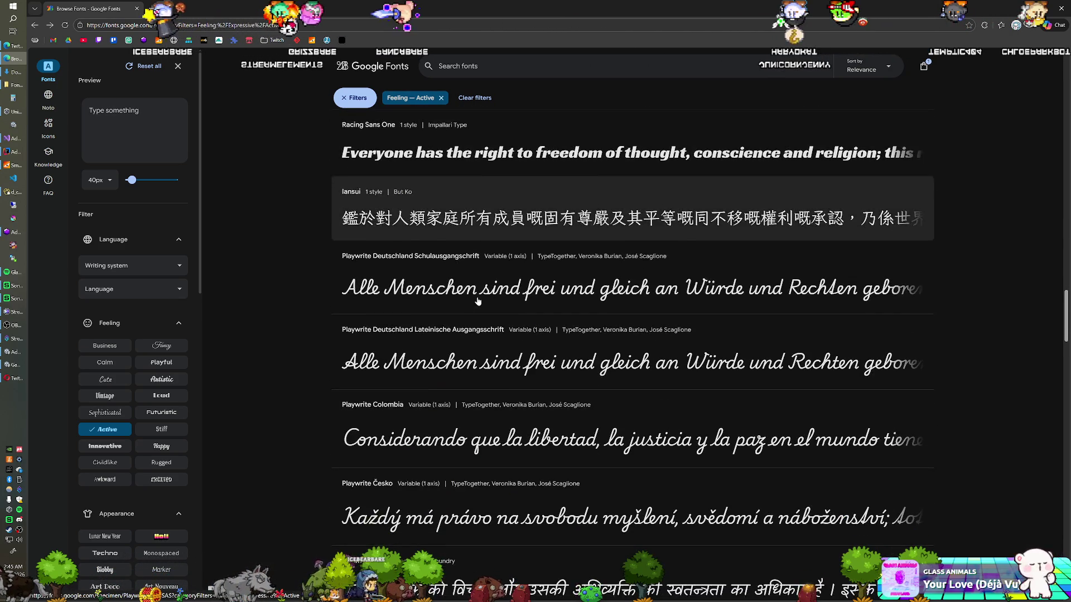
pyautogui.scroll(-2, 478, 301)
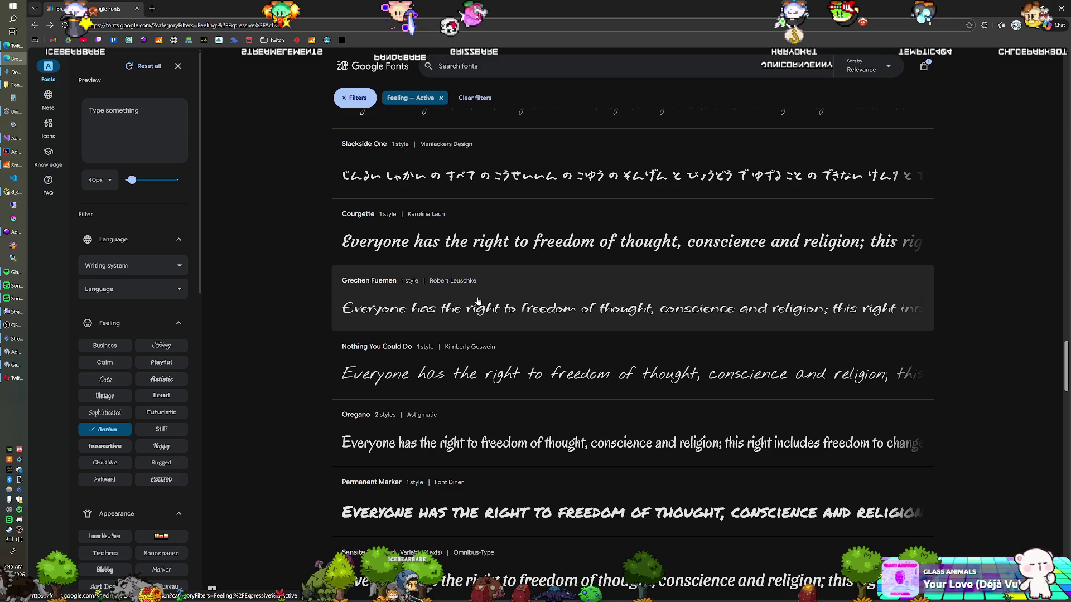
pyautogui.scroll(-2, 478, 302)
pyautogui.scroll(-2, 478, 301)
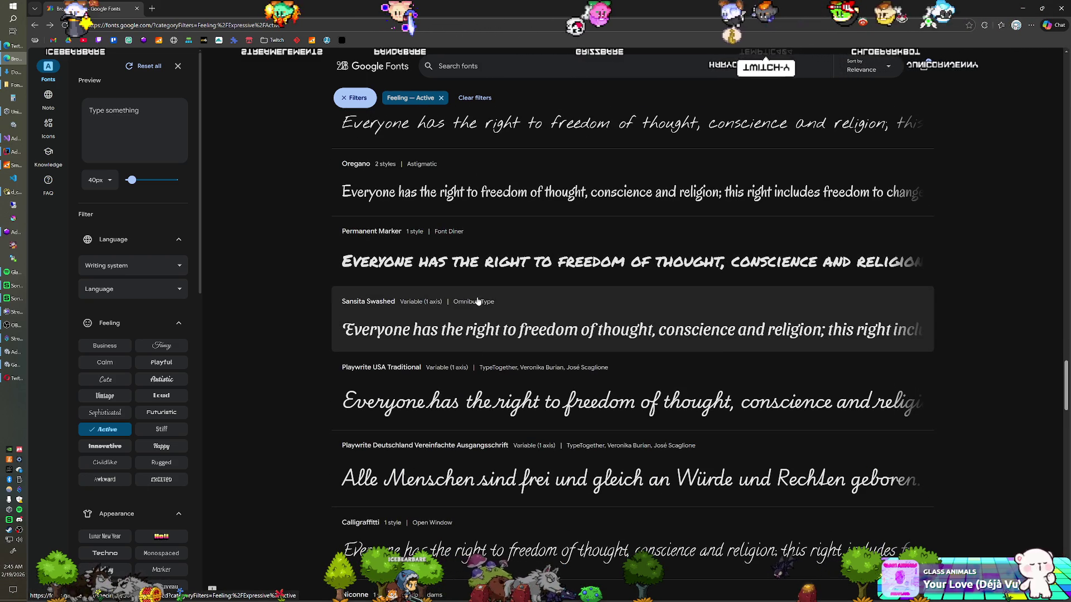
pyautogui.scroll(-1, 474, 302)
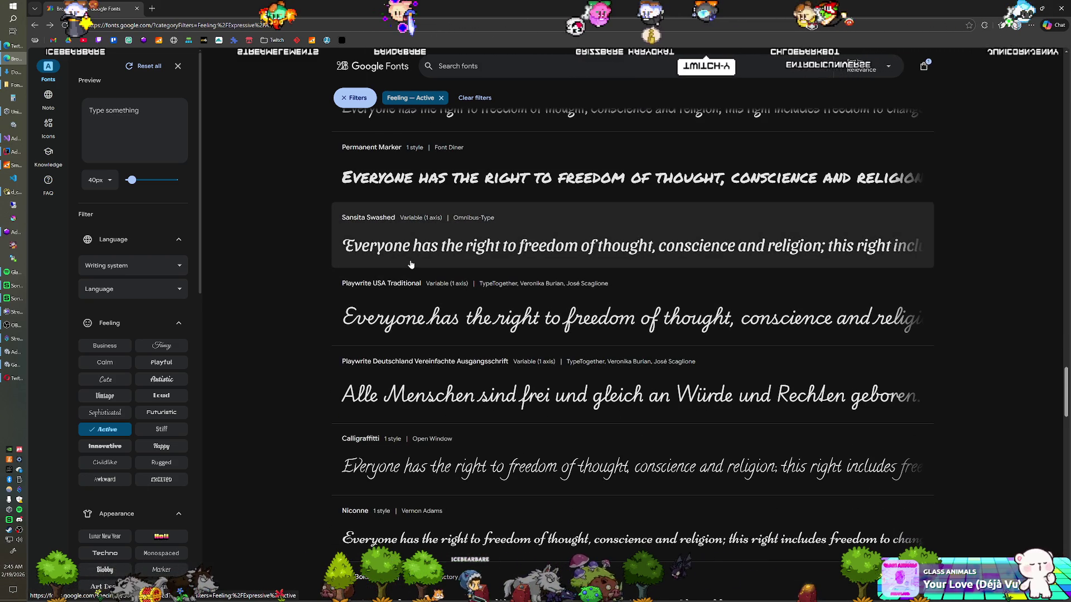
pyautogui.scroll(-3, 413, 264)
pyautogui.scroll(-4, 417, 262)
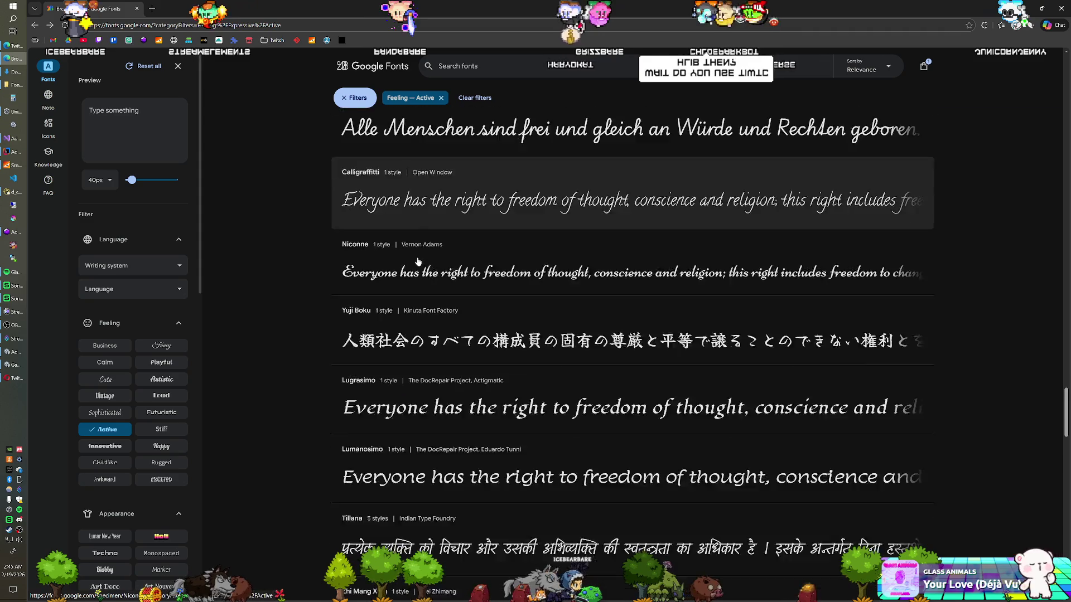
pyautogui.scroll(-5, 416, 265)
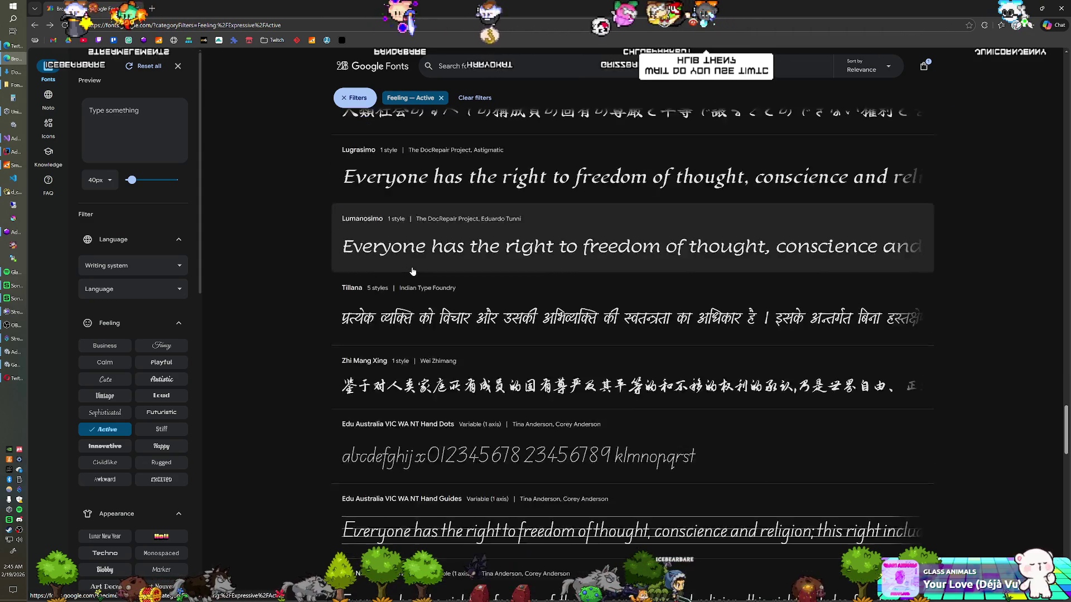
pyautogui.scroll(-2, 413, 296)
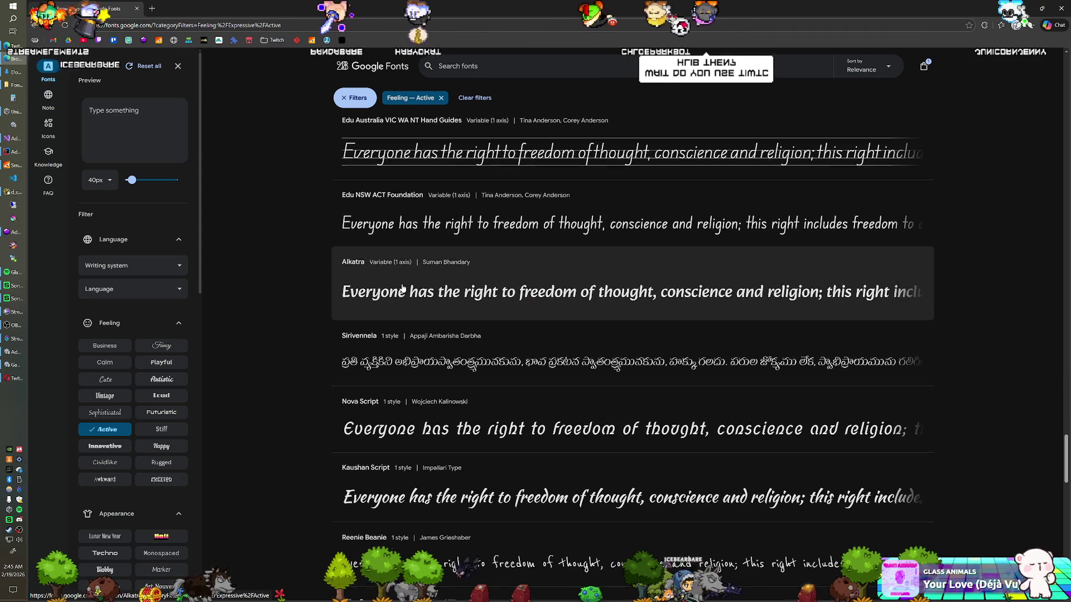
pyautogui.scroll(-3, 427, 310)
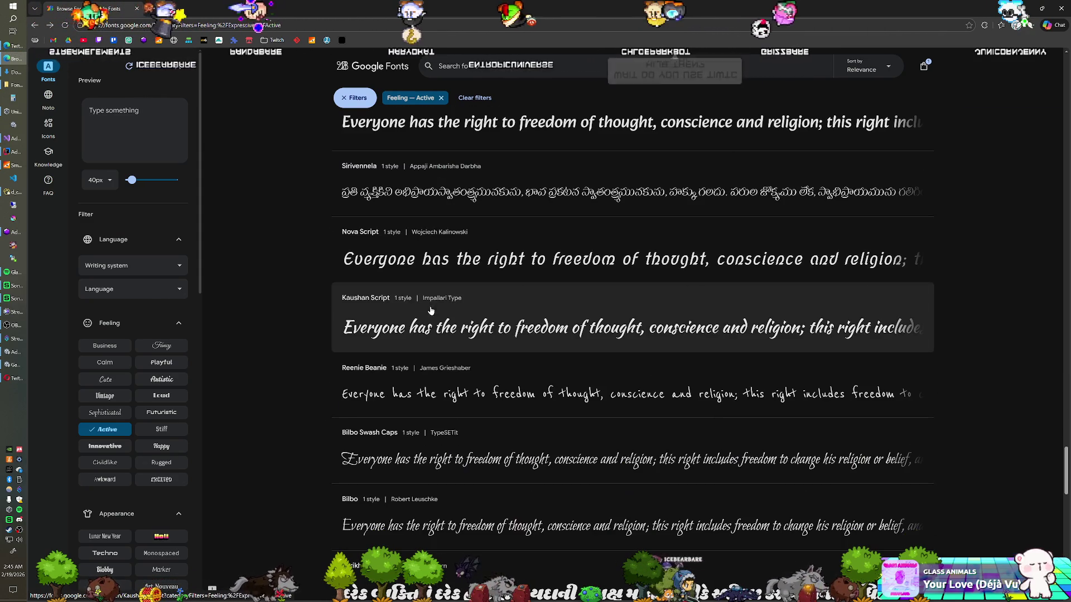
pyautogui.scroll(-4, 424, 307)
pyautogui.scroll(-7, 424, 307)
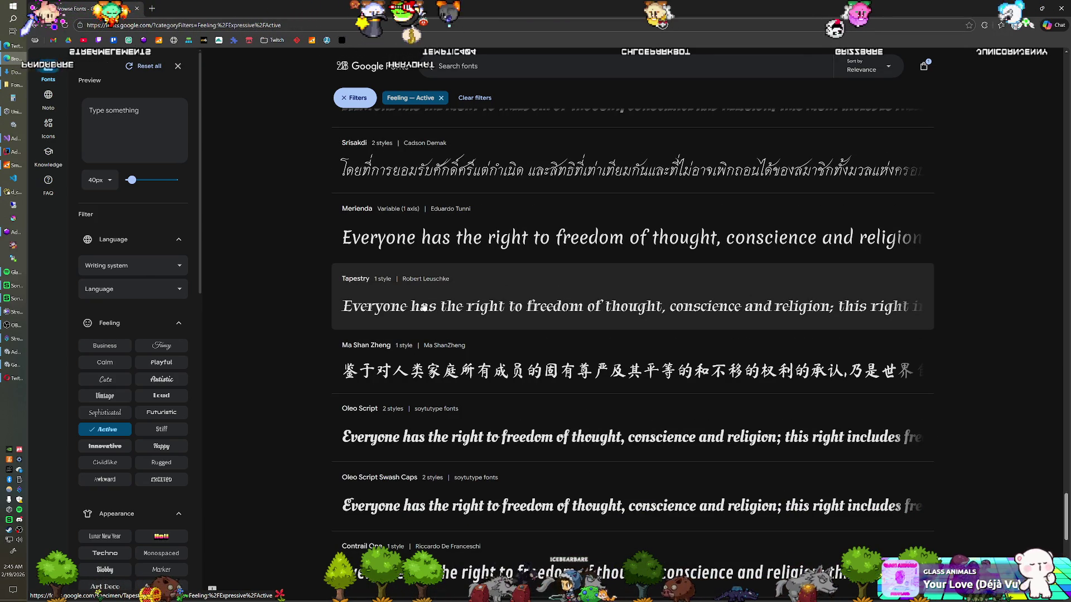
pyautogui.scroll(-1, 424, 306)
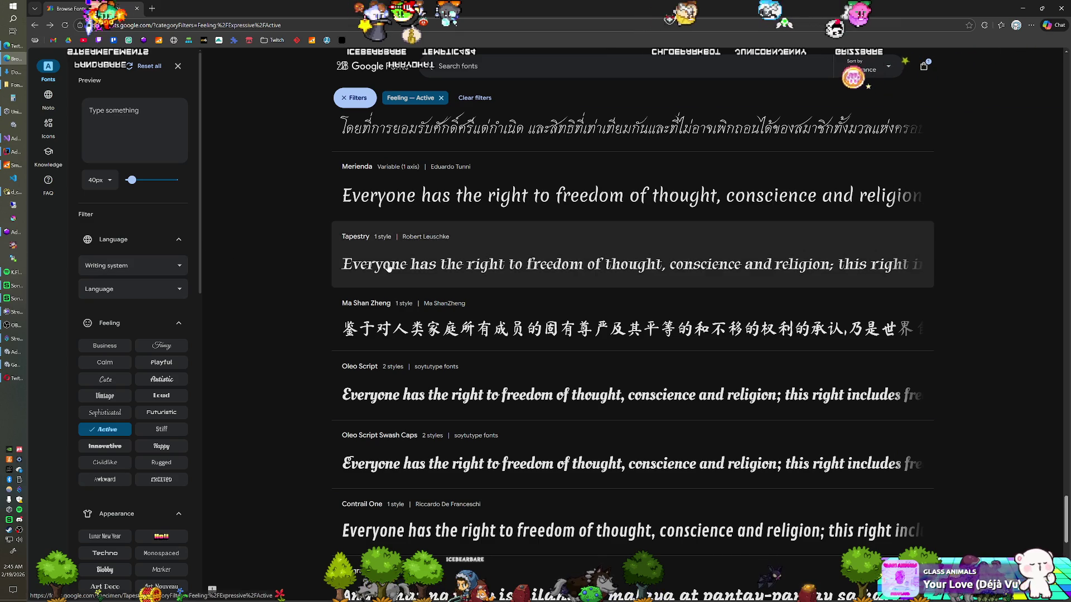
pyautogui.scroll(-3, 389, 268)
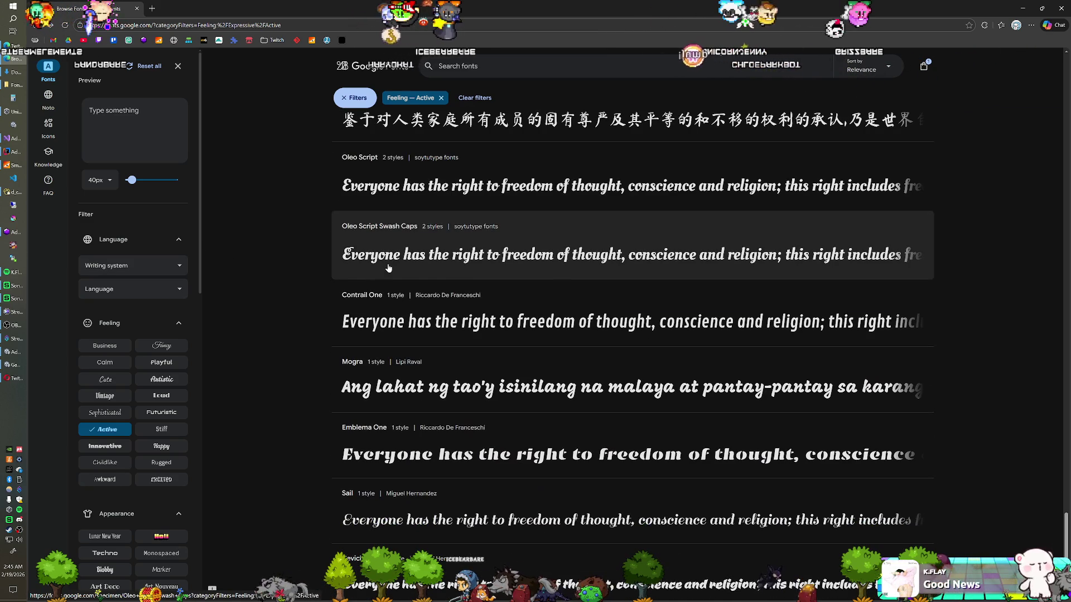
pyautogui.scroll(-2, 389, 269)
pyautogui.scroll(-2, 389, 268)
pyautogui.scroll(-2, 388, 268)
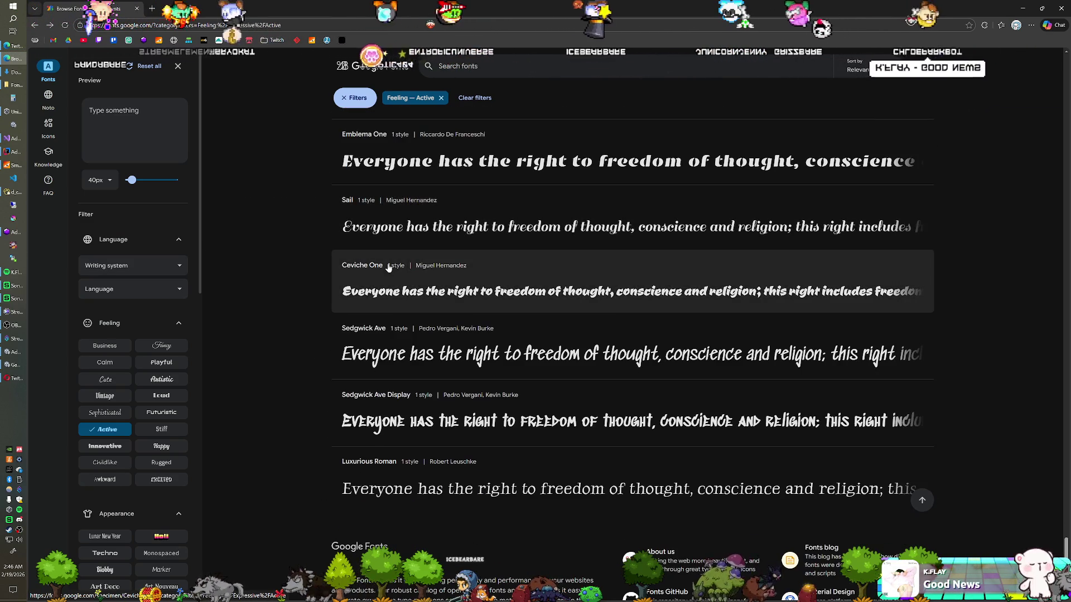
pyautogui.scroll(-1, 389, 268)
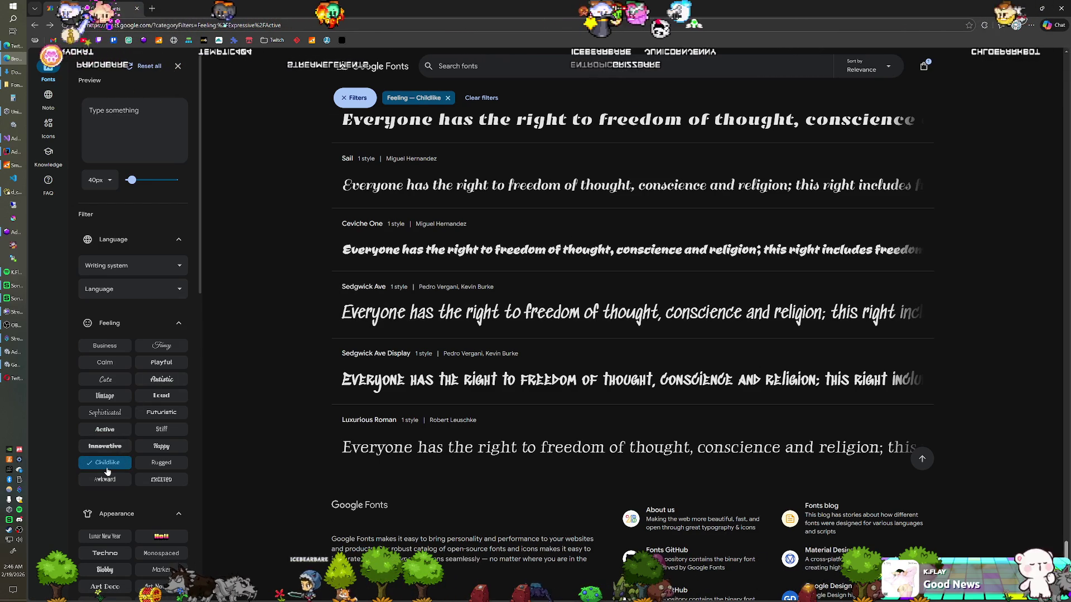
# - Filter by Childlike then Playful, scroll to Slackey and open its specimen page
pyautogui.click(105, 464)
pyautogui.scroll(-2, 301, 381)
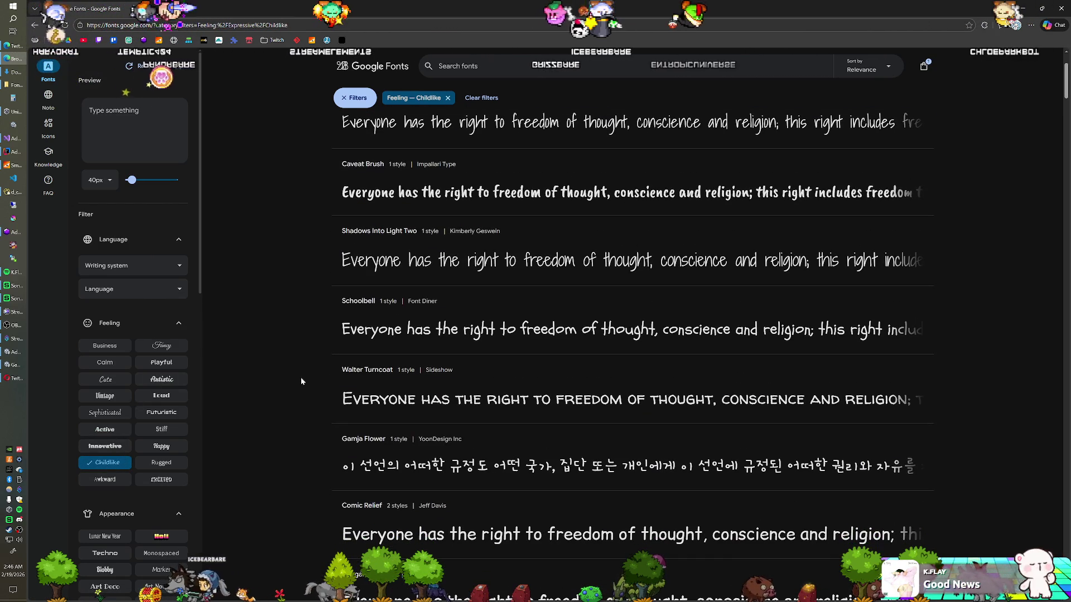
pyautogui.click(160, 363)
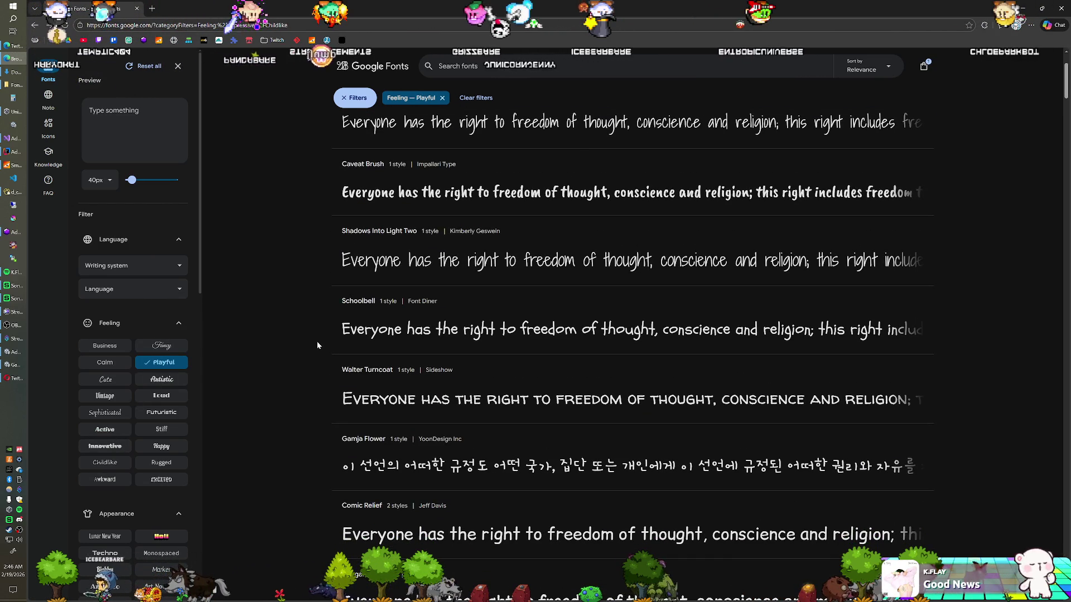
pyautogui.scroll(-3, 298, 349)
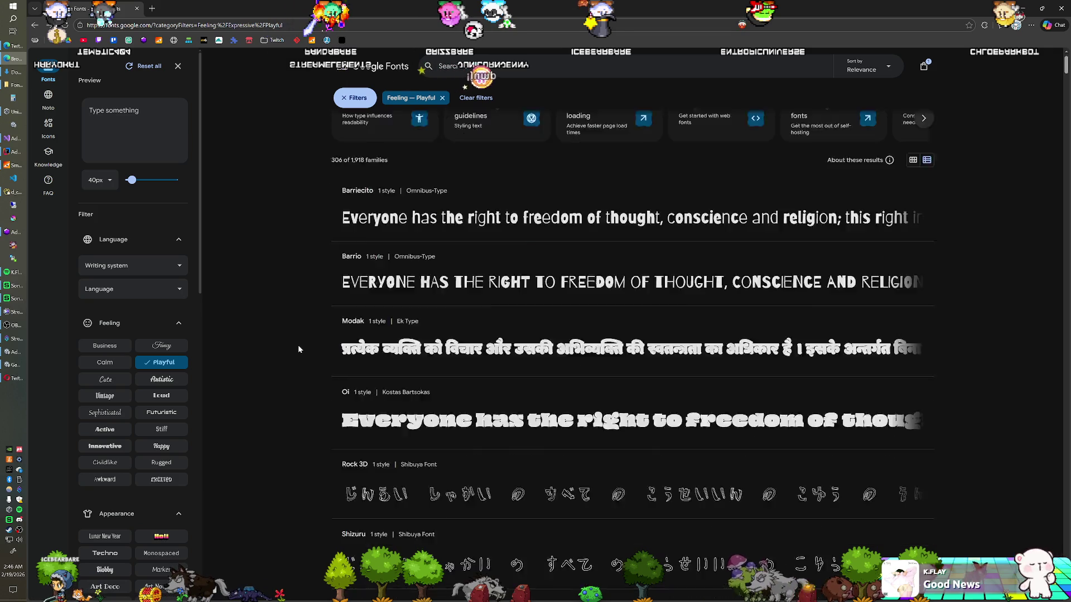
pyautogui.scroll(2, 298, 349)
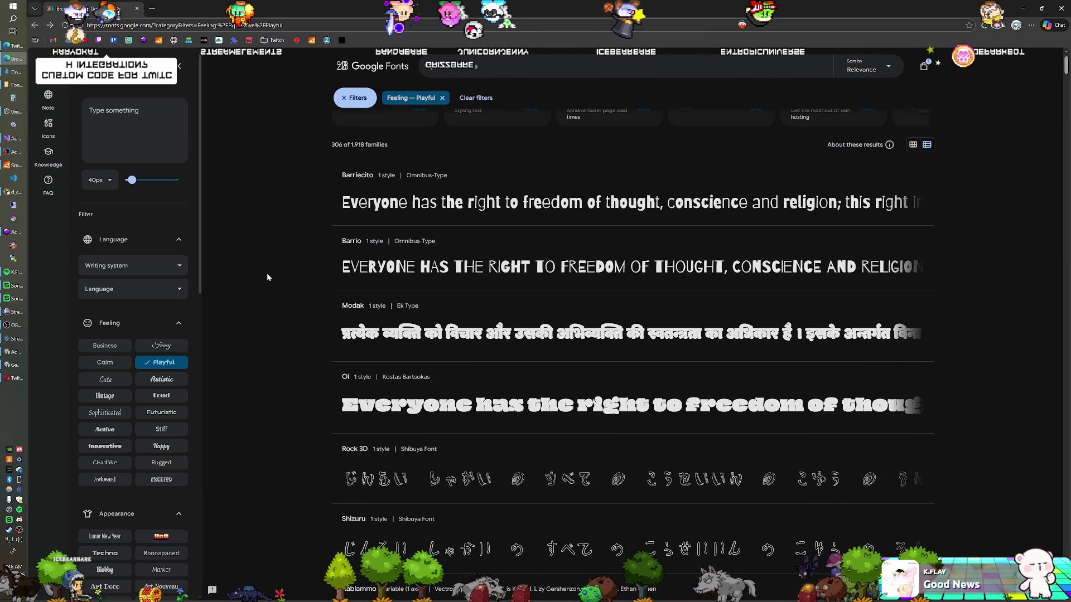
pyautogui.scroll(-7, 276, 276)
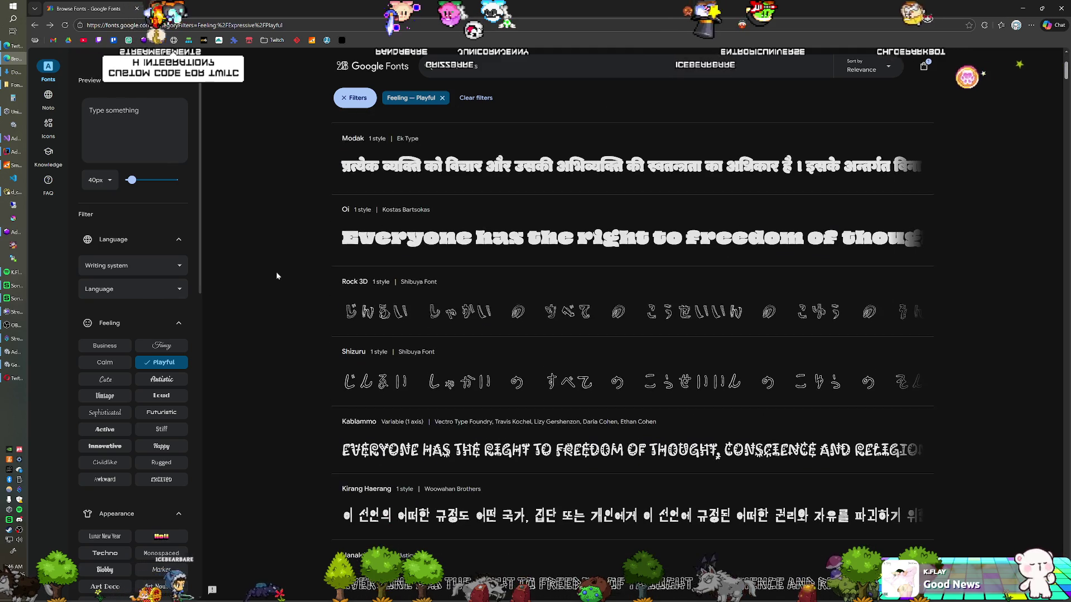
pyautogui.scroll(-2, 277, 276)
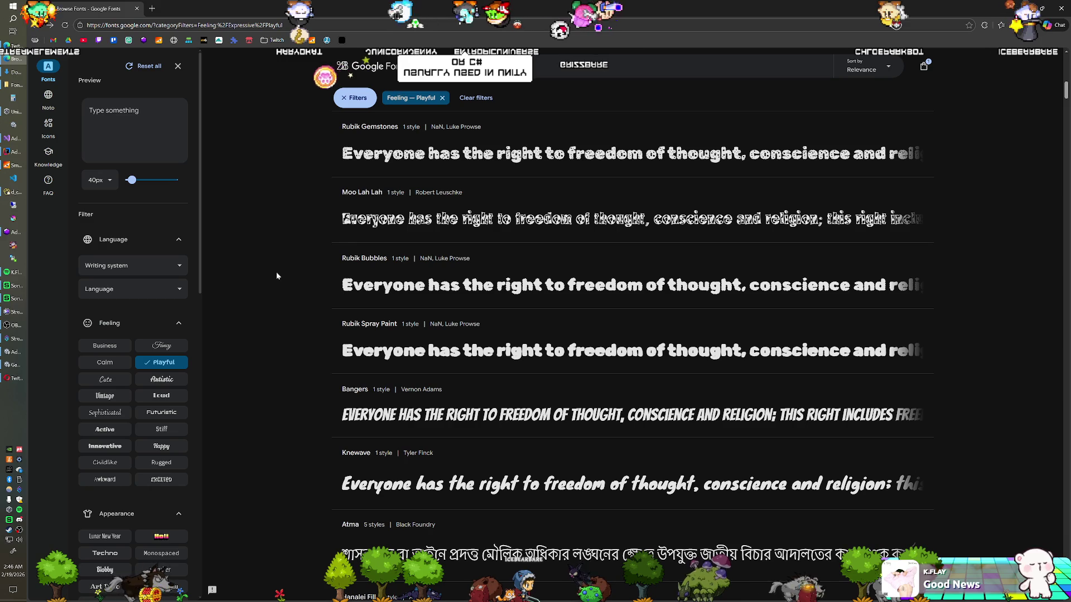
pyautogui.scroll(-3, 277, 276)
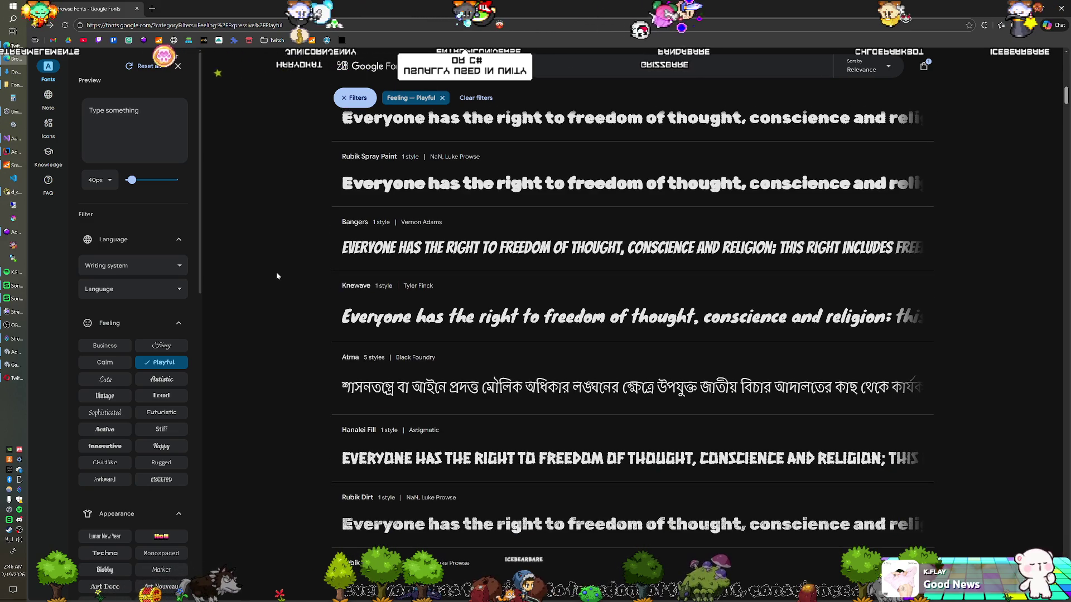
pyautogui.scroll(-2, 277, 276)
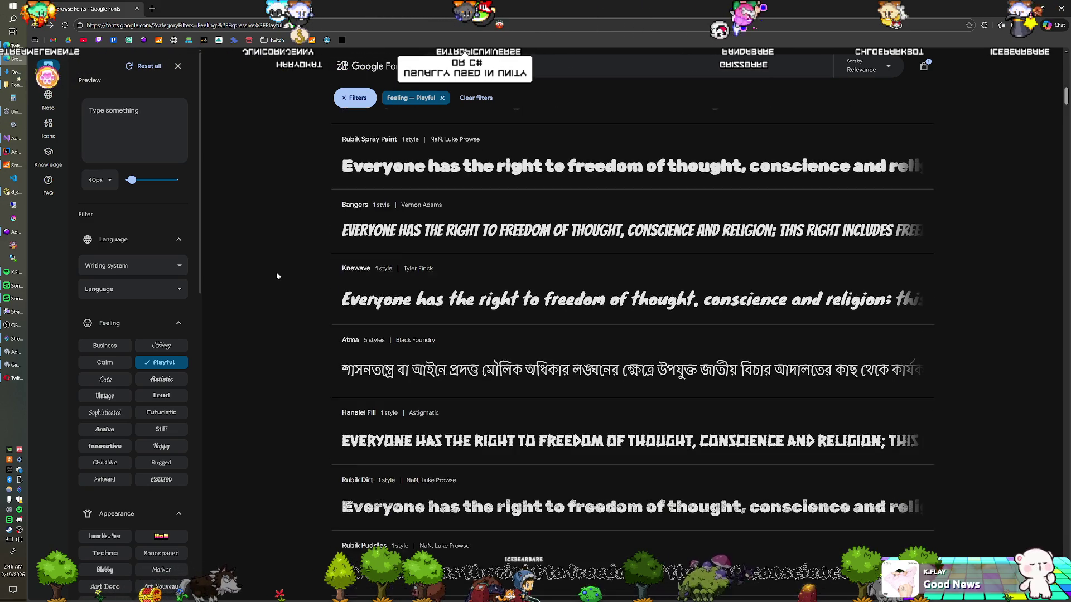
pyautogui.scroll(-2, 277, 275)
pyautogui.scroll(-7, 276, 272)
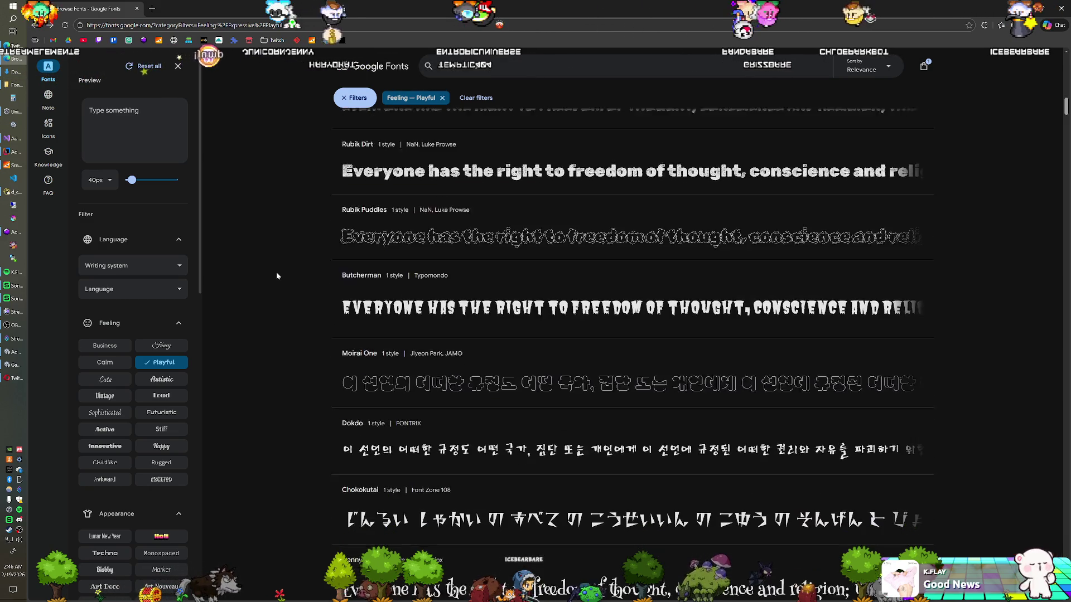
pyautogui.scroll(-5, 276, 272)
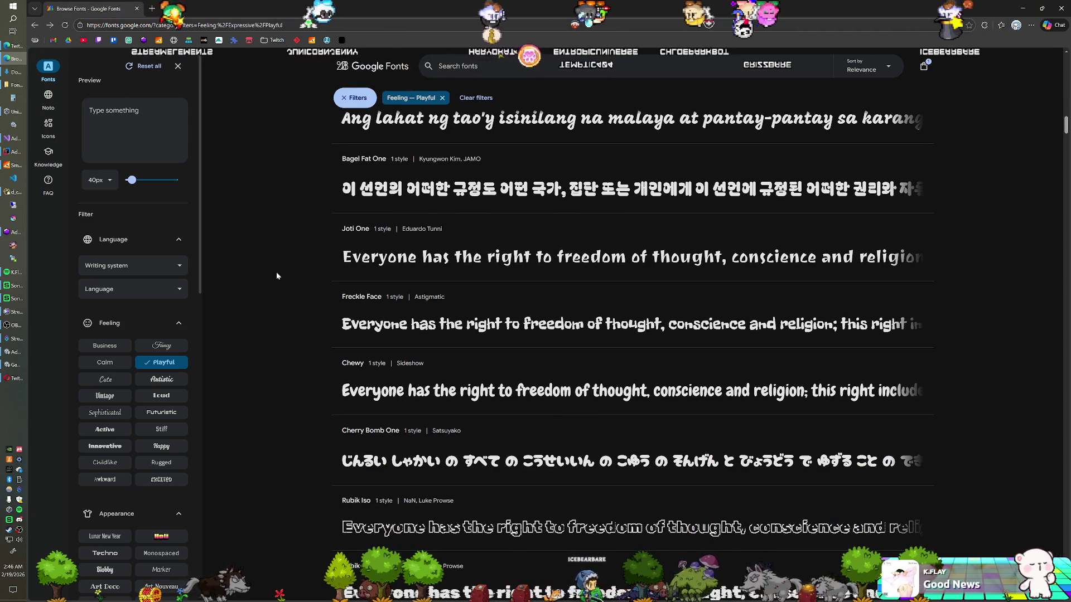
pyautogui.scroll(-6, 276, 273)
pyautogui.scroll(-5, 276, 272)
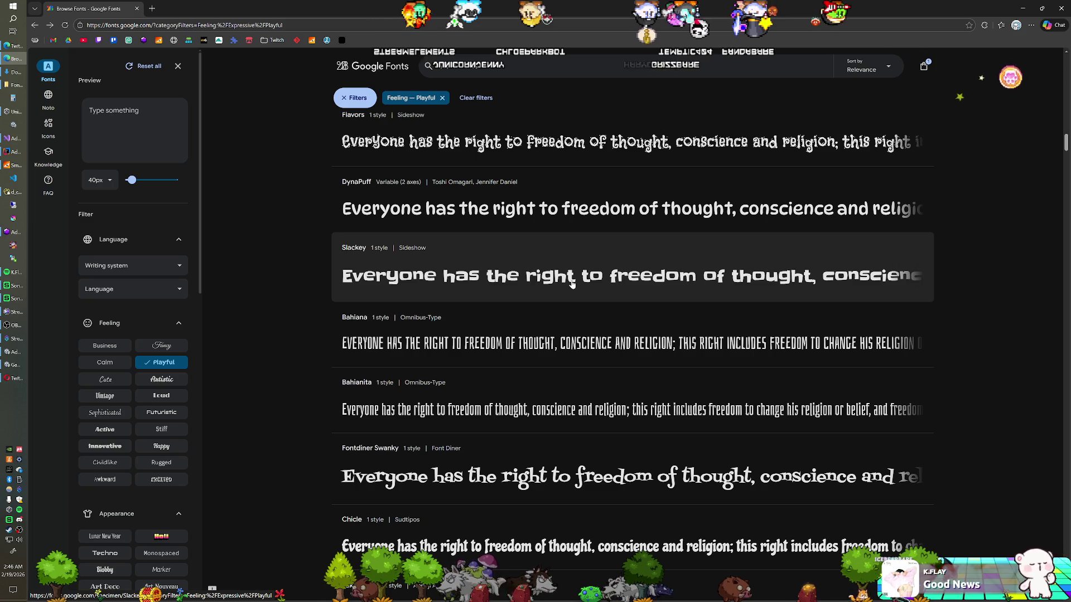
pyautogui.click(571, 278)
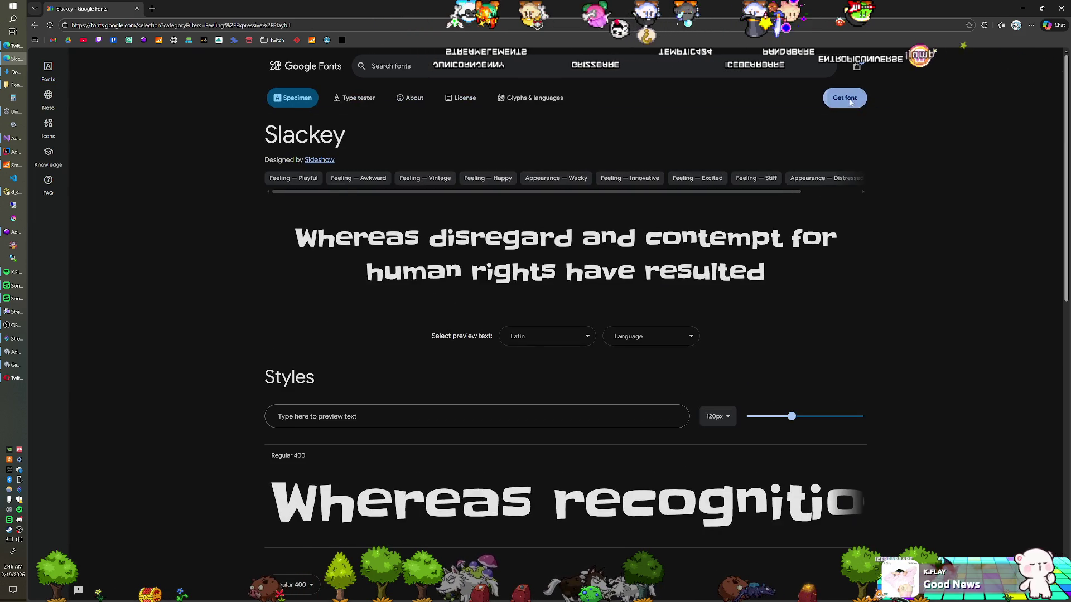
# - Download Slackey with Sour Gummy from Google Fonts, extract the zip, and return to Unity
pyautogui.click(840, 97)
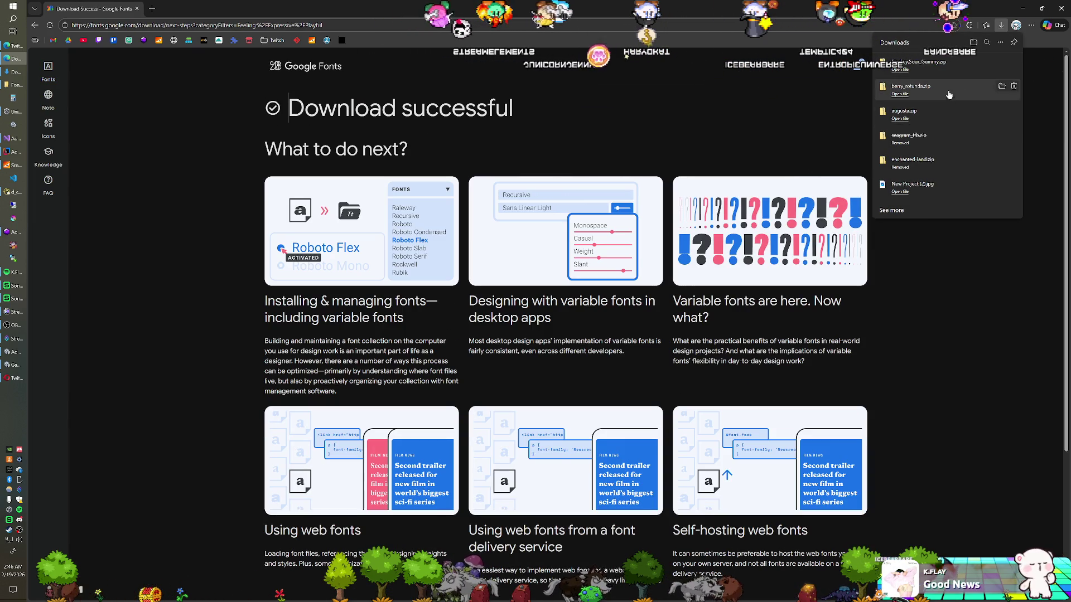
pyautogui.click(1001, 25)
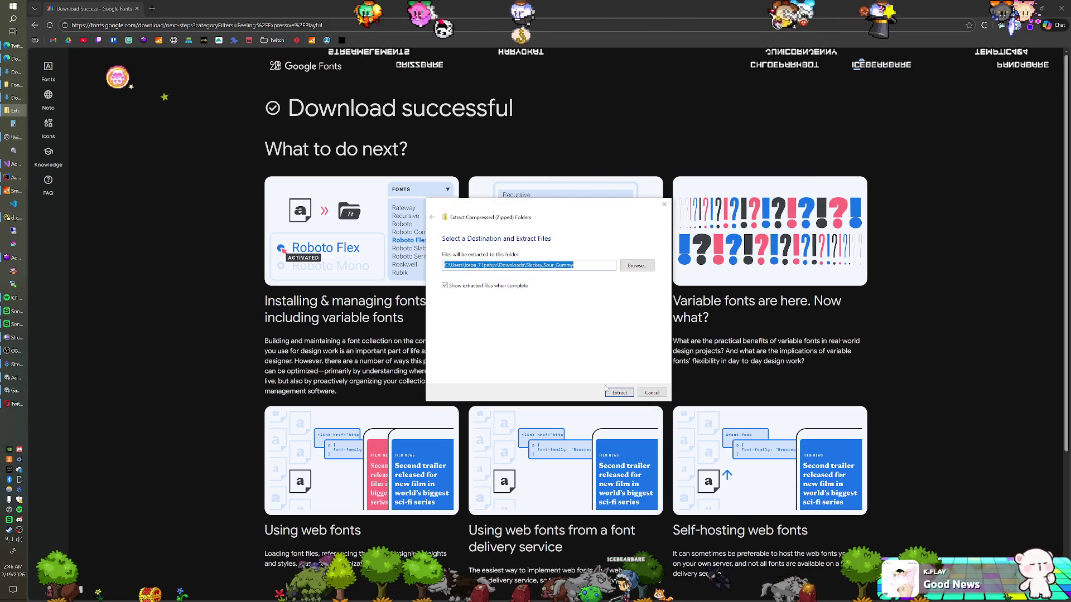
pyautogui.click(619, 393)
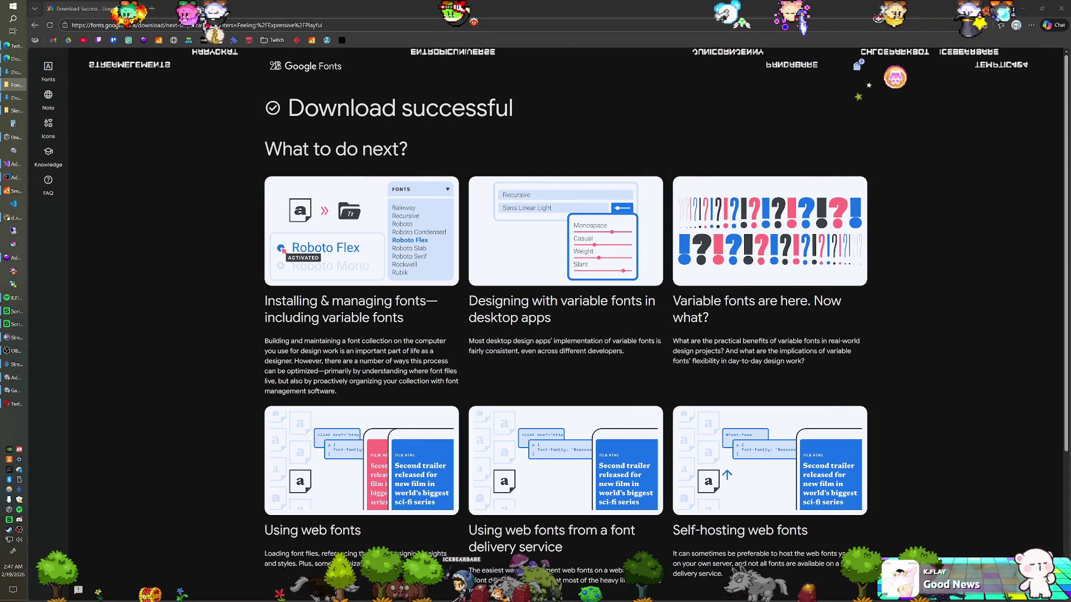
pyautogui.hotkey('alt', 'Tab')
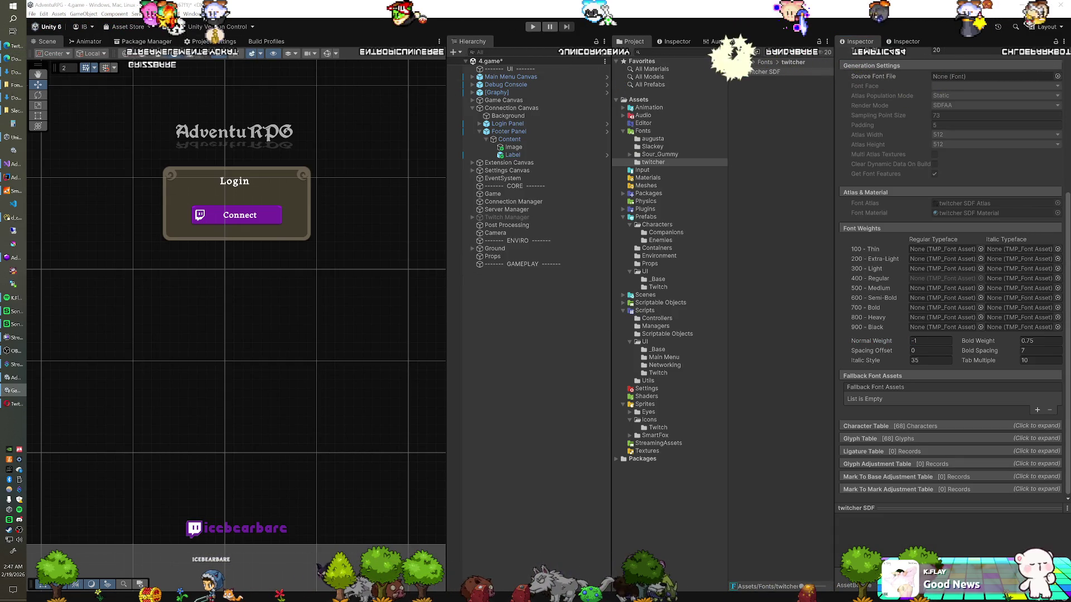
pyautogui.click(188, 14)
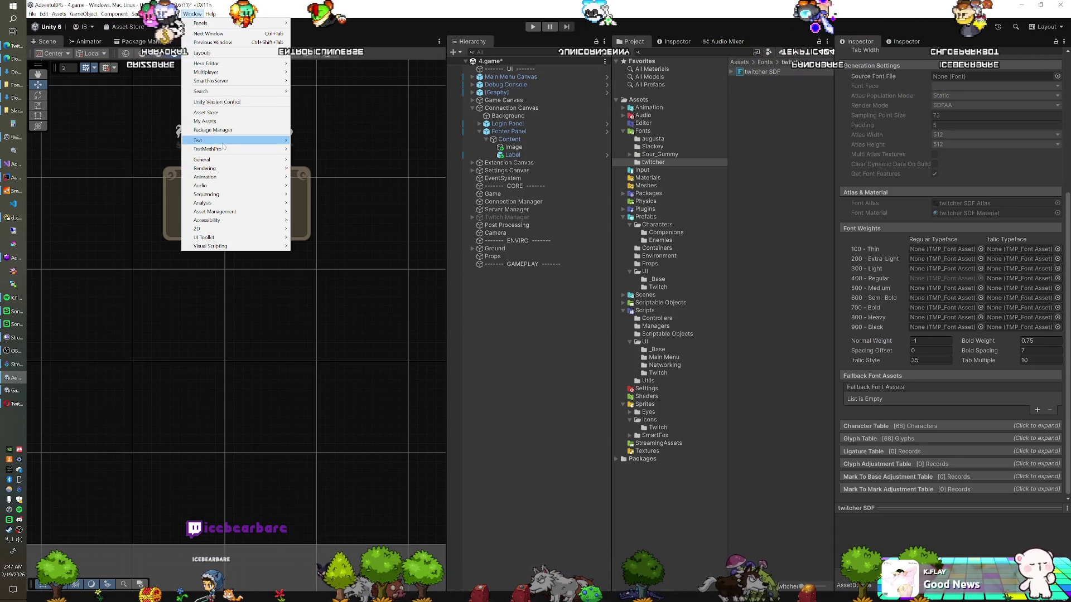
# - Generate and save a SourGummy-Medium SDF font asset in the Font Asset Creator
pyautogui.moveTo(234, 149)
pyautogui.click(315, 150)
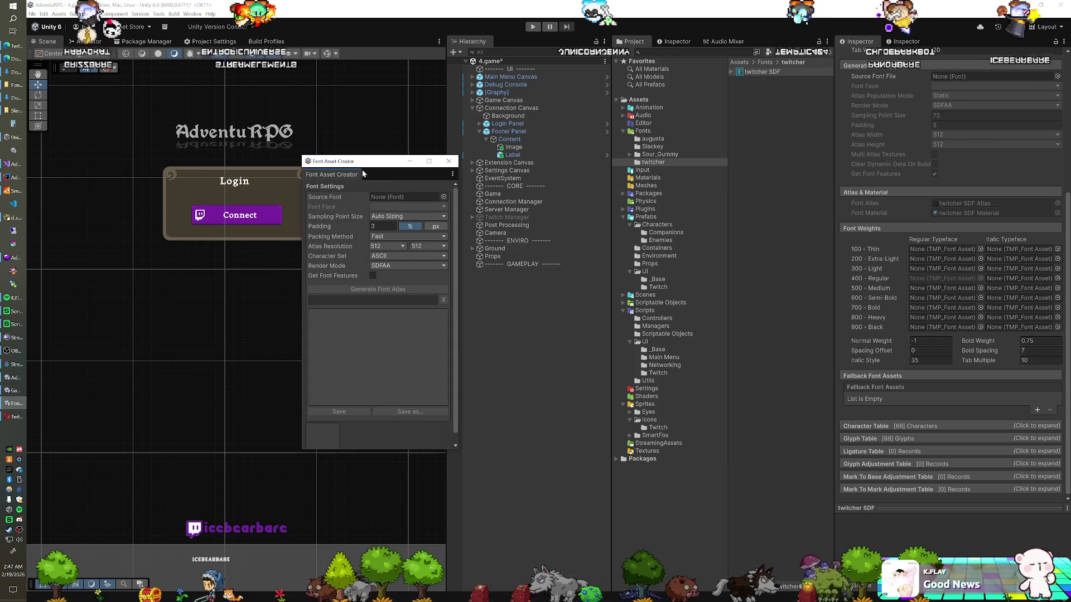
pyautogui.click(635, 155)
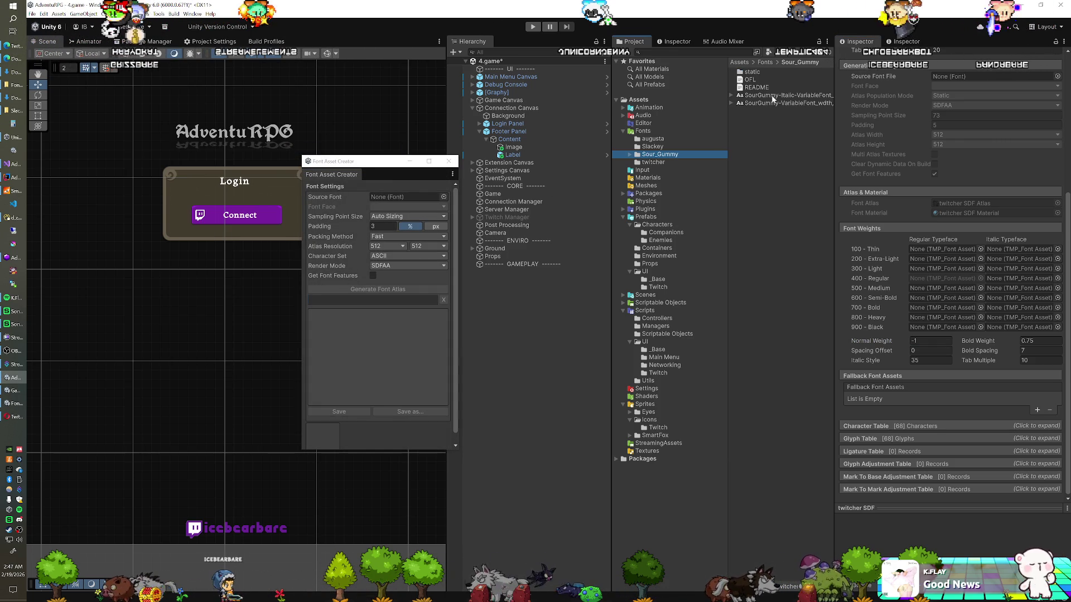
pyautogui.doubleClick(752, 72)
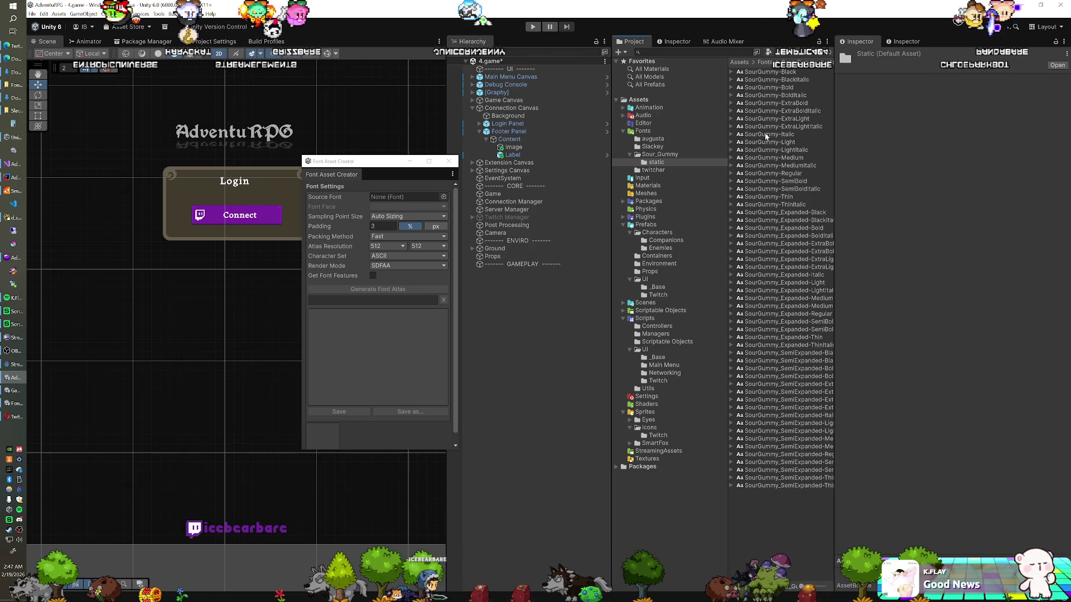
pyautogui.moveTo(767, 160); pyautogui.dragTo(481, 181)
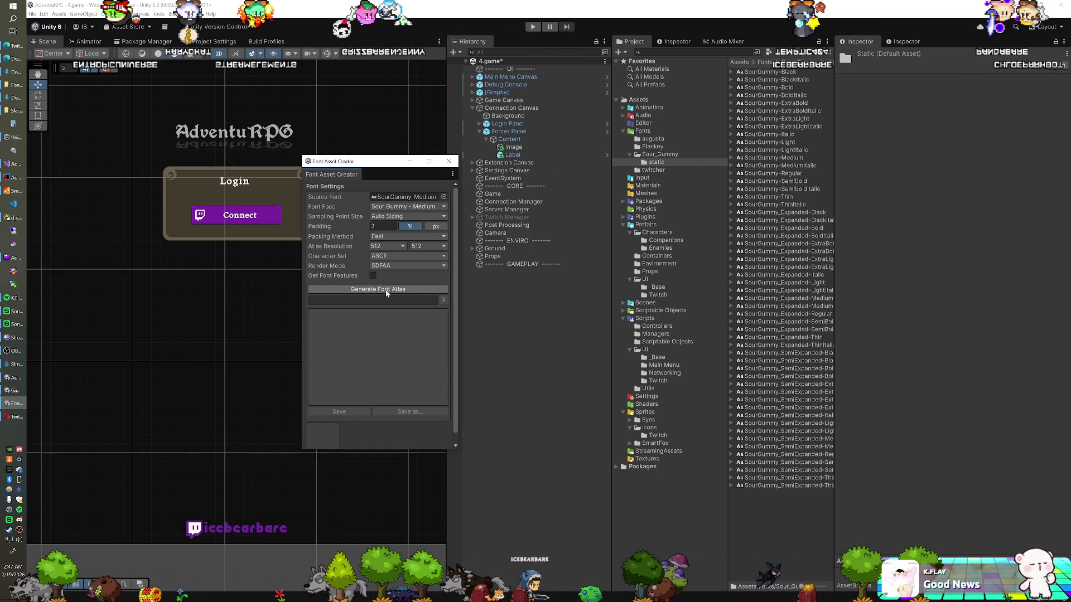
pyautogui.click(389, 288)
pyautogui.click(410, 412)
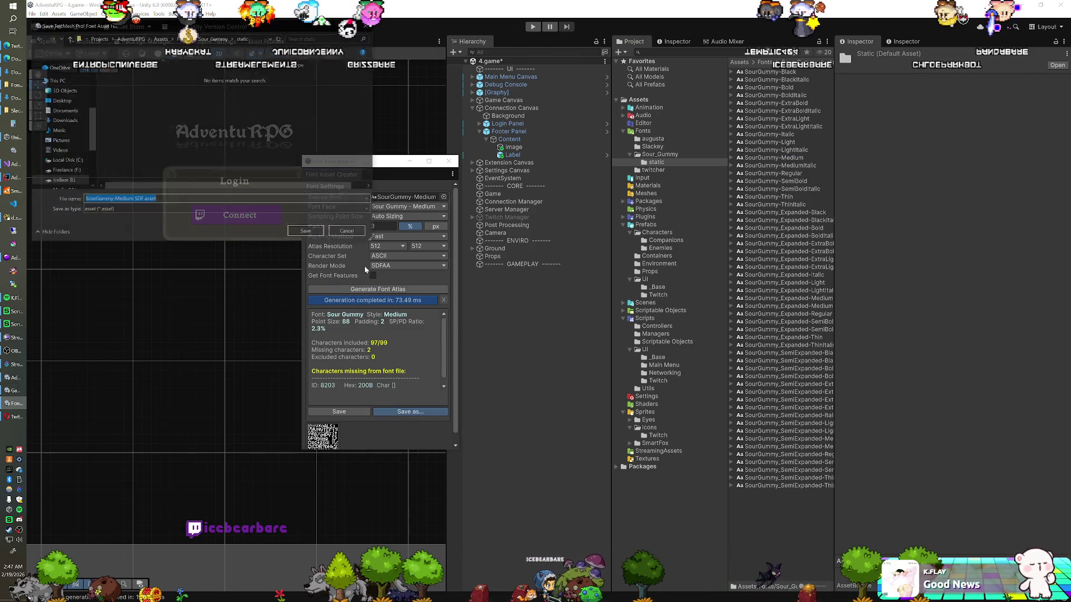
pyautogui.click(307, 233)
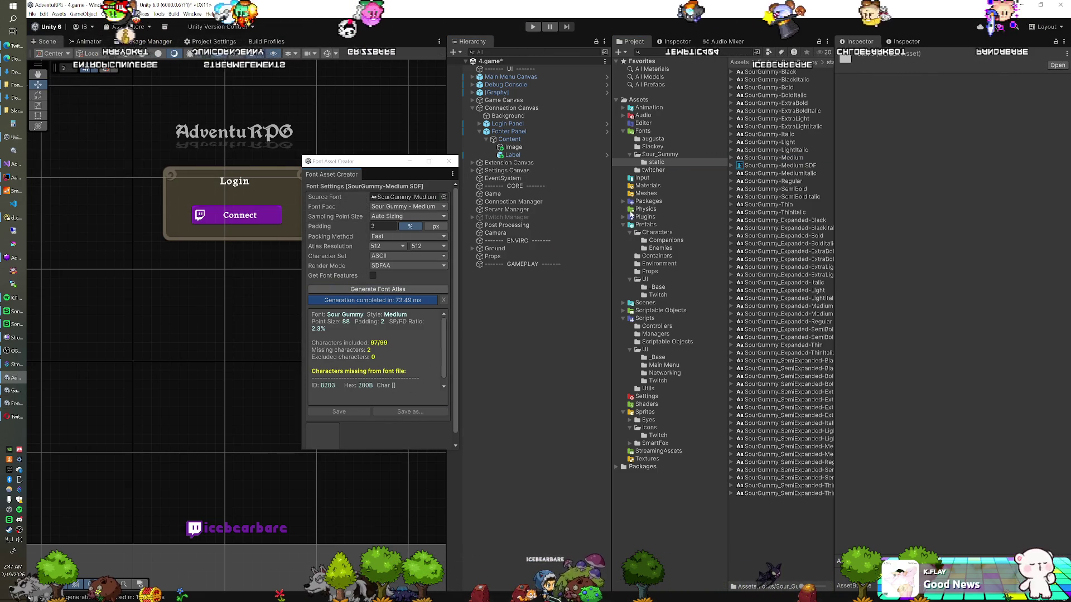
# - Generate and save a Slackey-Regular SDF font asset, then close the creator
pyautogui.click(652, 147)
pyautogui.moveTo(765, 80); pyautogui.dragTo(425, 200)
pyautogui.click(375, 290)
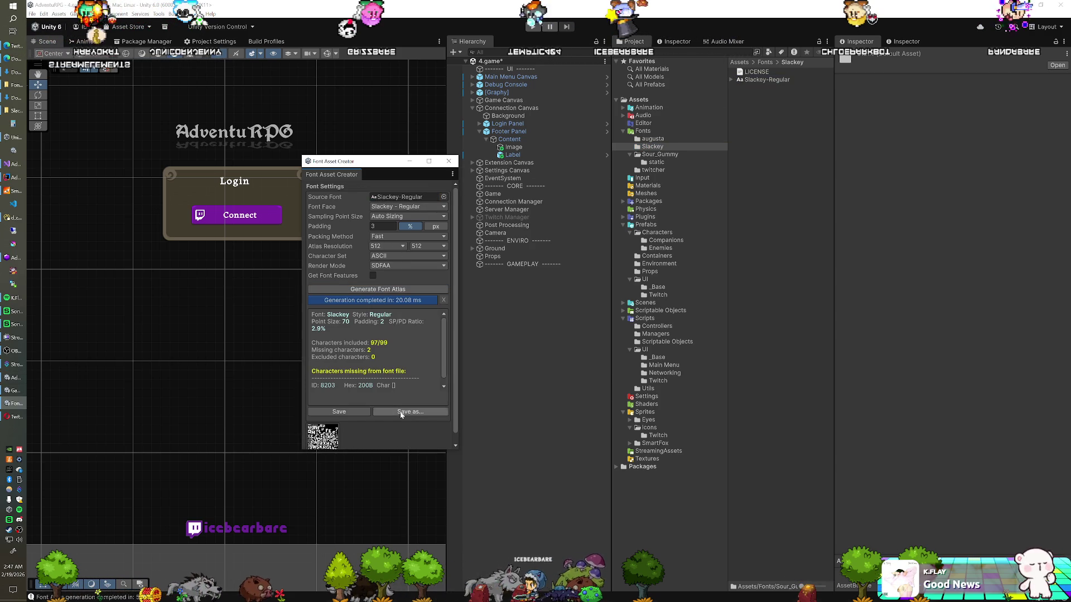
pyautogui.click(411, 411)
pyautogui.click(307, 233)
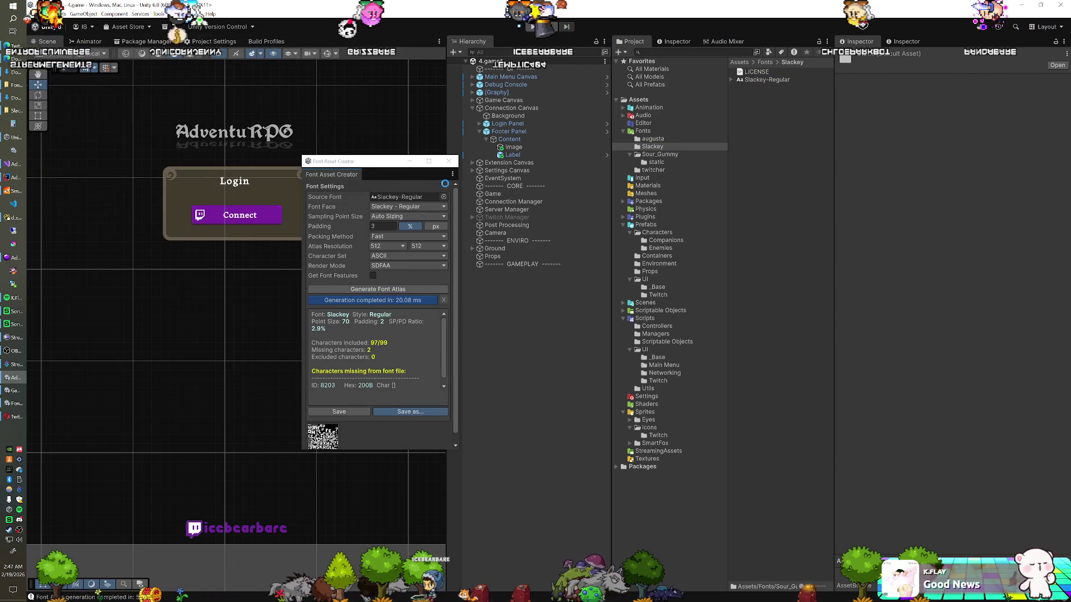
pyautogui.click(455, 162)
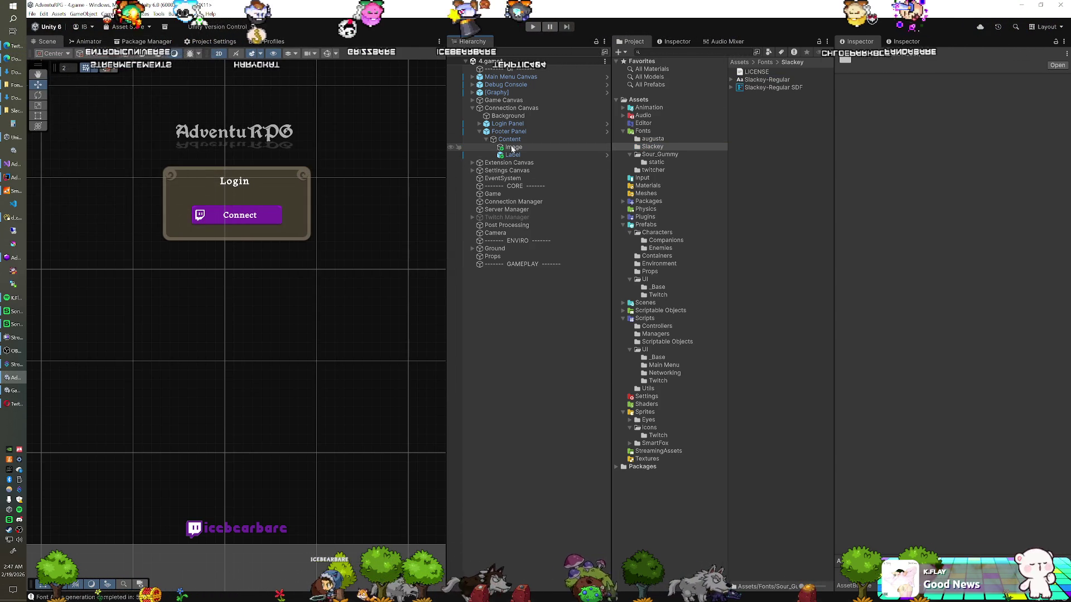
# - Give the username label the Slackey-Regular SDF font with No Wrap text wrapping
pyautogui.click(510, 155)
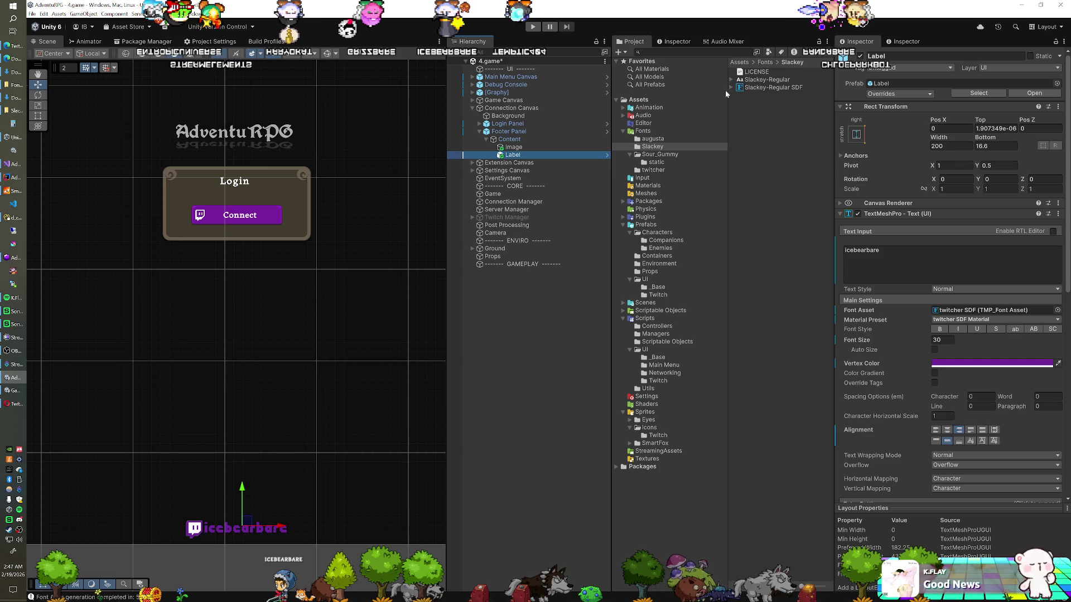
pyautogui.moveTo(944, 306); pyautogui.dragTo(948, 311)
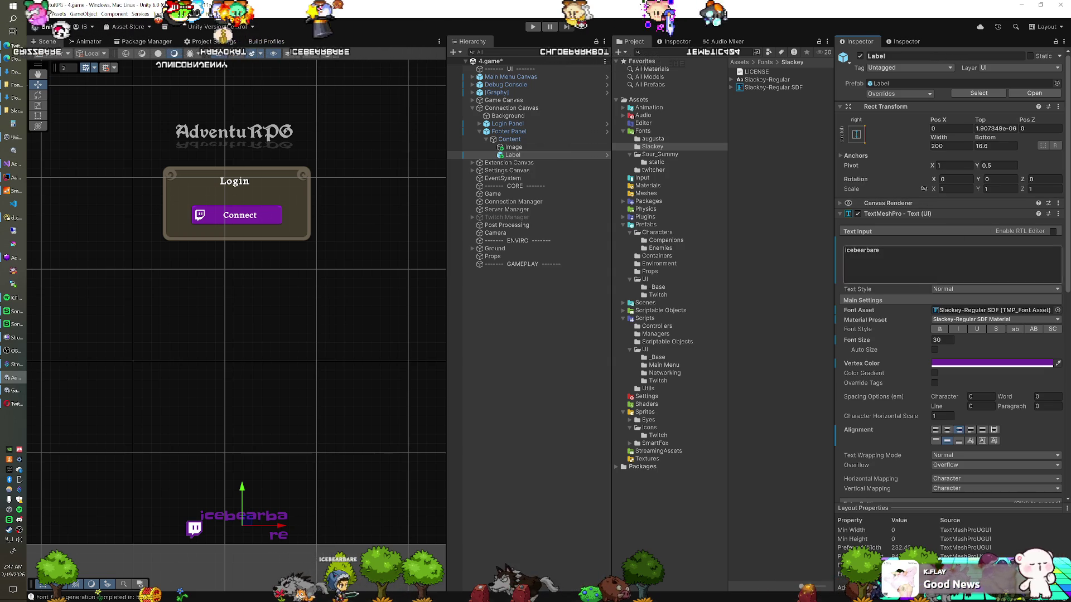
pyautogui.click(953, 456)
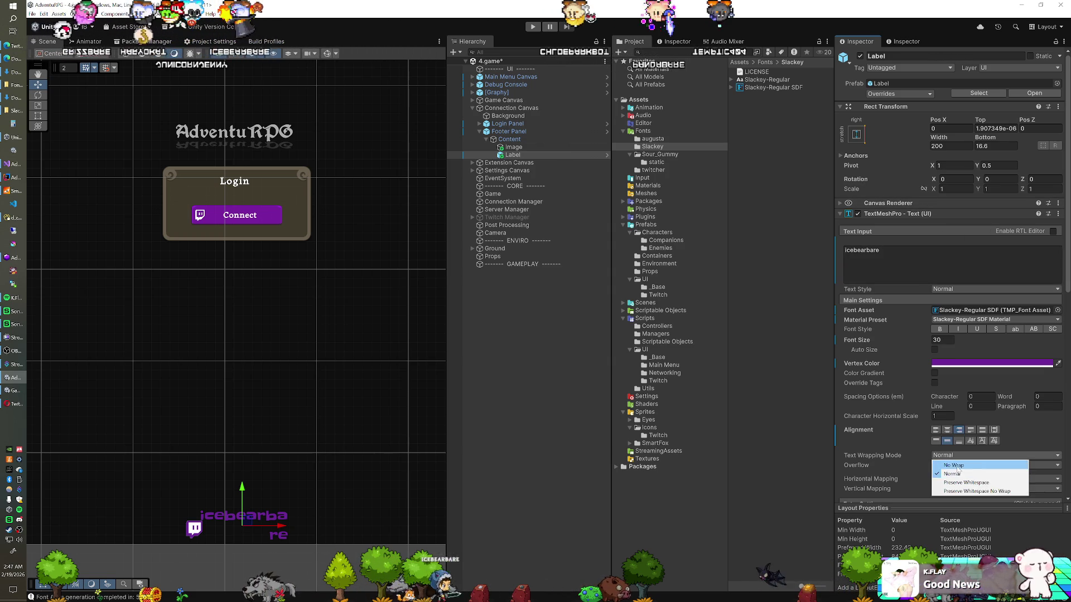
pyautogui.click(948, 474)
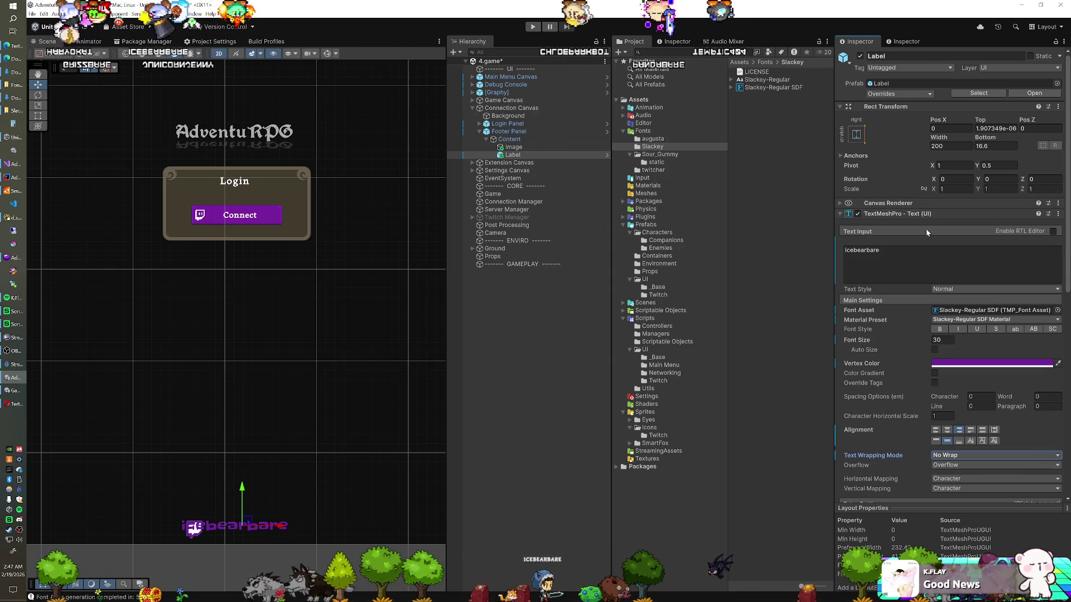
# - Squeeze the label to about 0.76 X scale and nudge its bottom offset slightly
pyautogui.click(509, 139)
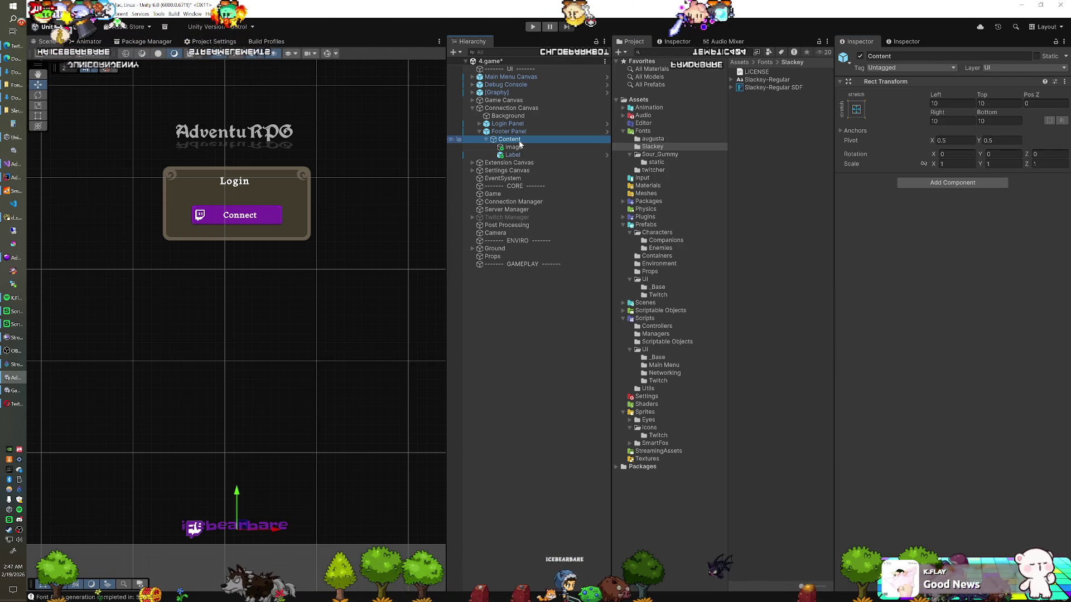
pyautogui.click(512, 154)
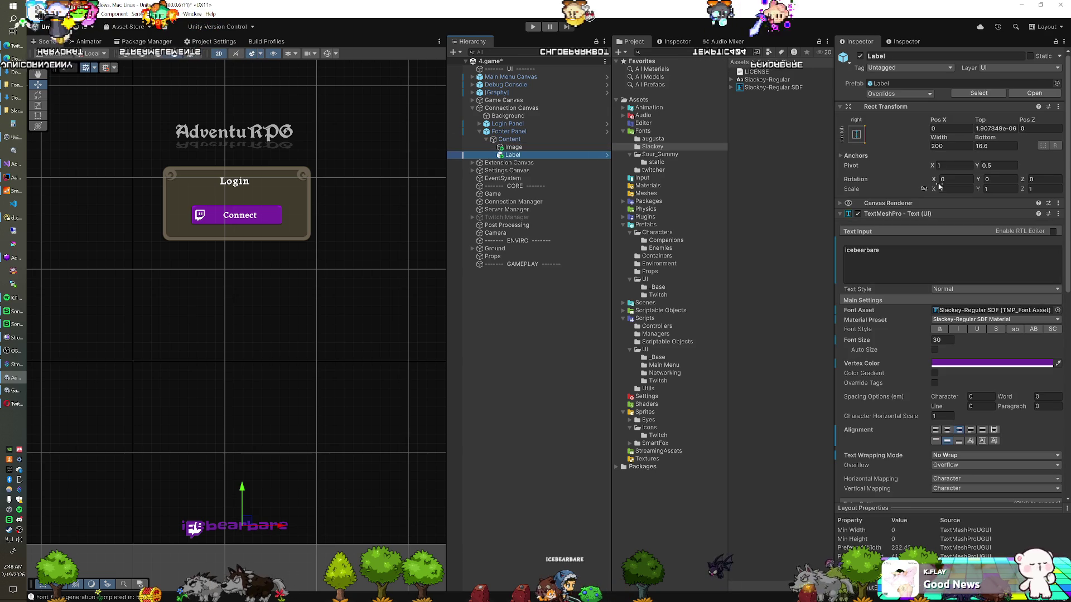
pyautogui.moveTo(936, 192); pyautogui.dragTo(927, 189)
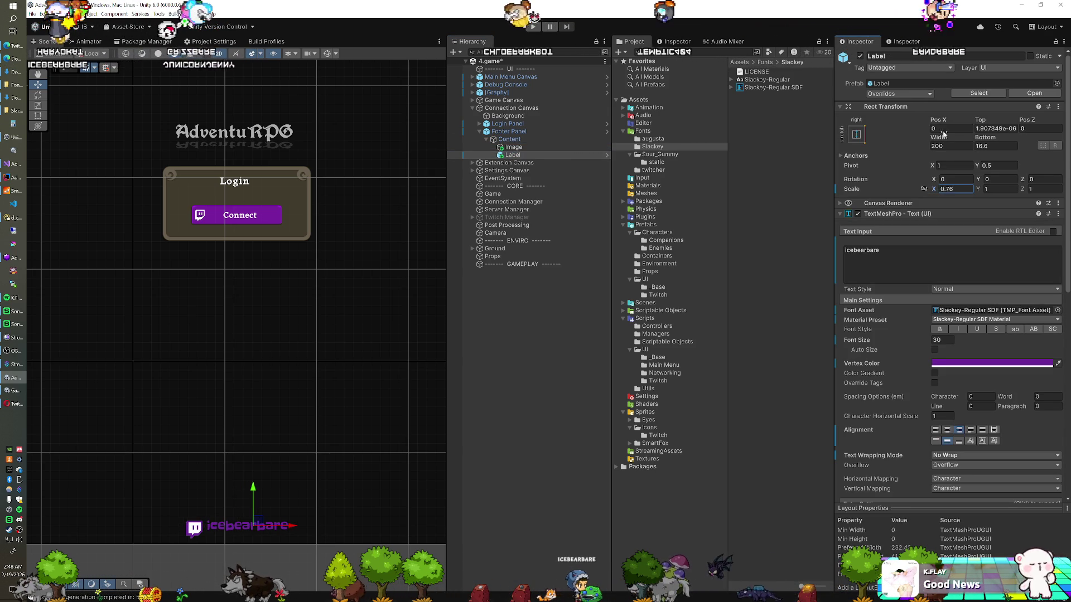
pyautogui.moveTo(976, 140); pyautogui.dragTo(809, 163)
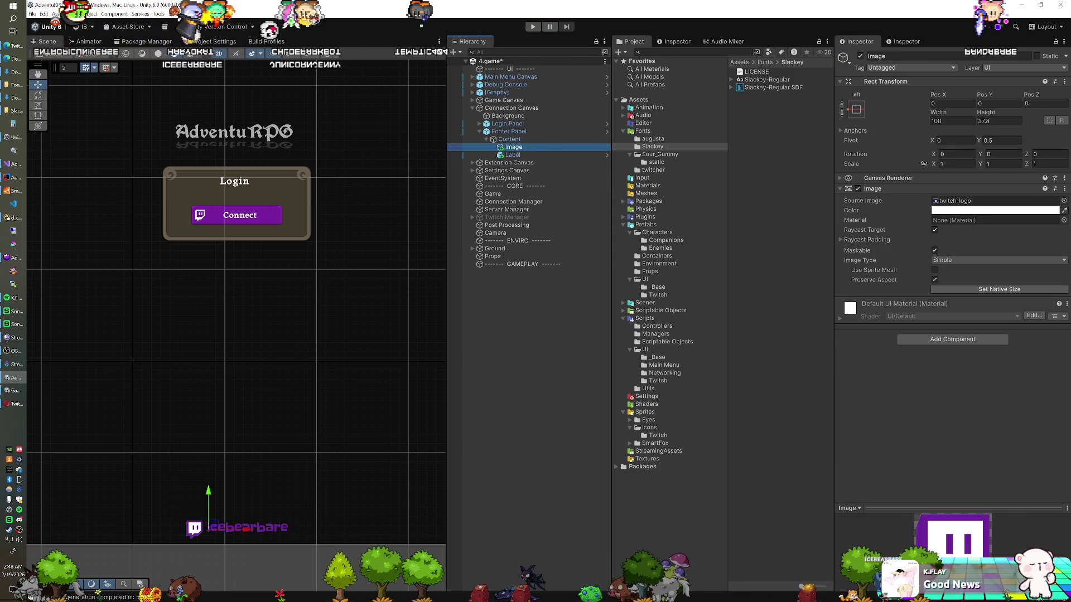
# - Set the footer icon's Source Image to the UI_Icon_SocialTwitch sprite
pyautogui.click(1063, 201)
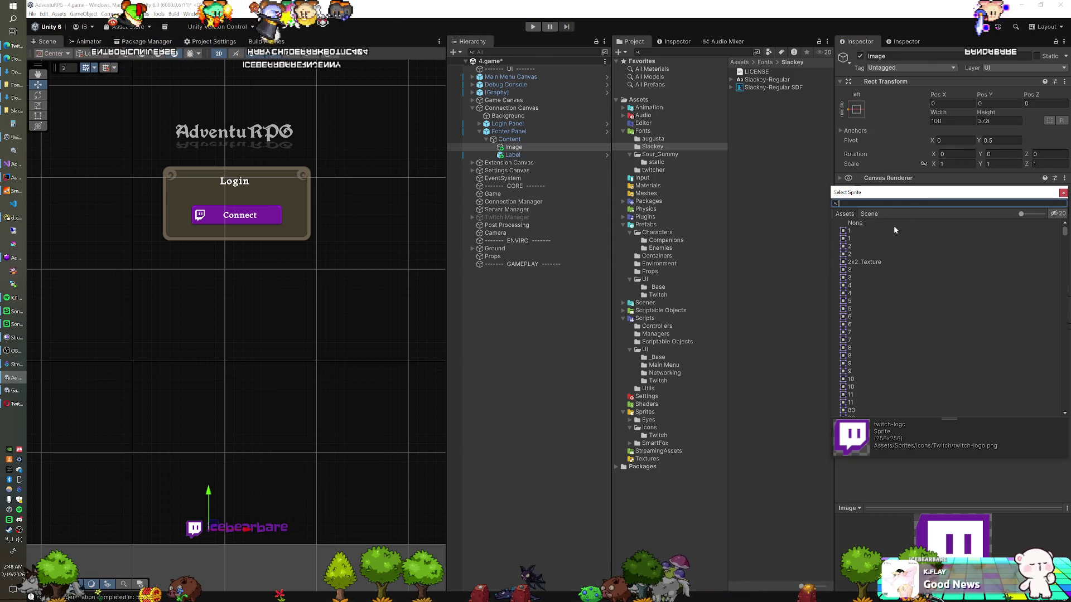
pyautogui.write('twi')
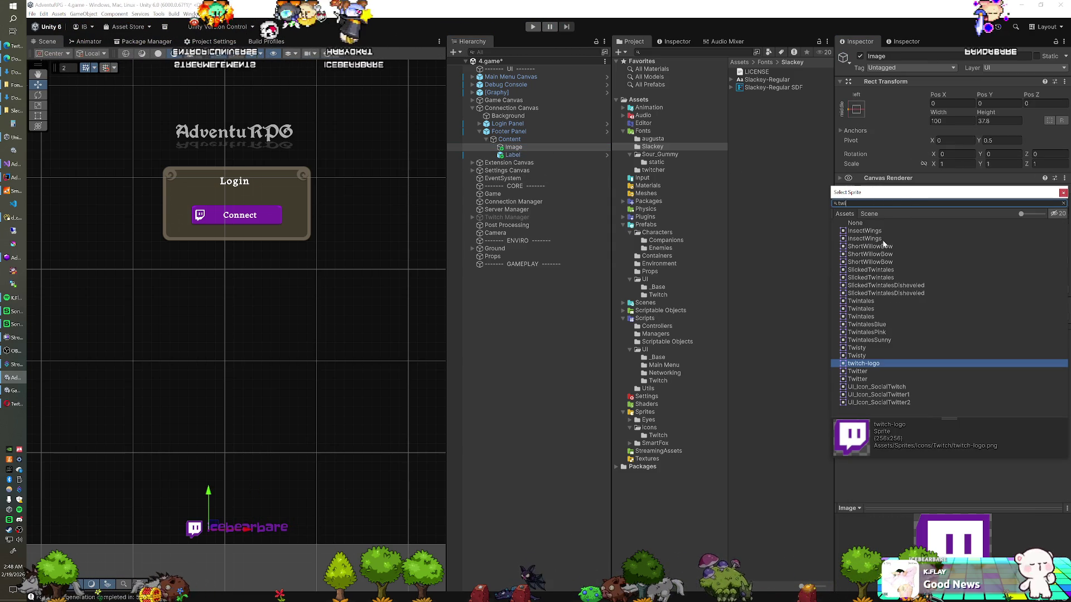
pyautogui.click(871, 387)
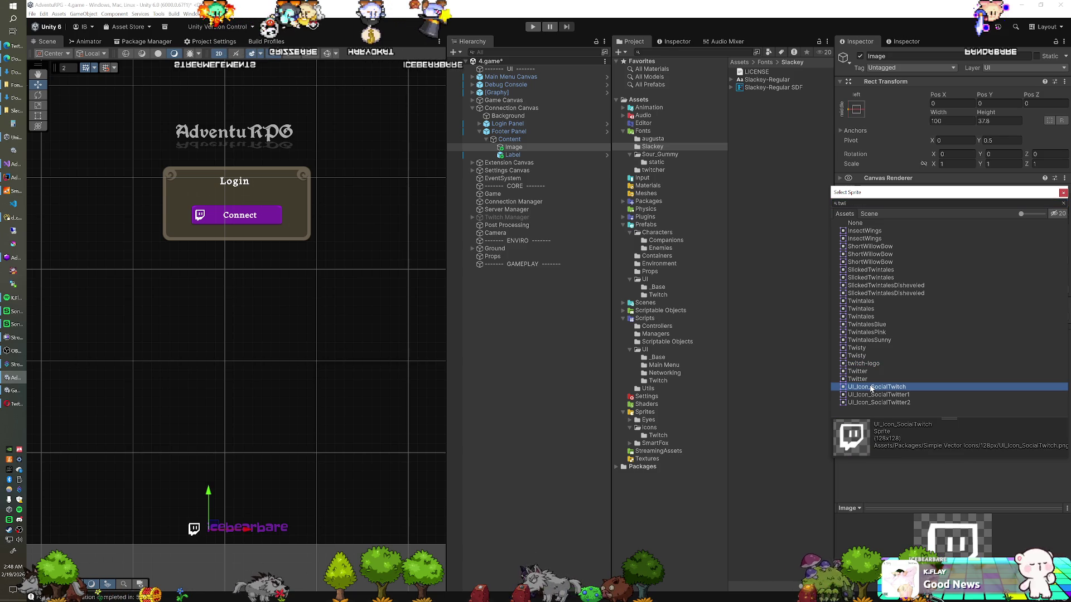
pyautogui.doubleClick(871, 387)
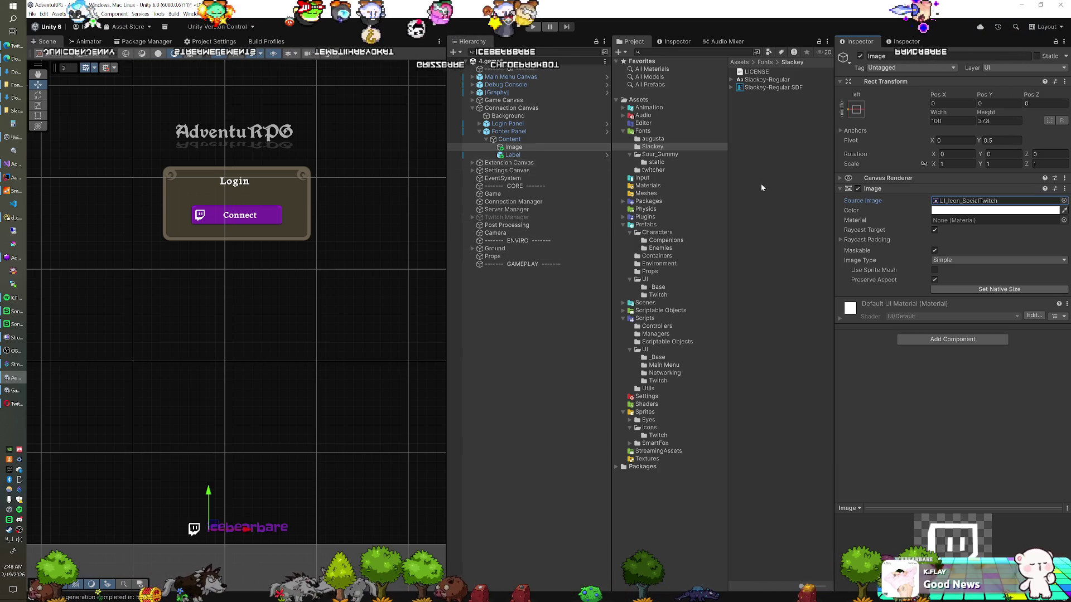
# - Tint the Twitch icon purple and preview the connection screen in Play mode
pyautogui.click(1064, 210)
pyautogui.click(240, 214)
pyautogui.hotkey('ctrl', 'p')
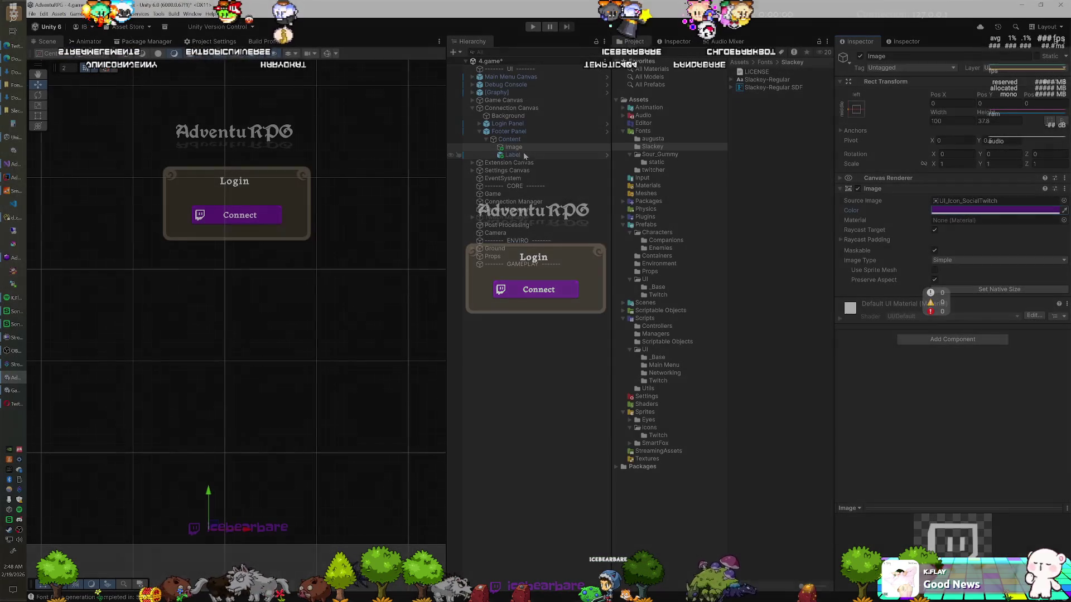
pyautogui.keyDown('shift'); pyautogui.click(524, 155); pyautogui.keyUp('shift')
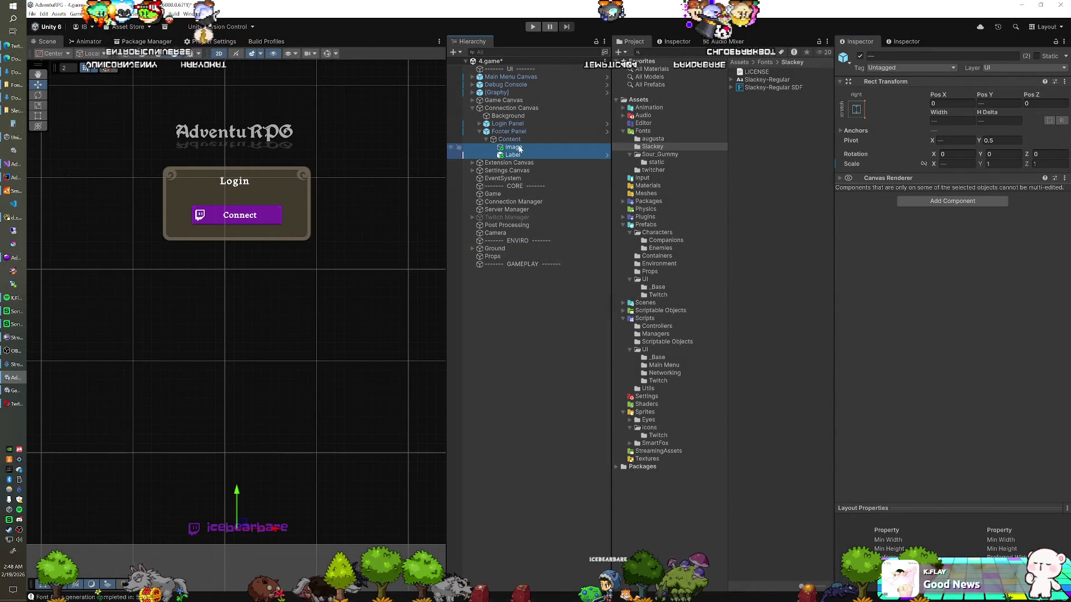
# - Copy the username label's purple colour and paste it onto the Twitch icon's Color
pyautogui.click(519, 149)
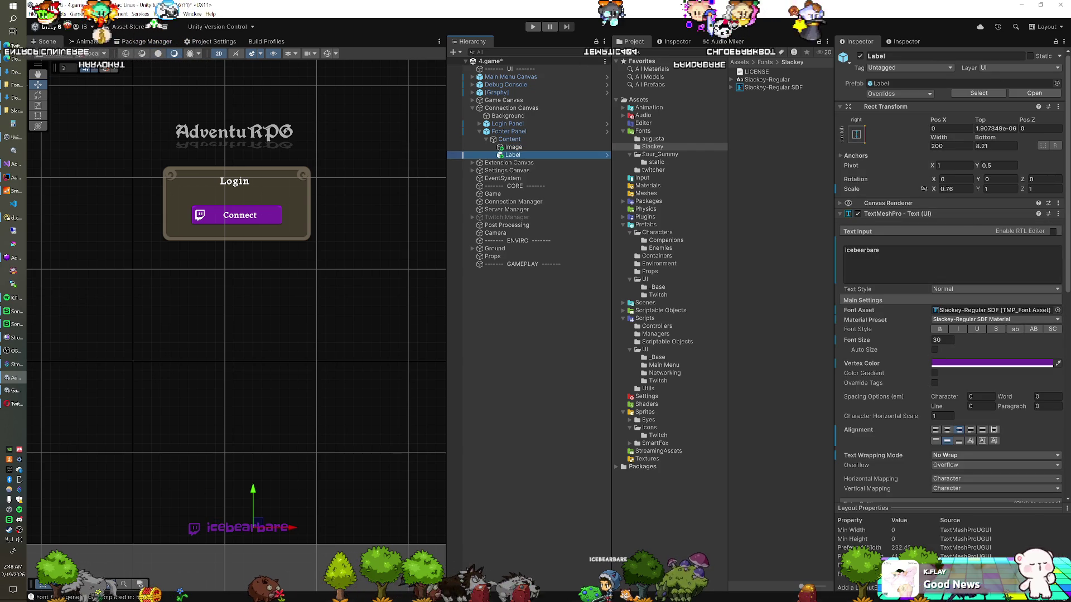
pyautogui.click(962, 364)
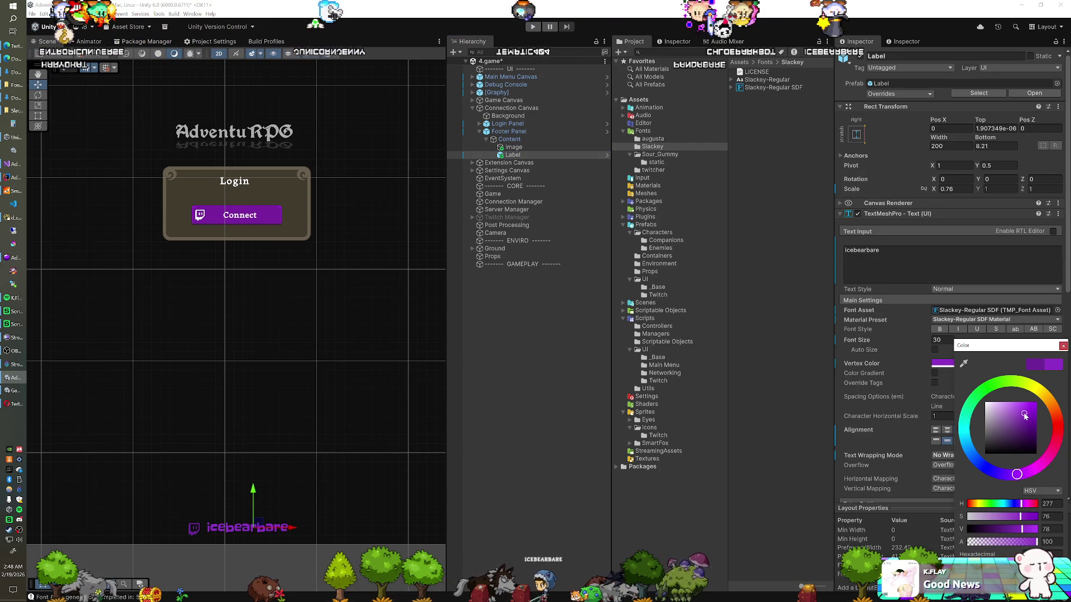
pyautogui.click(1063, 347)
pyautogui.rightClick(948, 362)
pyautogui.click(955, 367)
pyautogui.click(564, 148)
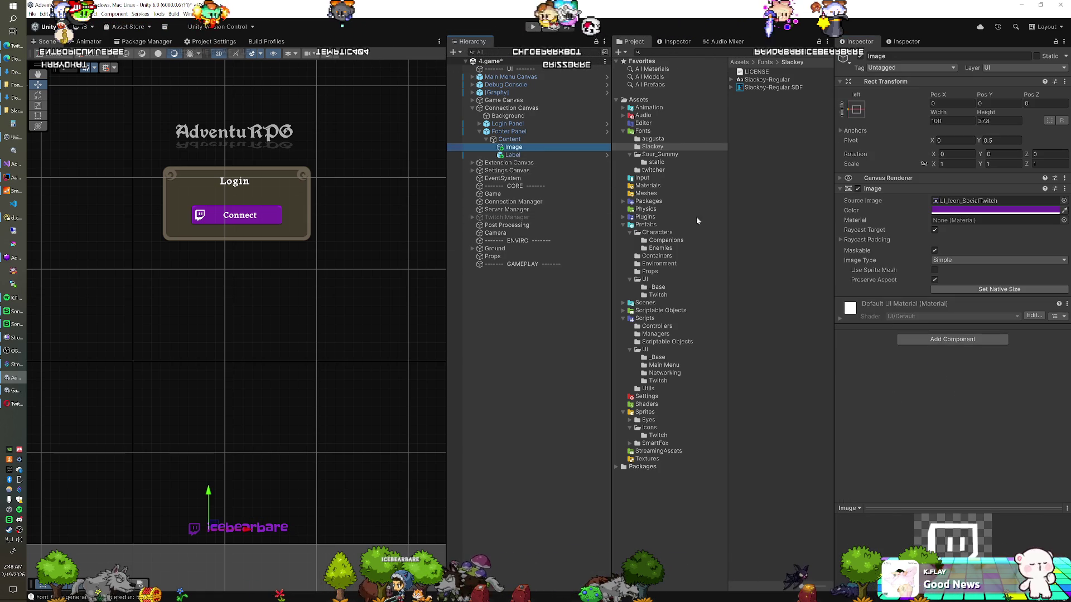
pyautogui.rightClick(961, 212)
pyautogui.click(970, 224)
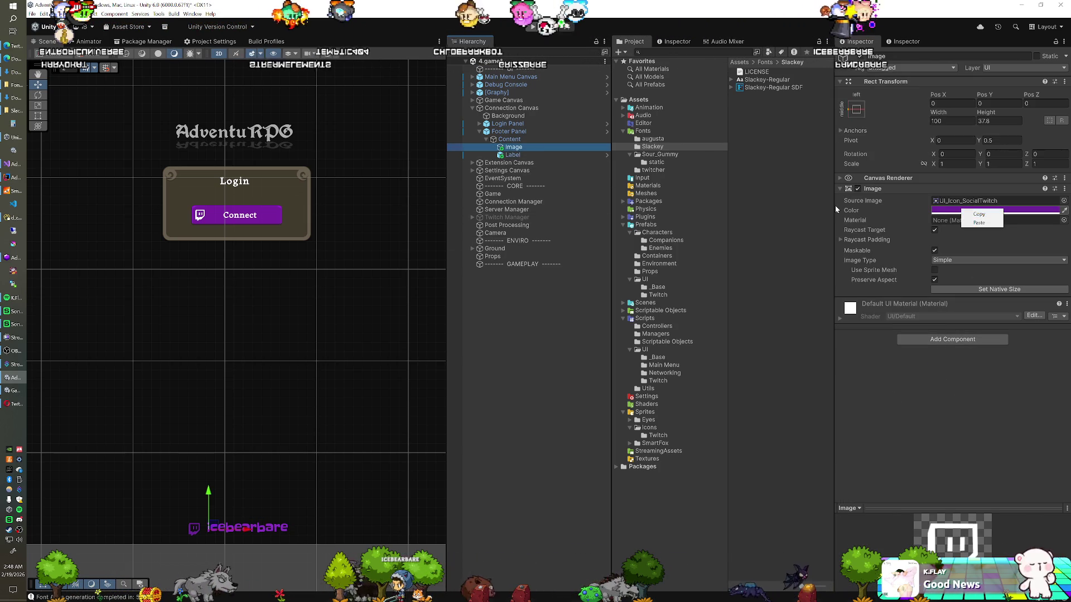
# - Set the Twitch icon's colour to hex 8F30C8 to match the label
pyautogui.click(555, 155)
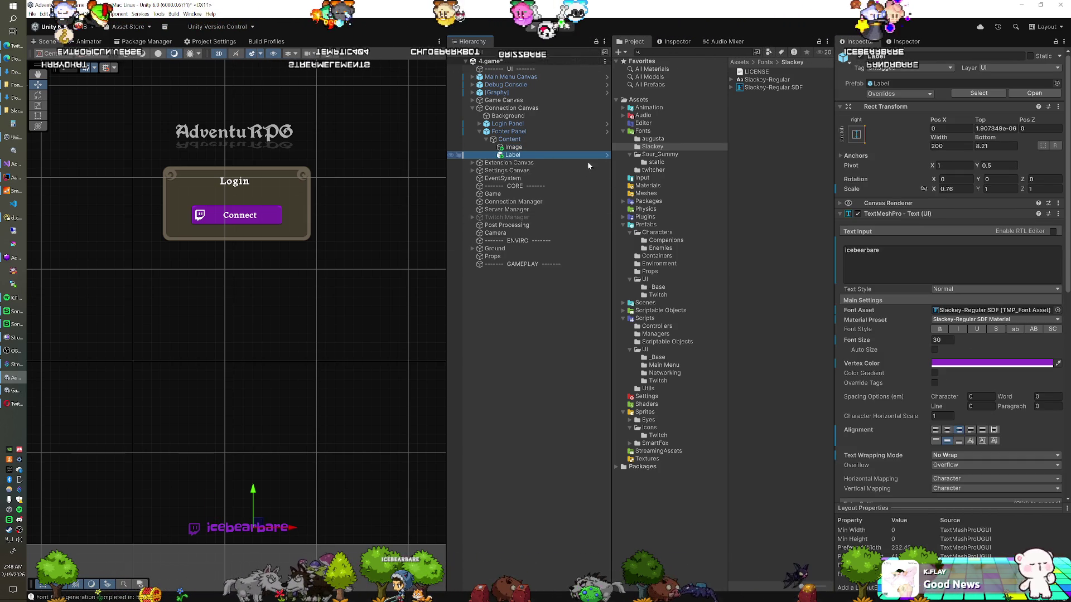
pyautogui.click(949, 363)
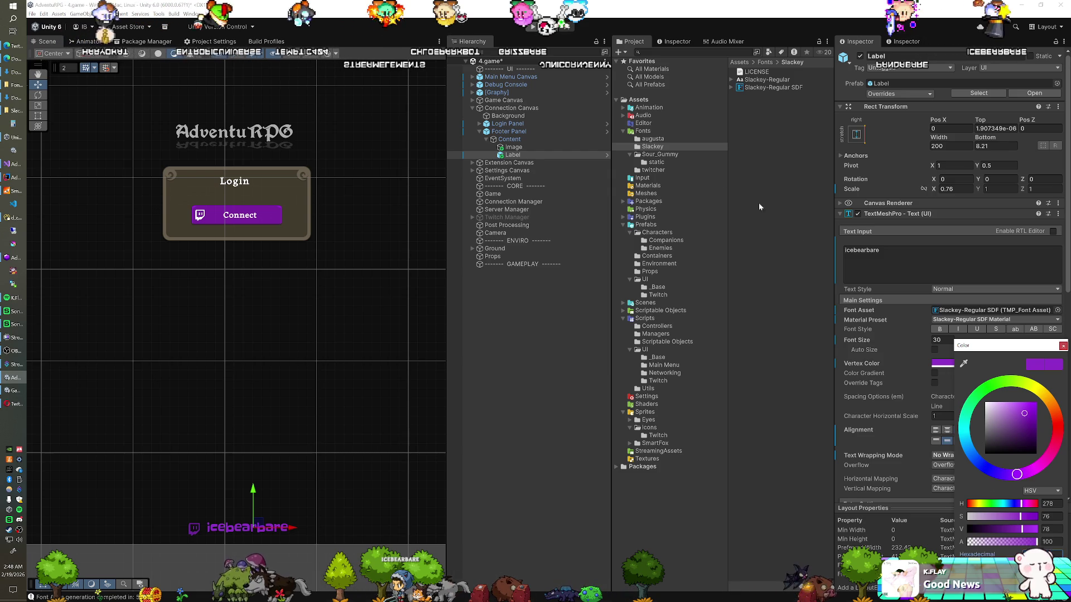
pyautogui.click(574, 147)
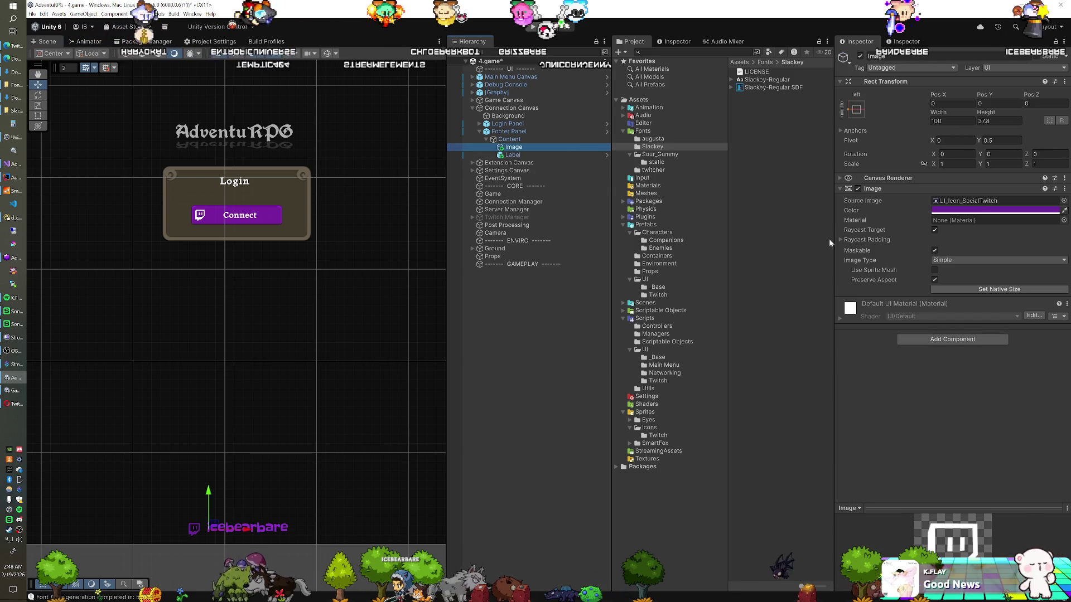
pyautogui.click(993, 210)
pyautogui.click(1041, 412)
pyautogui.write('8F30C8')
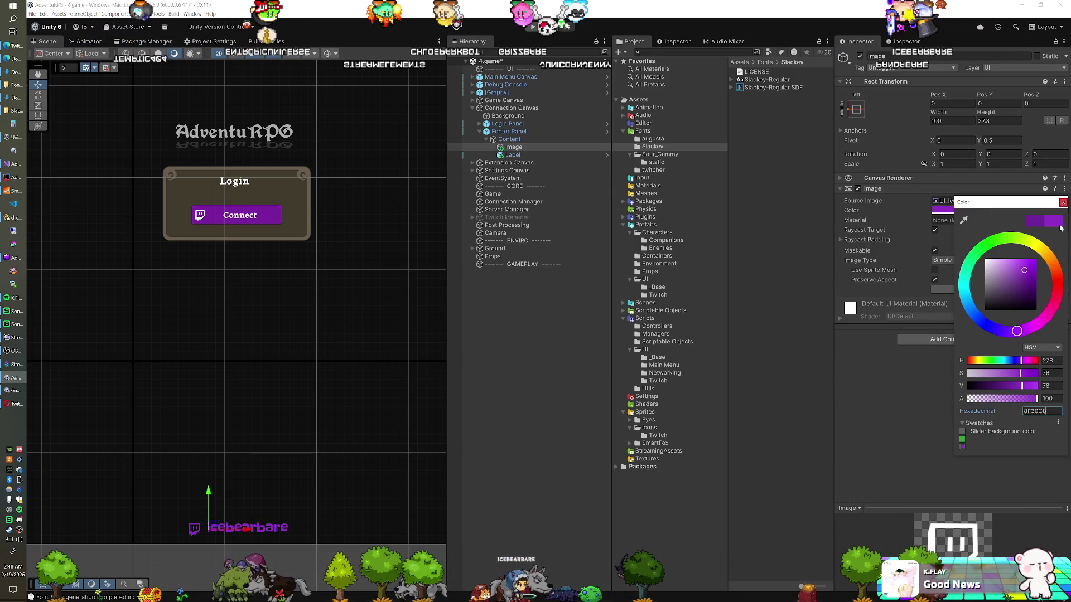
pyautogui.click(1063, 203)
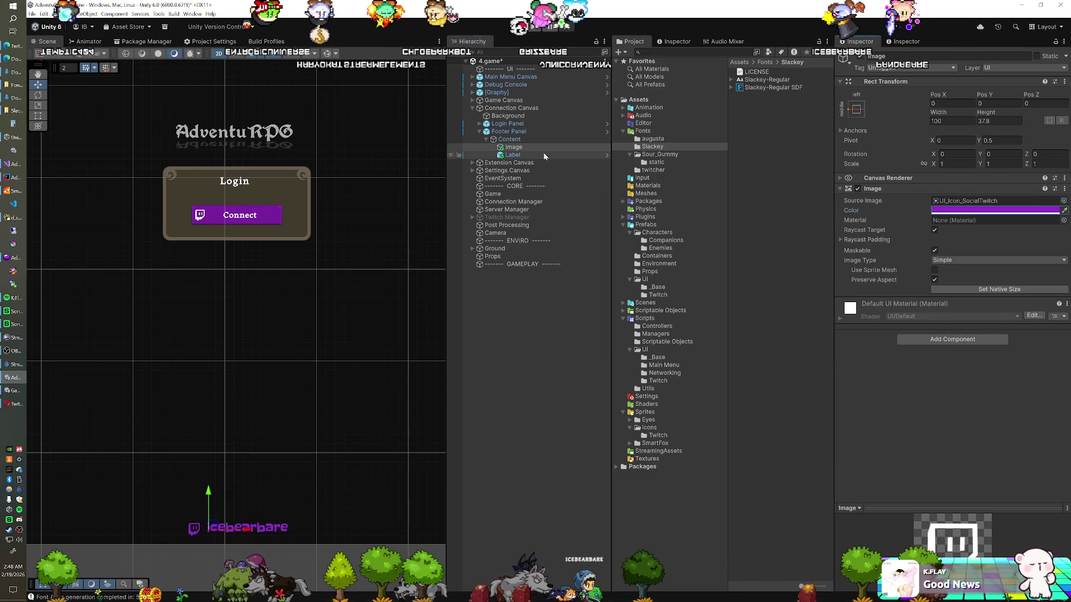
# - Set the username label's top offset to 1
pyautogui.click(535, 155)
pyautogui.click(982, 121)
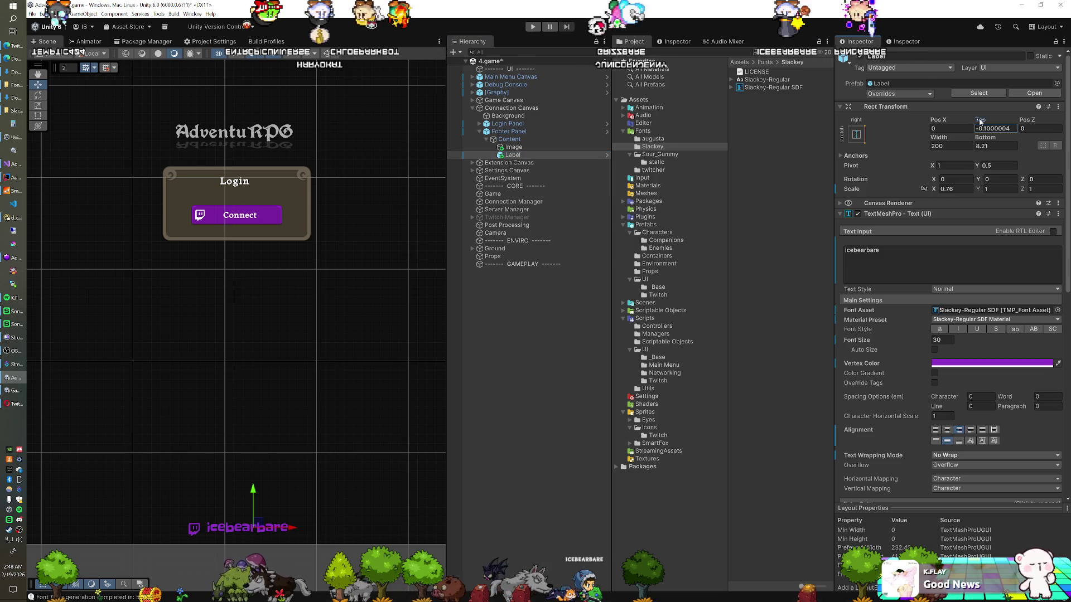
pyautogui.write('-1.4')
pyautogui.press('BackSpace')
pyautogui.press('BackSpace')
pyautogui.press('BackSpace')
pyautogui.write('1')
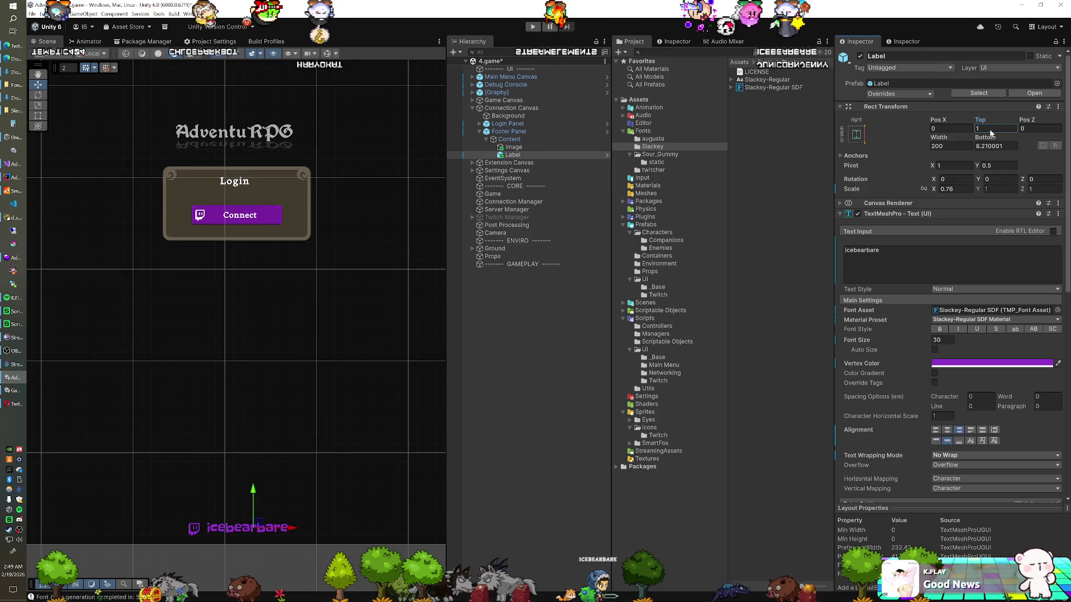
pyautogui.click(586, 138)
# - Lower the username label's bottom offset to 3.3 and check the footer in Play mode
pyautogui.click(509, 131)
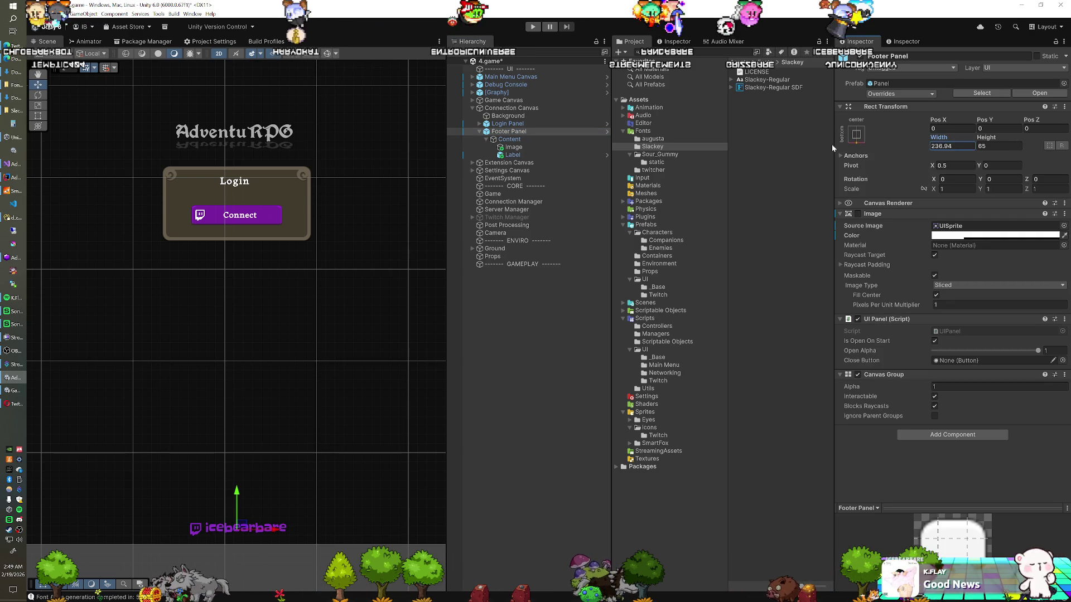
pyautogui.click(570, 155)
pyautogui.moveTo(986, 140); pyautogui.dragTo(980, 141)
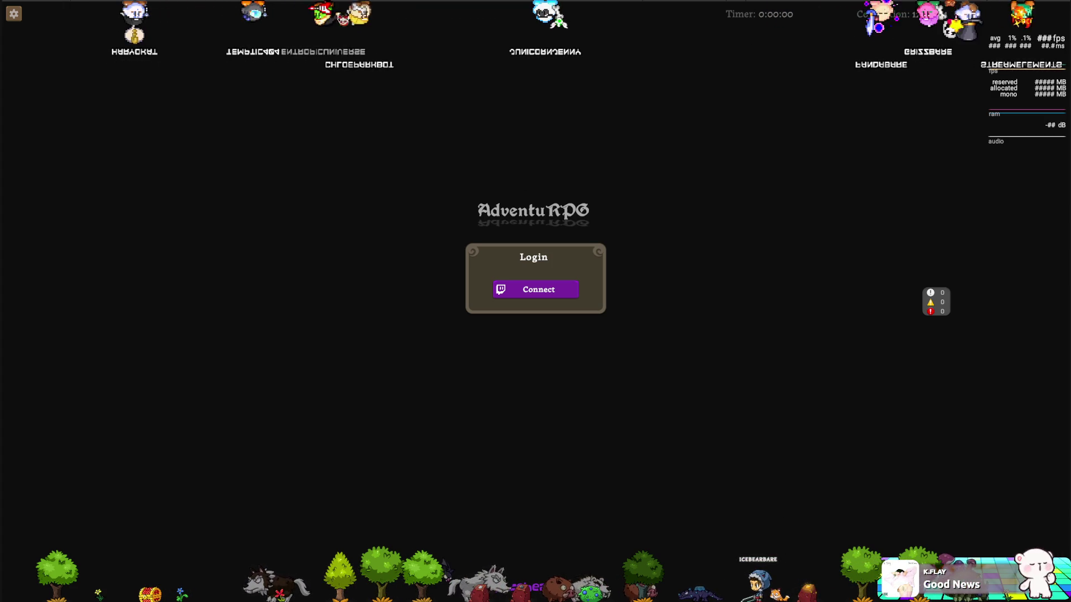
pyautogui.hotkey('shift', 'space')
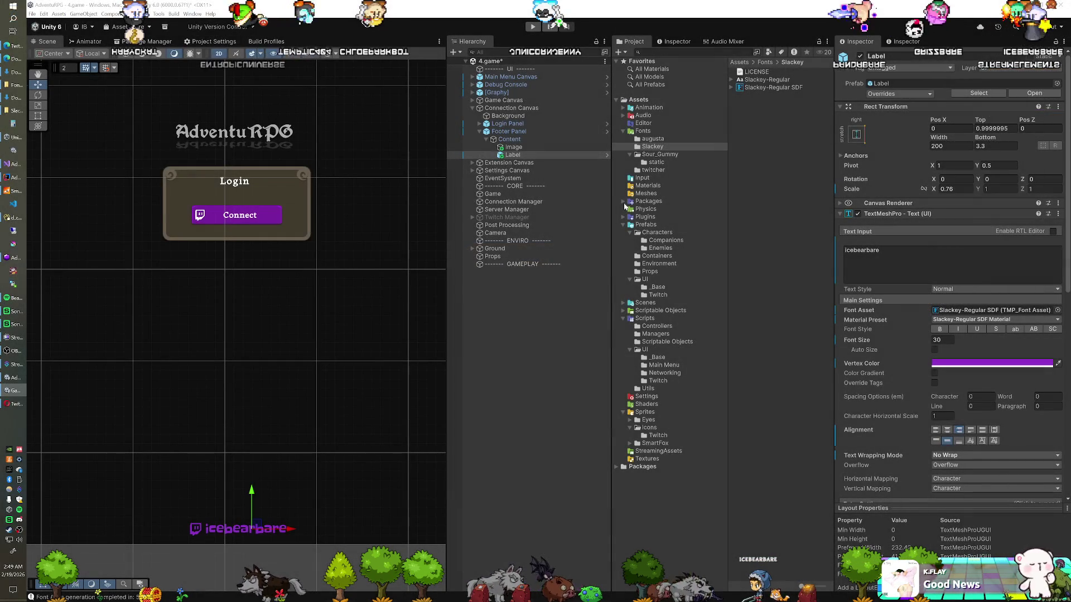
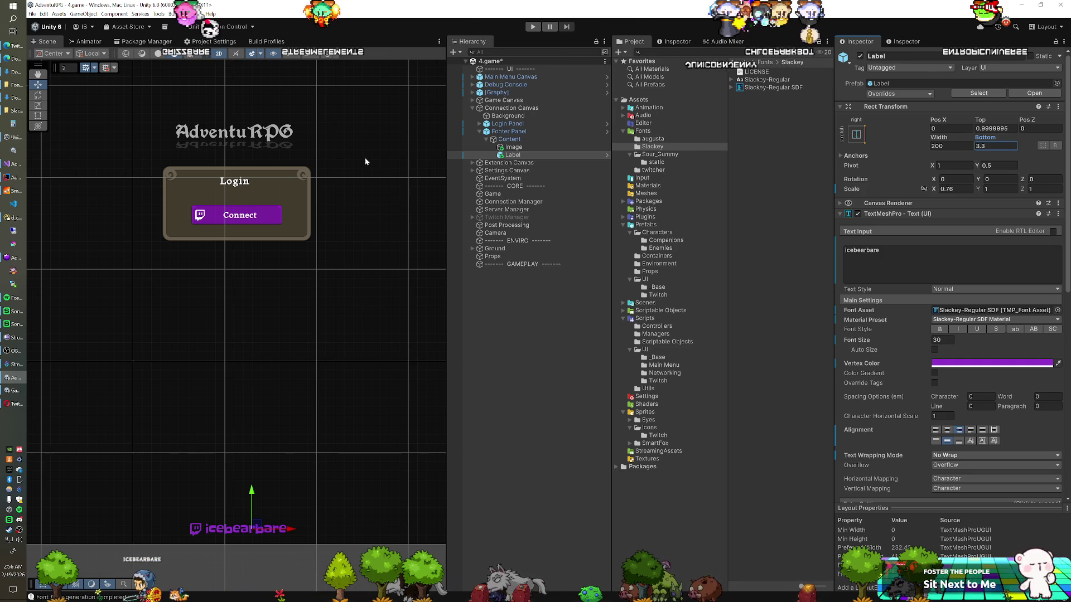
# - Browse Packages > FantasyMonsters > Monsters > Giants > Ogre and select the Ogre prefab
pyautogui.scroll(-2, 359, 152)
pyautogui.moveTo(312, 226)
pyautogui.mouseDown()
pyautogui.moveTo(288, 261)
pyautogui.moveTo(334, 265)
pyautogui.mouseUp()
pyautogui.scroll(-1, 288, 262)
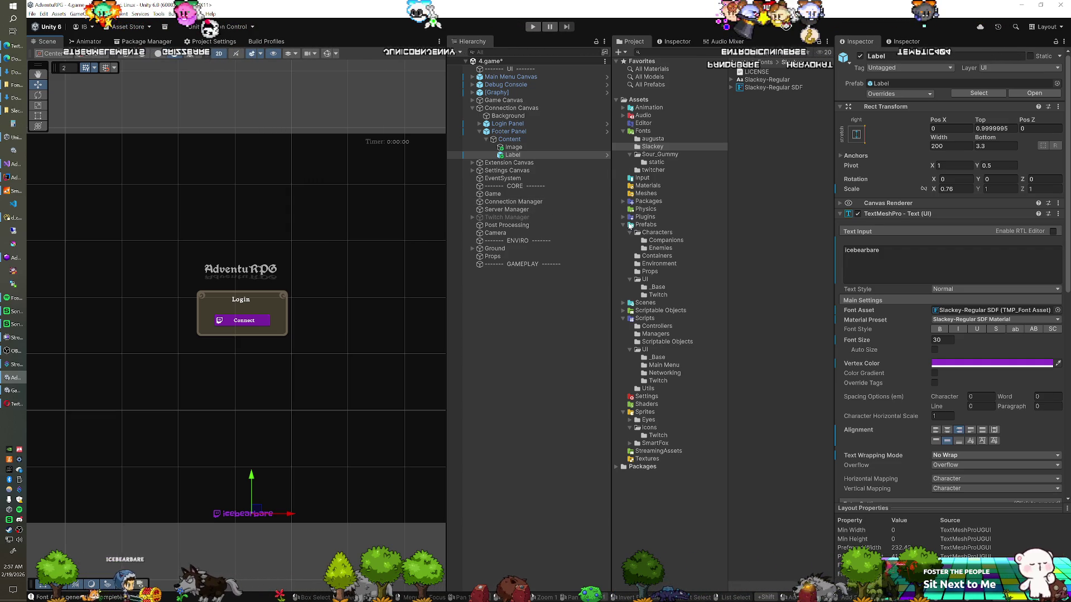
pyautogui.click(623, 202)
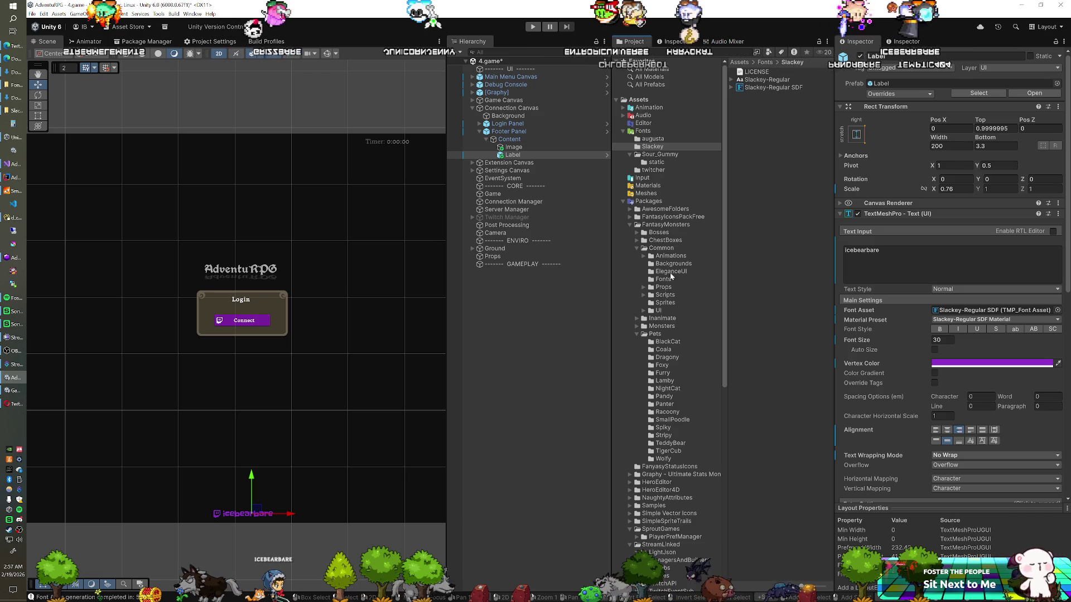
pyautogui.click(634, 324)
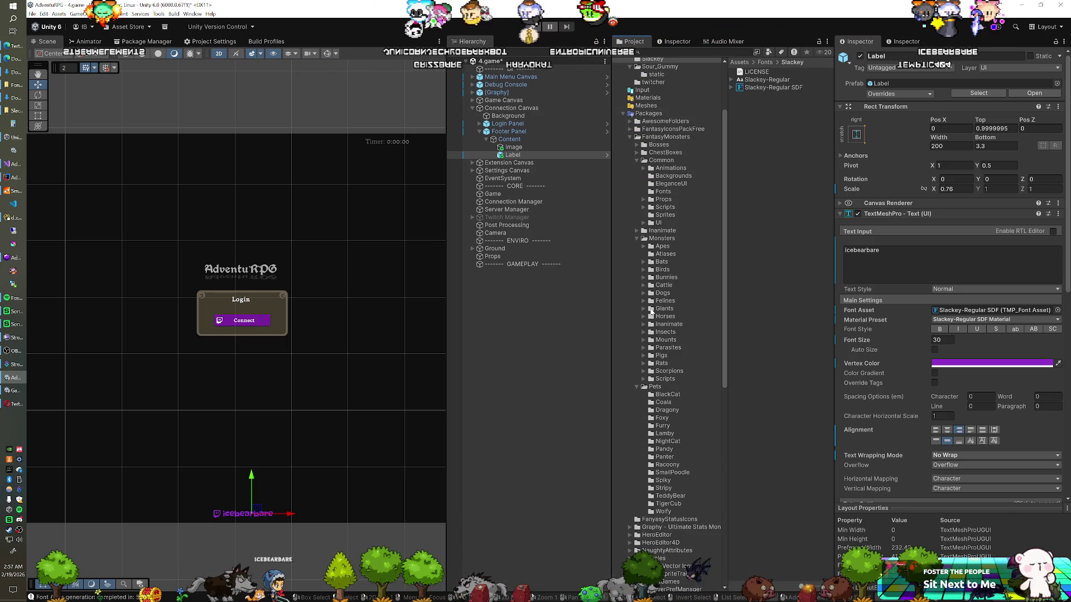
pyautogui.click(662, 309)
pyautogui.click(644, 308)
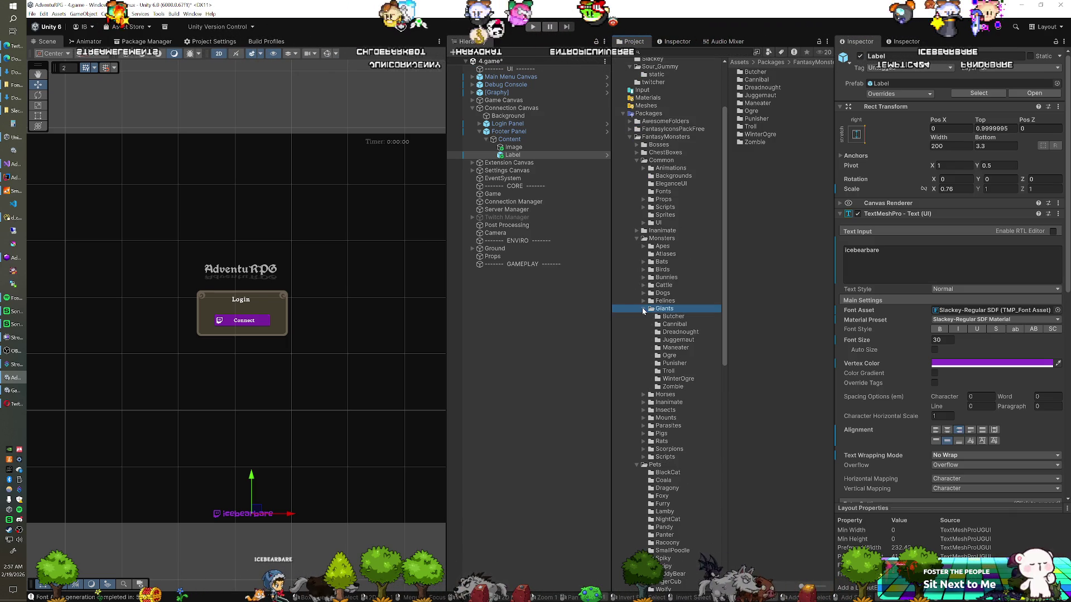
pyautogui.click(670, 355)
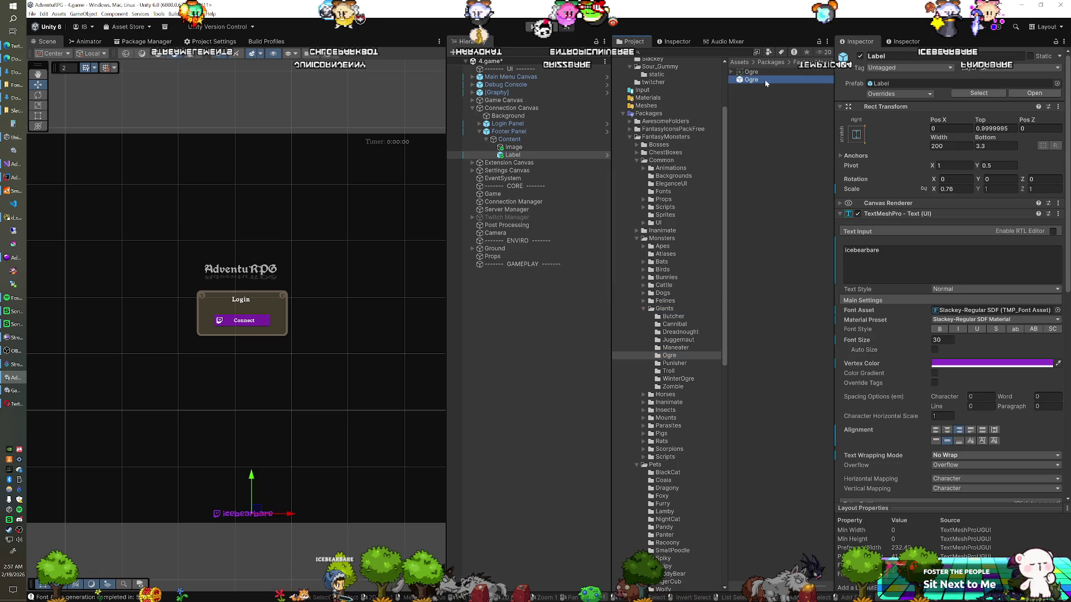
pyautogui.click(765, 79)
# - Add the Ogre prefab to the scene and scale it up
pyautogui.moveTo(736, 106); pyautogui.dragTo(510, 296)
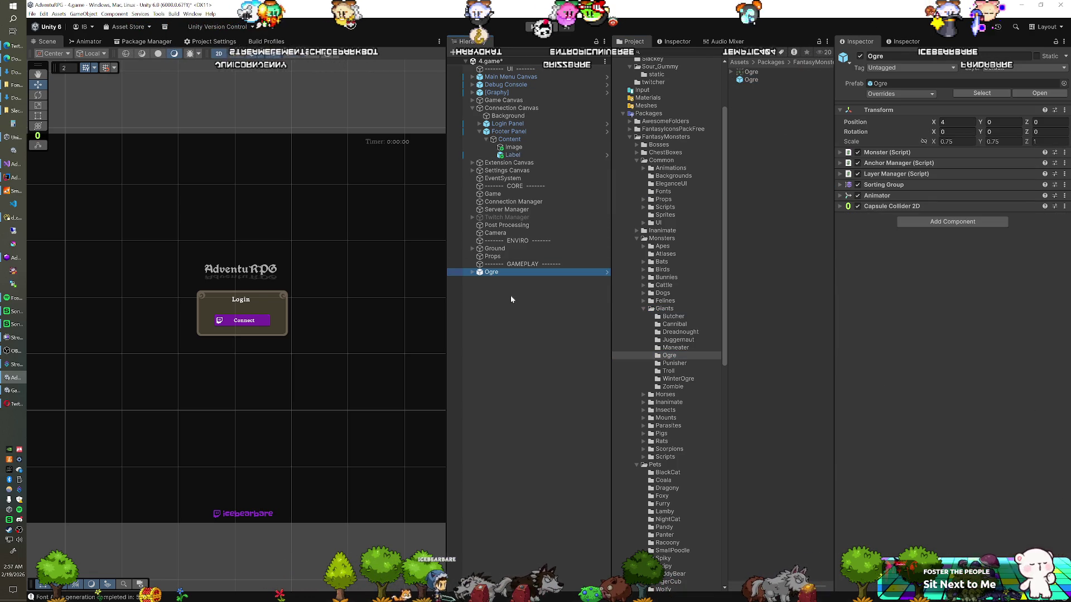
pyautogui.scroll(-3, 176, 276)
pyautogui.scroll(-3, 212, 295)
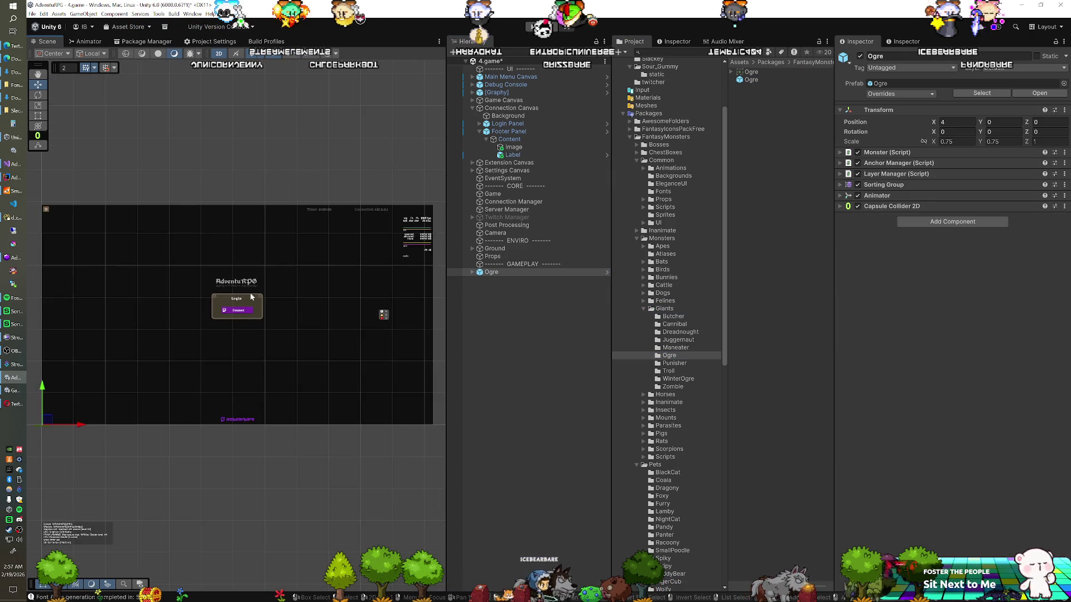
pyautogui.scroll(2, 141, 328)
pyautogui.moveTo(139, 323)
pyautogui.mouseDown()
pyautogui.moveTo(216, 318)
pyautogui.moveTo(232, 330)
pyautogui.mouseUp()
pyautogui.scroll(1, 233, 331)
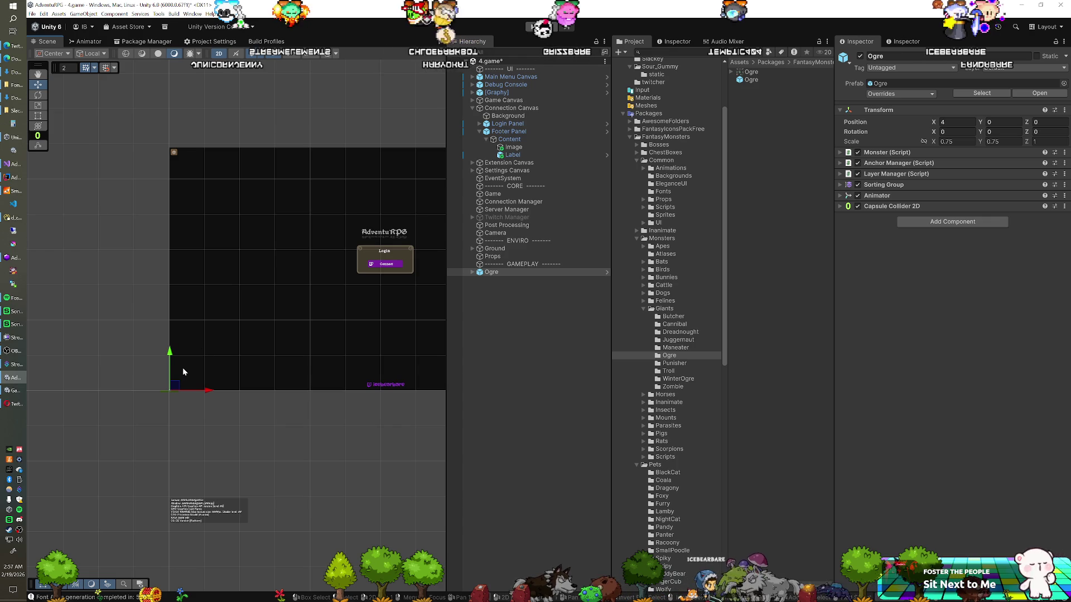
pyautogui.press('r')
pyautogui.moveTo(170, 390); pyautogui.dragTo(256, 334)
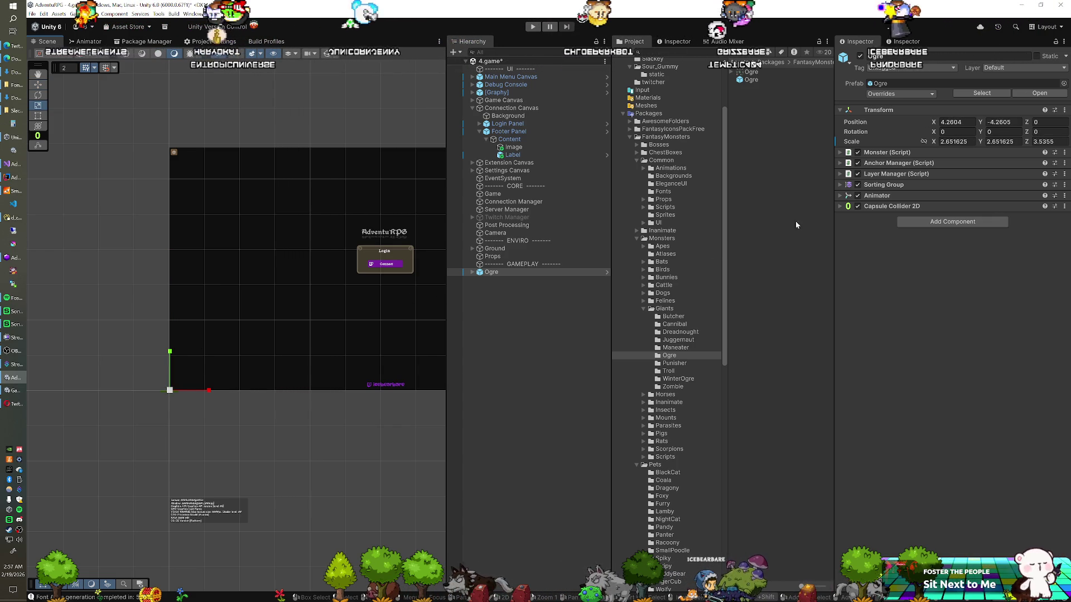
# - Put the Ogre's Sorting Group on the UI sorting layer and raise Position Z to 112.96
pyautogui.click(884, 184)
pyautogui.click(948, 197)
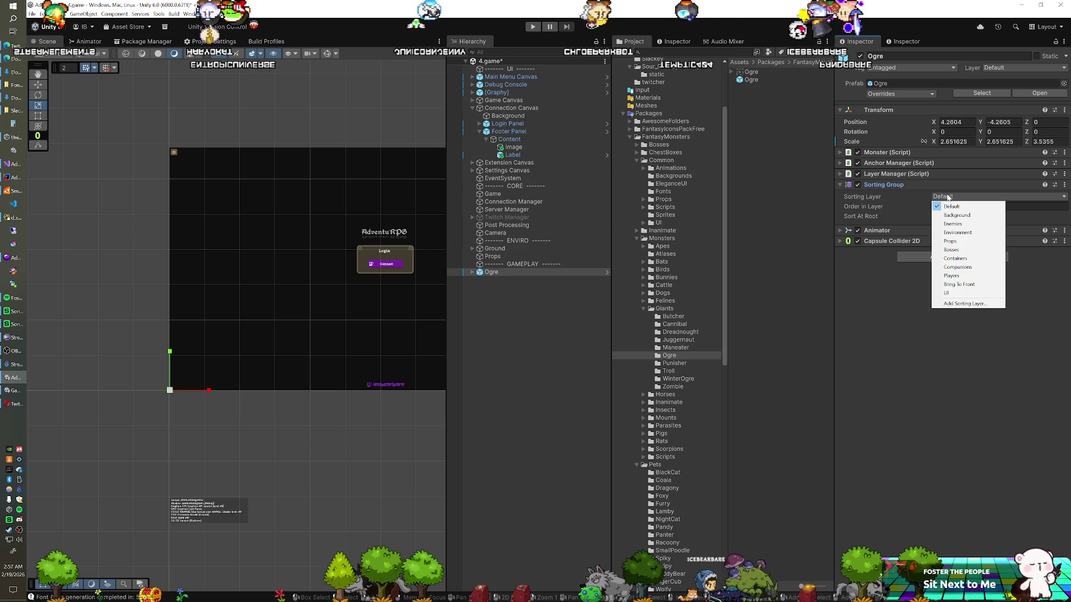
pyautogui.click(946, 293)
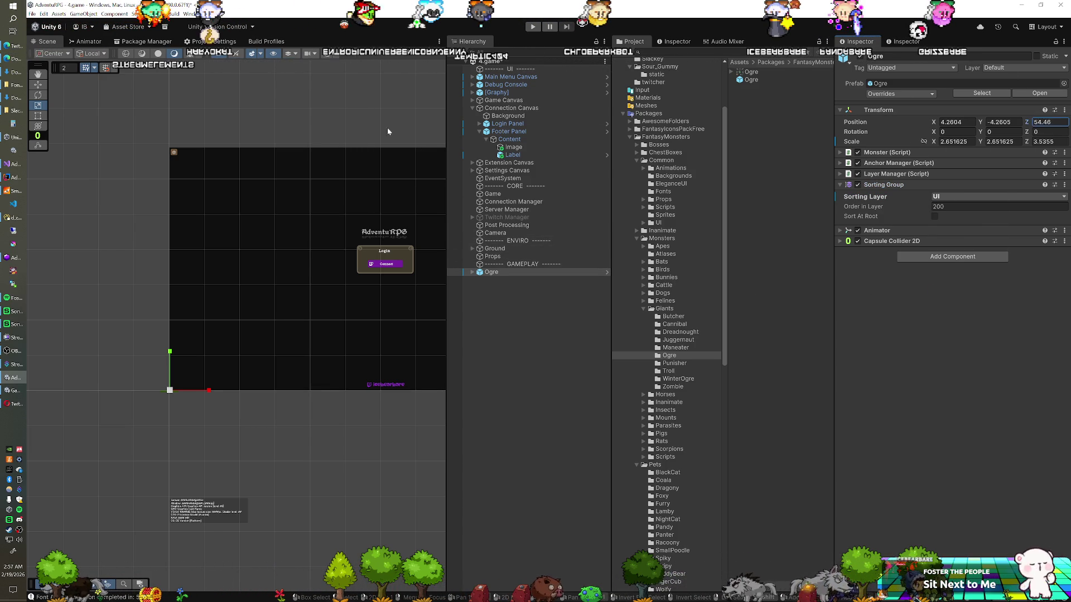
pyautogui.moveTo(169, 165); pyautogui.dragTo(592, 182)
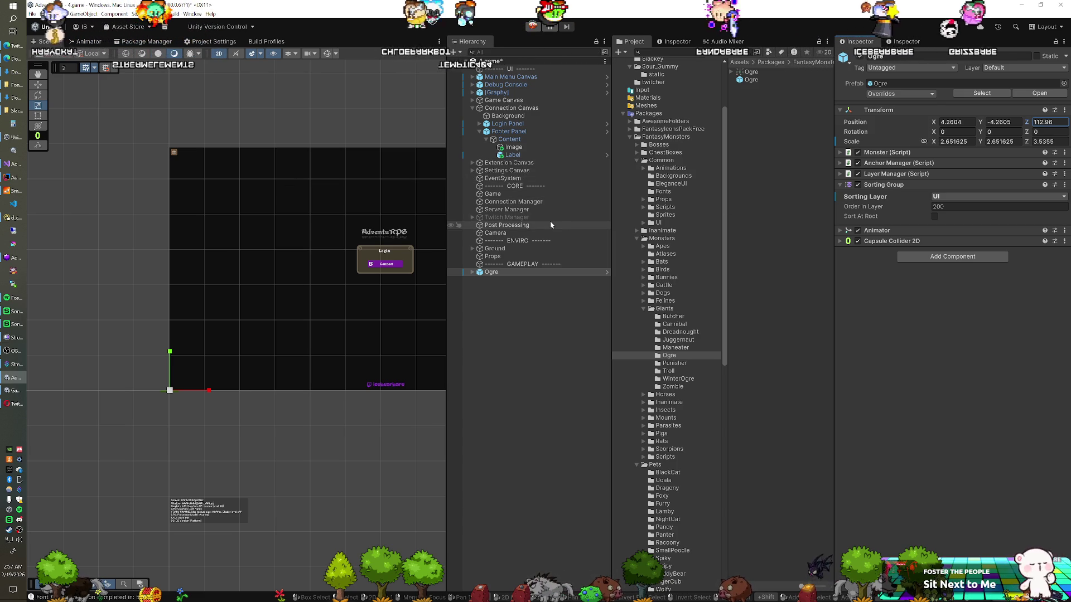
# - Set the Ogre's object layer to UI, applying it to its children too
pyautogui.click(1023, 68)
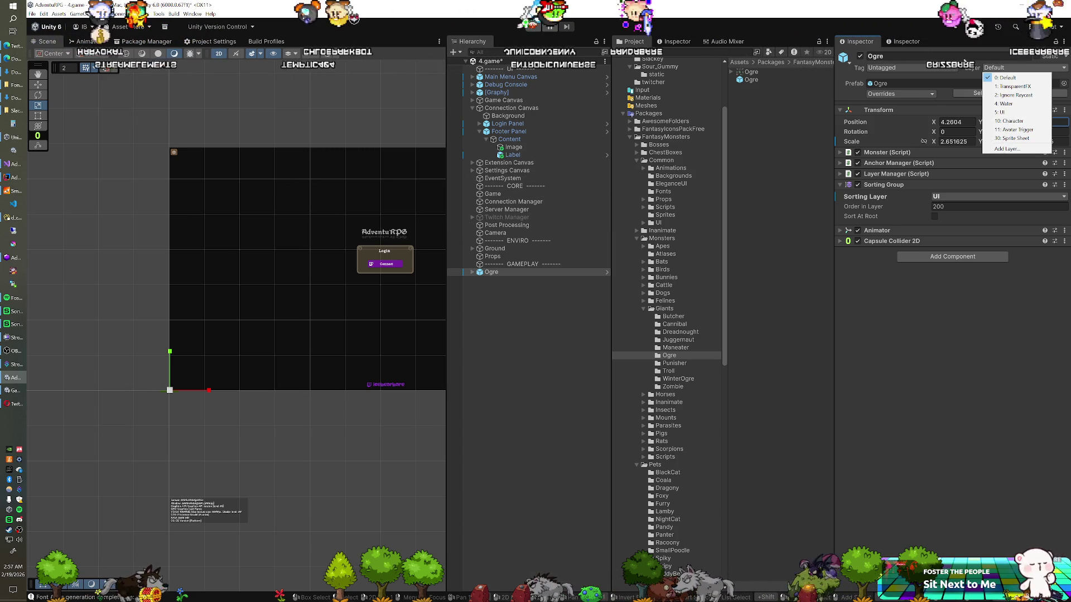
pyautogui.click(1005, 77)
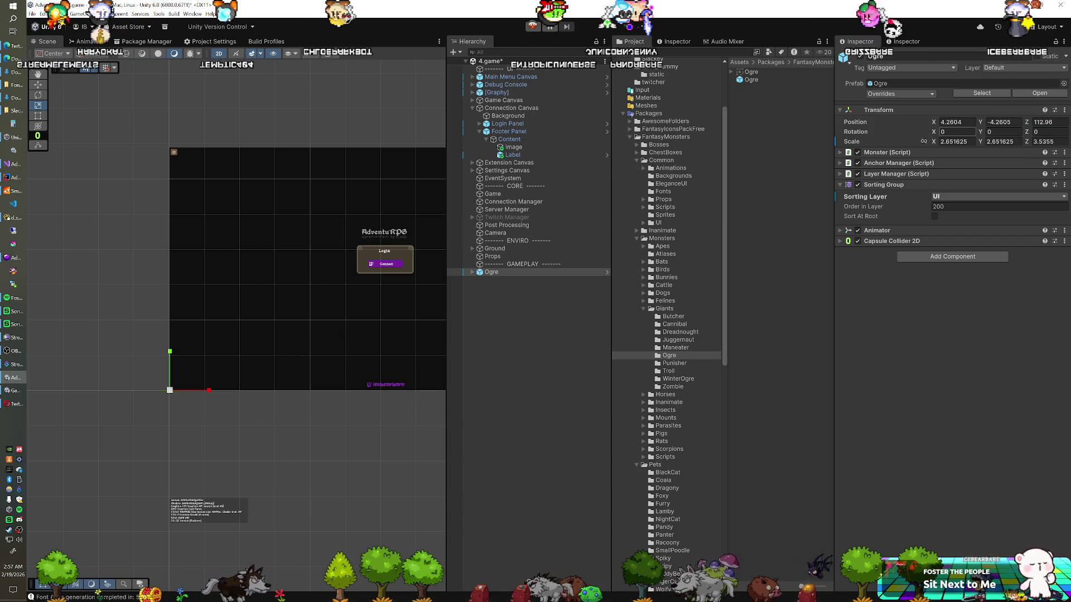
pyautogui.click(1012, 68)
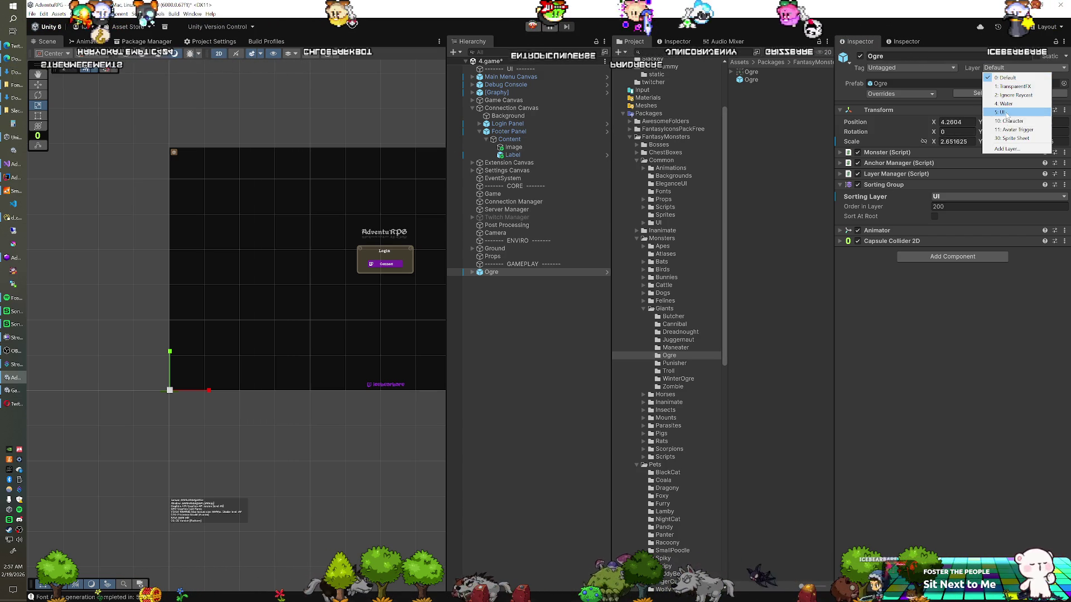
pyautogui.click(1001, 112)
pyautogui.click(514, 315)
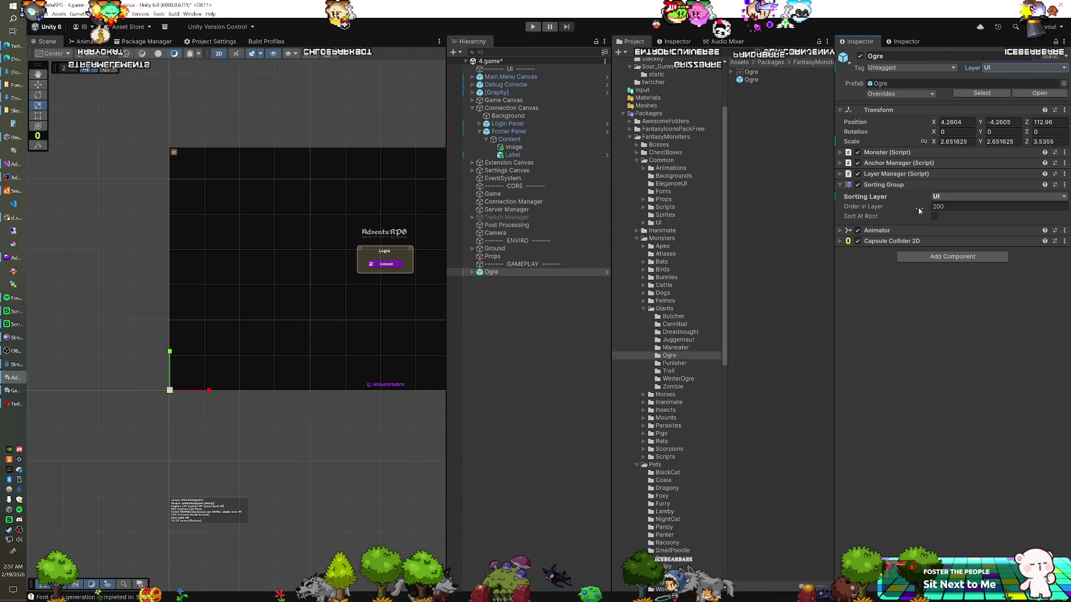
pyautogui.moveTo(919, 215)
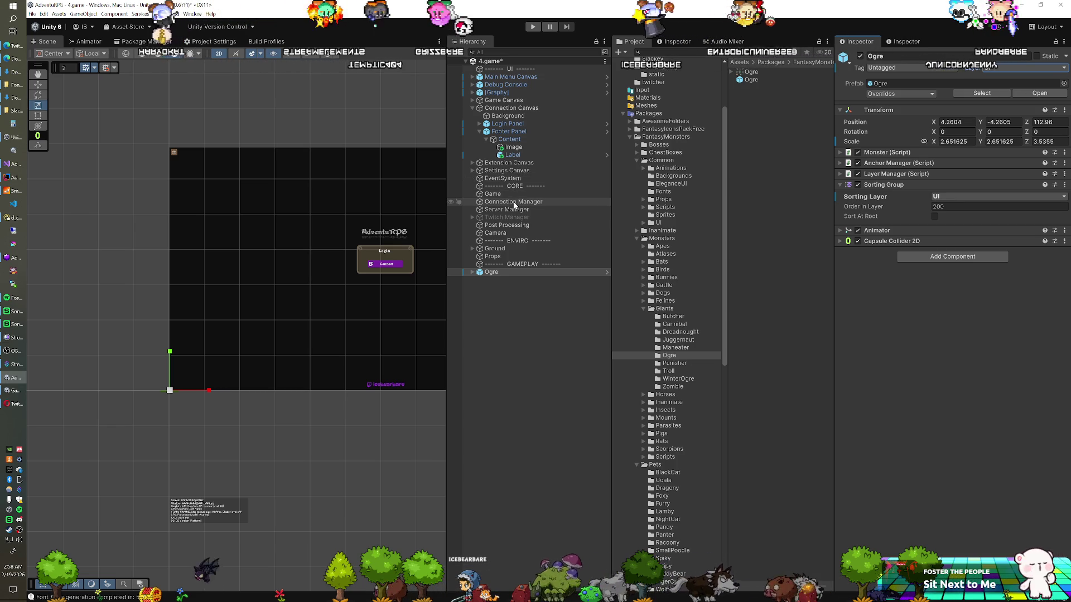
pyautogui.click(508, 115)
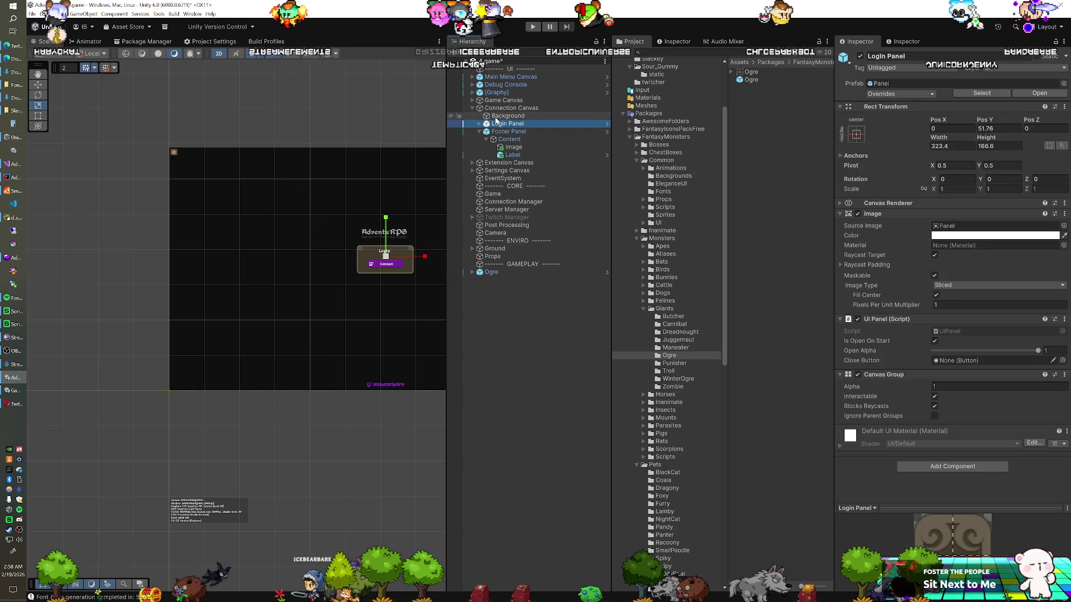
# - Hide the Background panel's black image and shrink the Ogre to about 1.55 scale
pyautogui.click(857, 189)
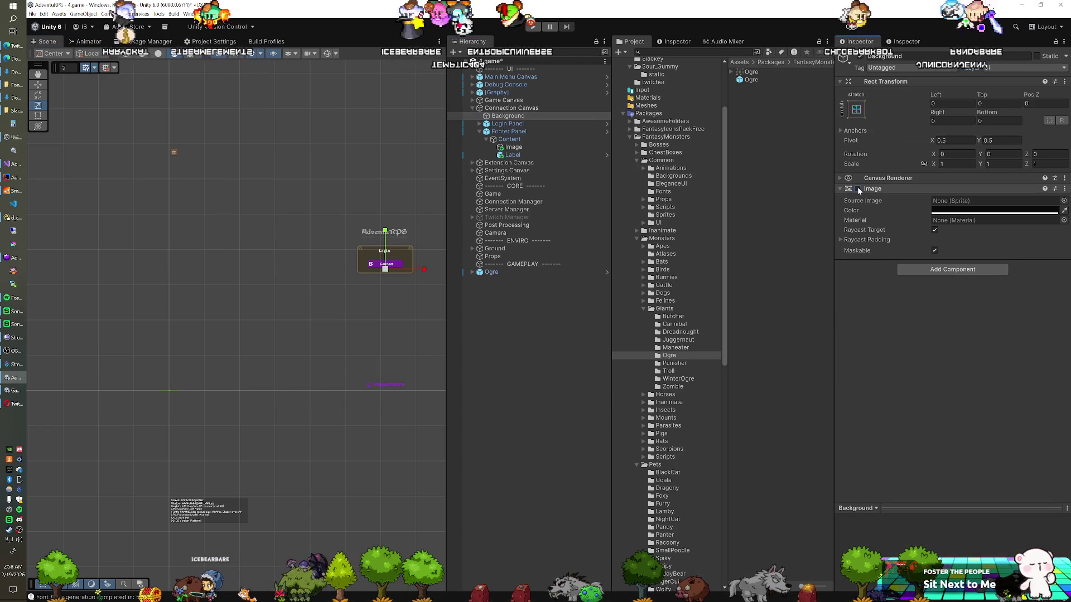
pyautogui.click(490, 273)
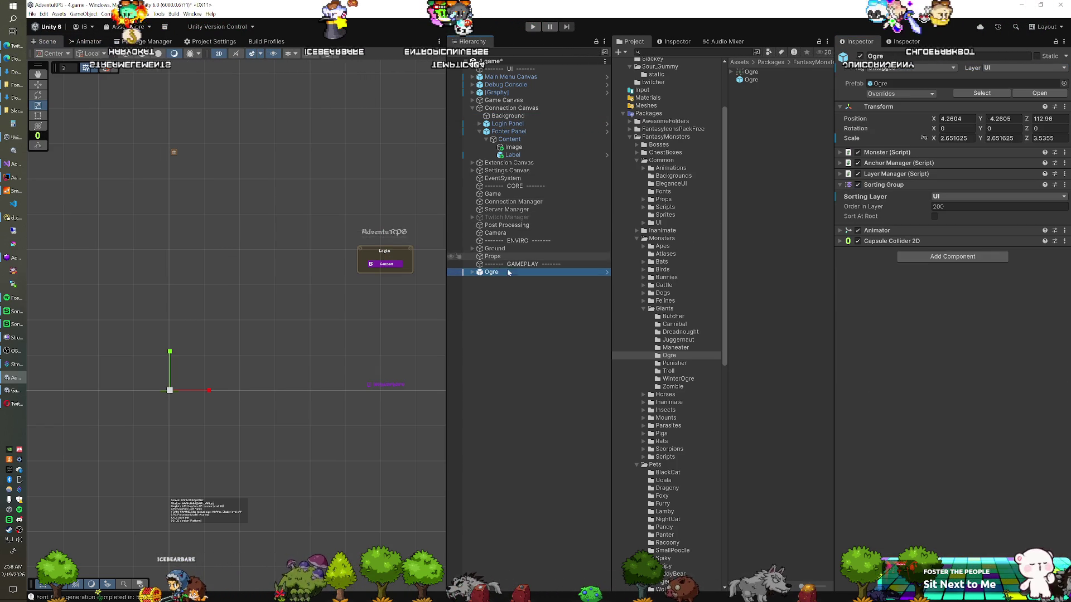
pyautogui.moveTo(170, 393); pyautogui.dragTo(156, 400)
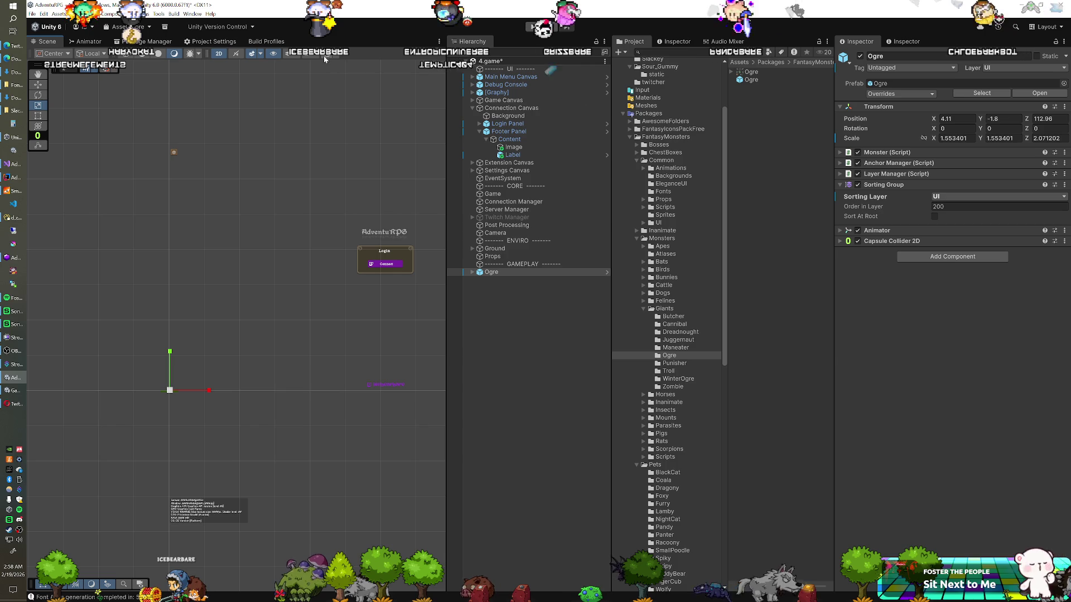
pyautogui.click(295, 55)
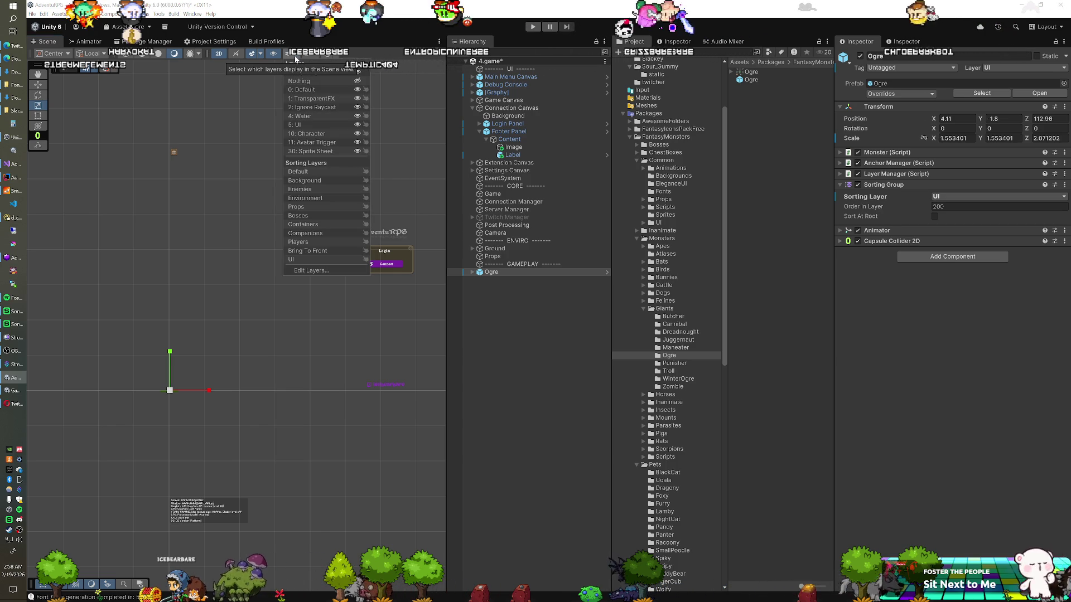
pyautogui.click(225, 278)
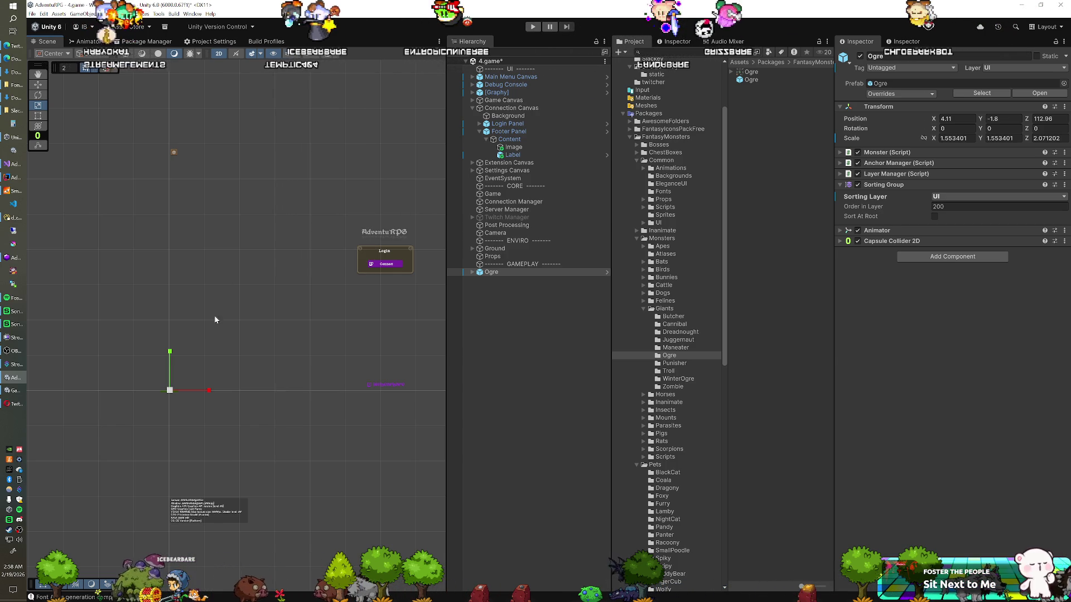
# - Move the Ogre up and to the right, to about 15.3, 6.7
pyautogui.scroll(-5, 218, 341)
pyautogui.scroll(-2, 233, 335)
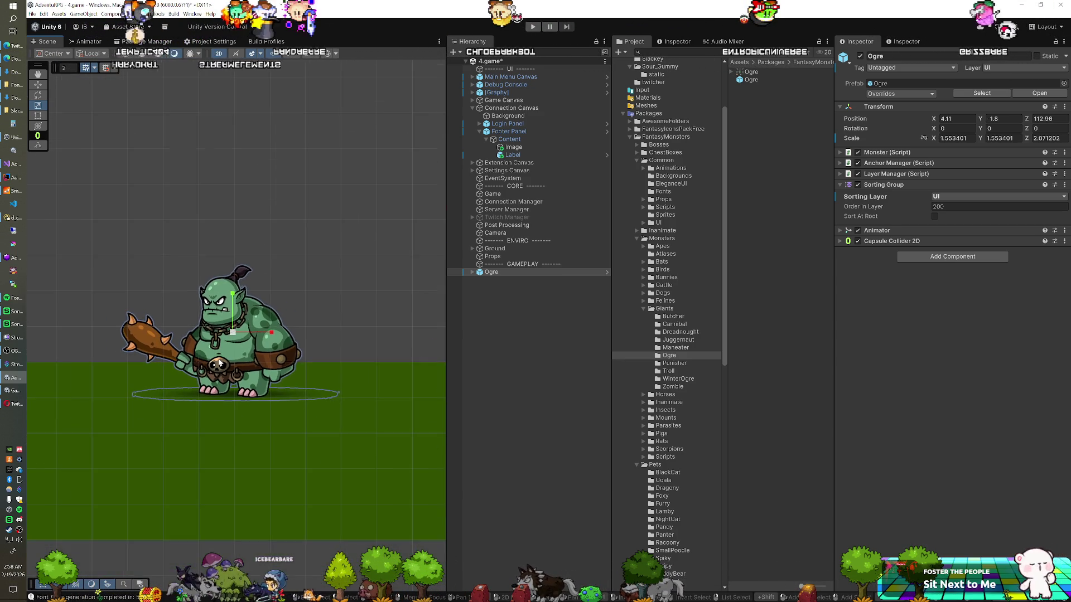
pyautogui.scroll(-5, 219, 363)
pyautogui.scroll(-3, 223, 373)
pyautogui.press('w')
pyautogui.moveTo(222, 370); pyautogui.dragTo(242, 343)
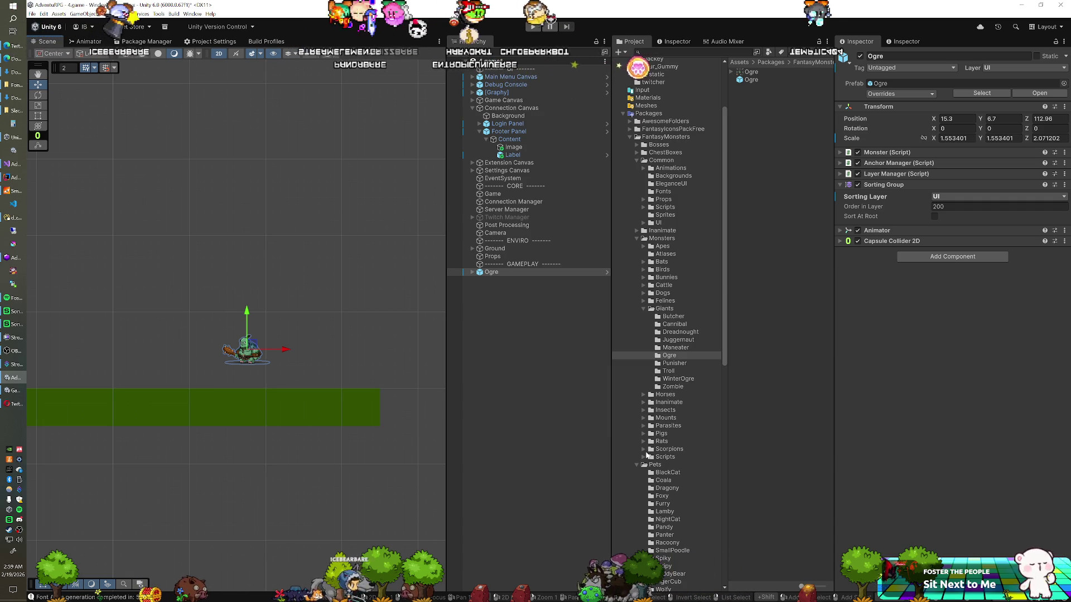
# - Collapse the Common, SproutGames and StreamLinked folders in the Project window
pyautogui.scroll(-5, 652, 446)
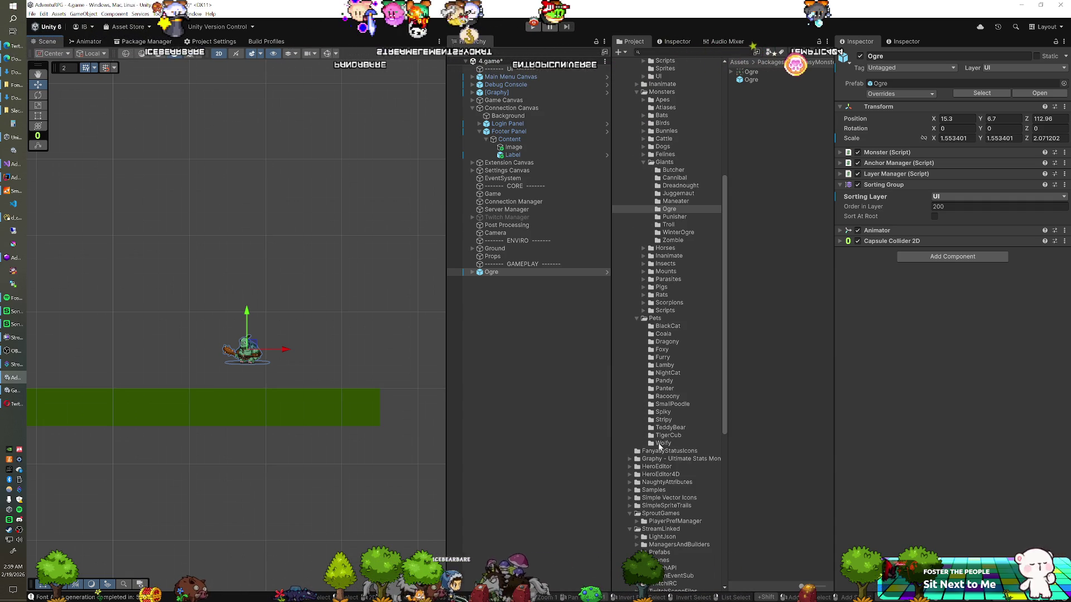
pyautogui.scroll(-1, 659, 446)
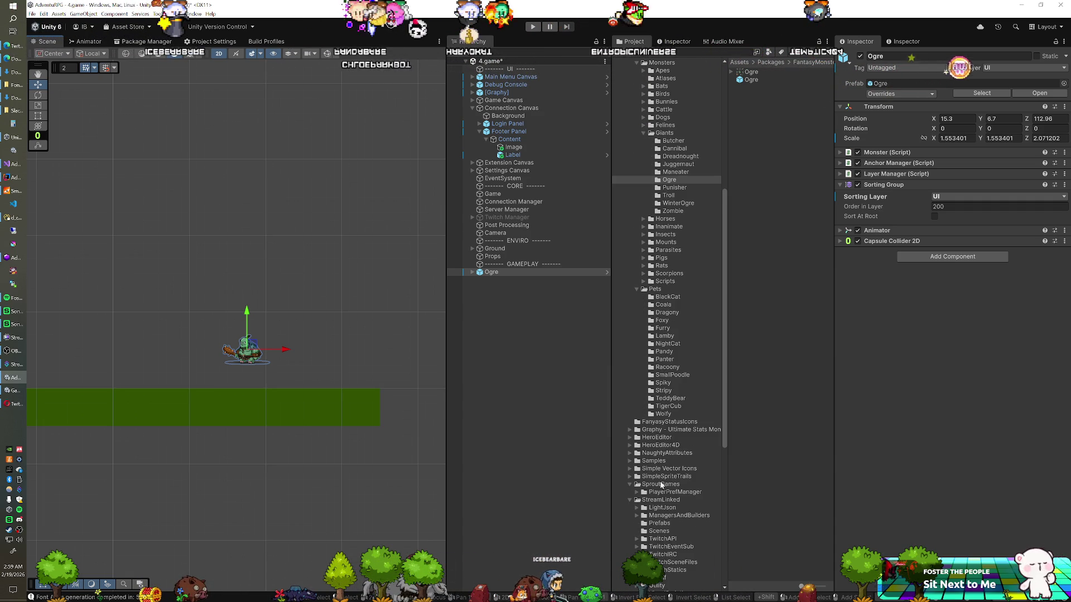
pyautogui.scroll(8, 664, 436)
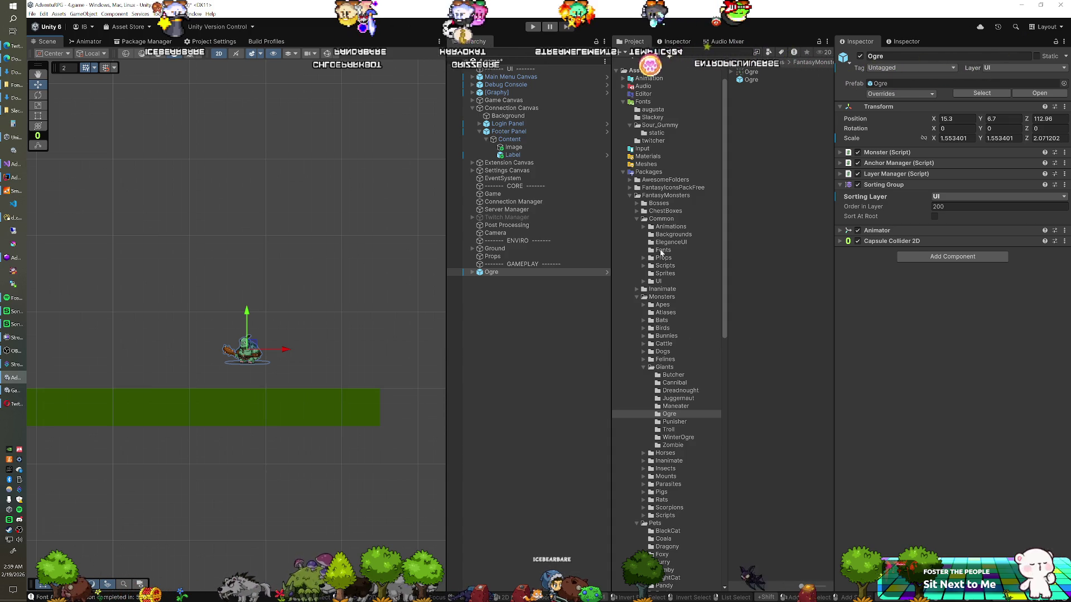
pyautogui.click(638, 219)
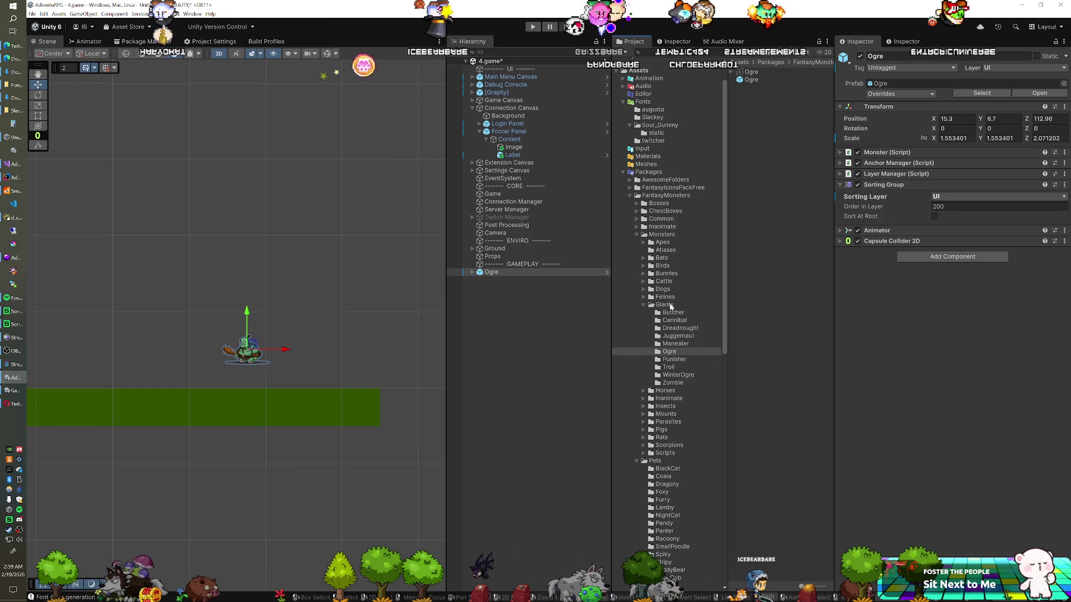
pyautogui.scroll(-5, 681, 357)
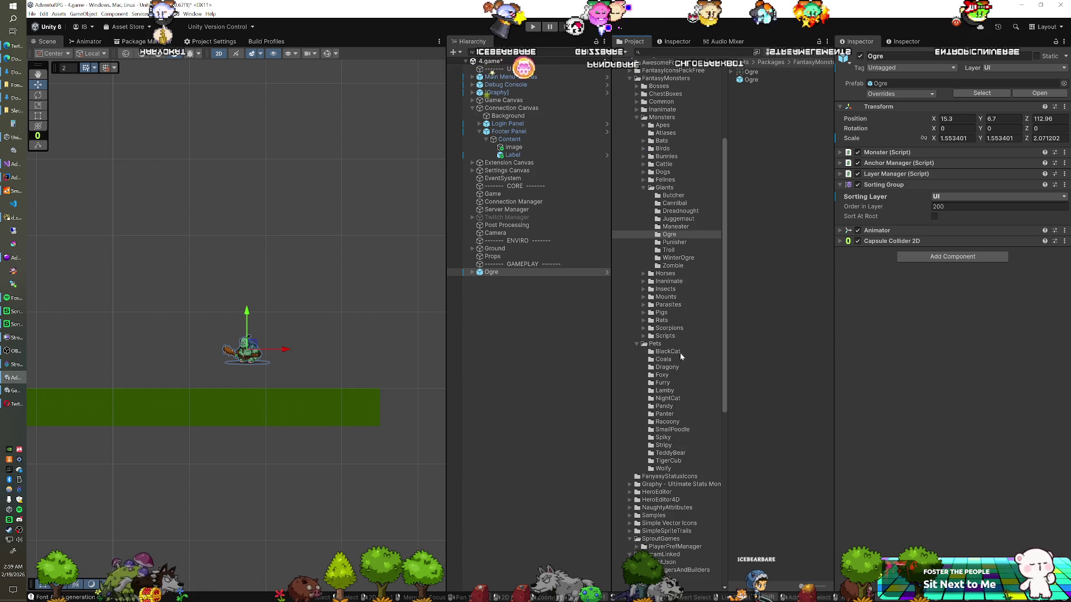
pyautogui.scroll(-3, 681, 424)
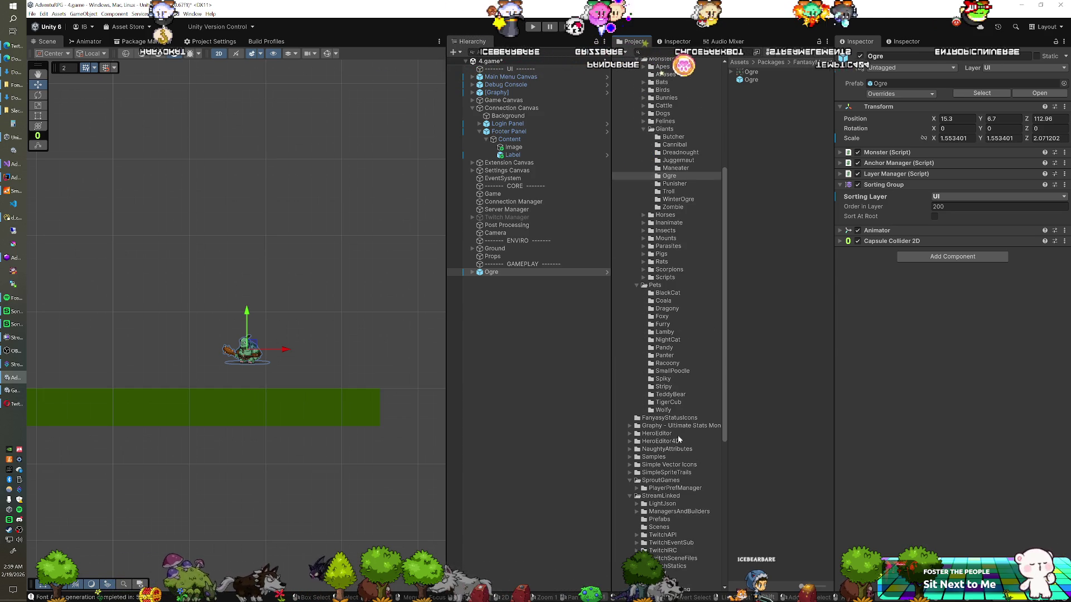
pyautogui.click(630, 480)
pyautogui.click(630, 488)
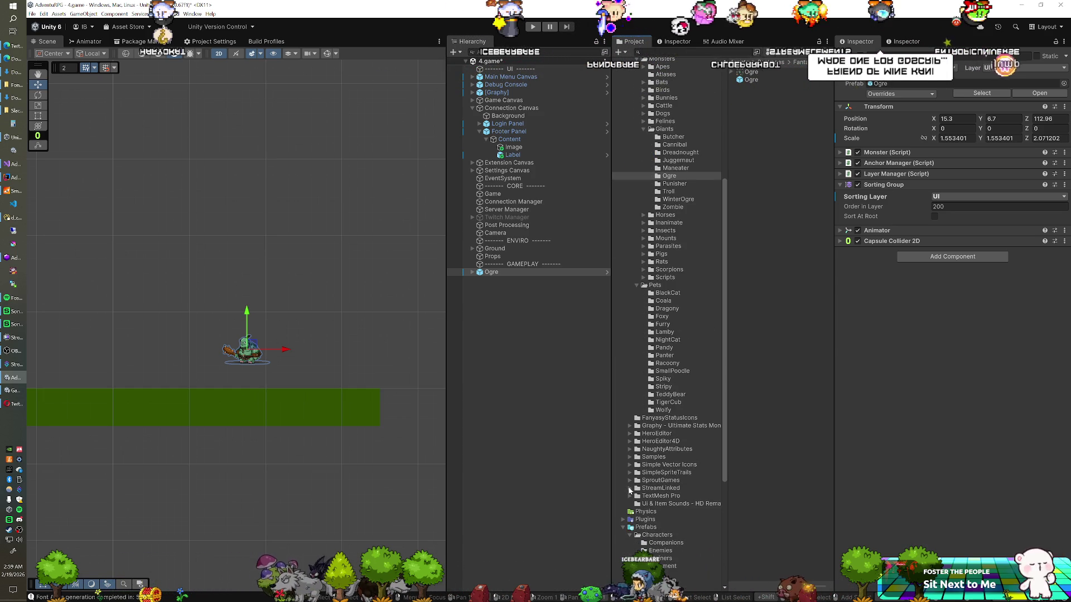
# - Expand HeroEditor > Common > Sprites to see its subfolders
pyautogui.click(629, 434)
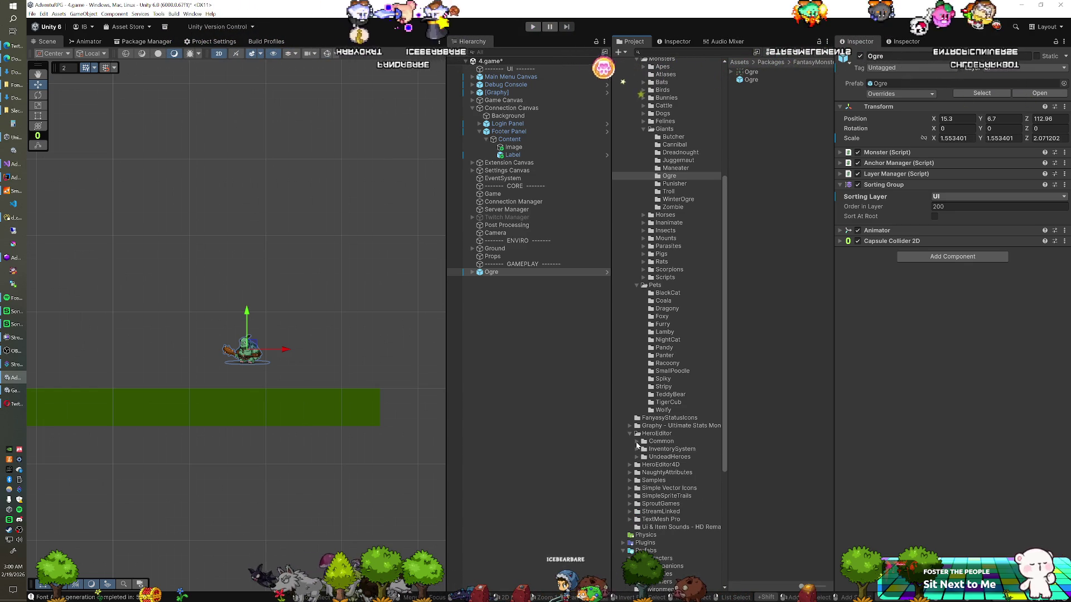
pyautogui.click(637, 441)
pyautogui.scroll(-2, 670, 452)
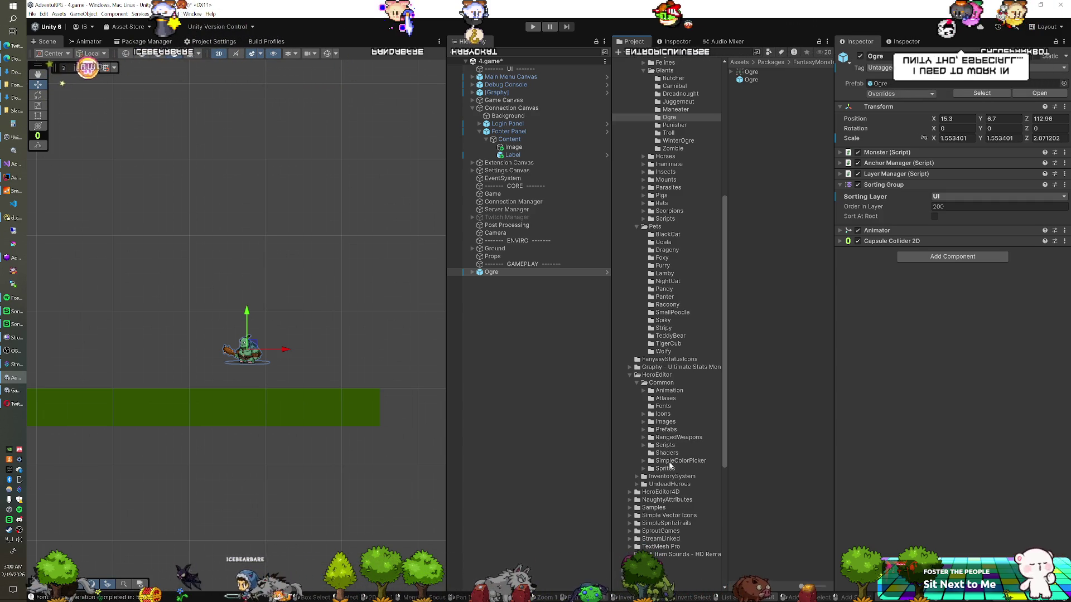
pyautogui.click(646, 470)
pyautogui.click(643, 470)
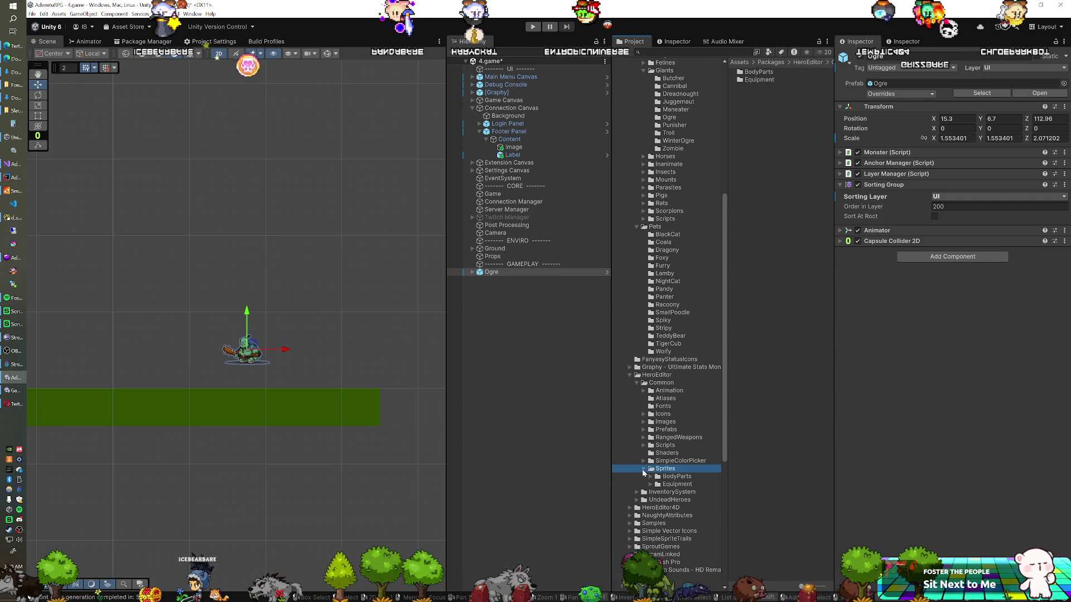
# - Search the Project window for 'wyvern'
pyautogui.scroll(6, 672, 402)
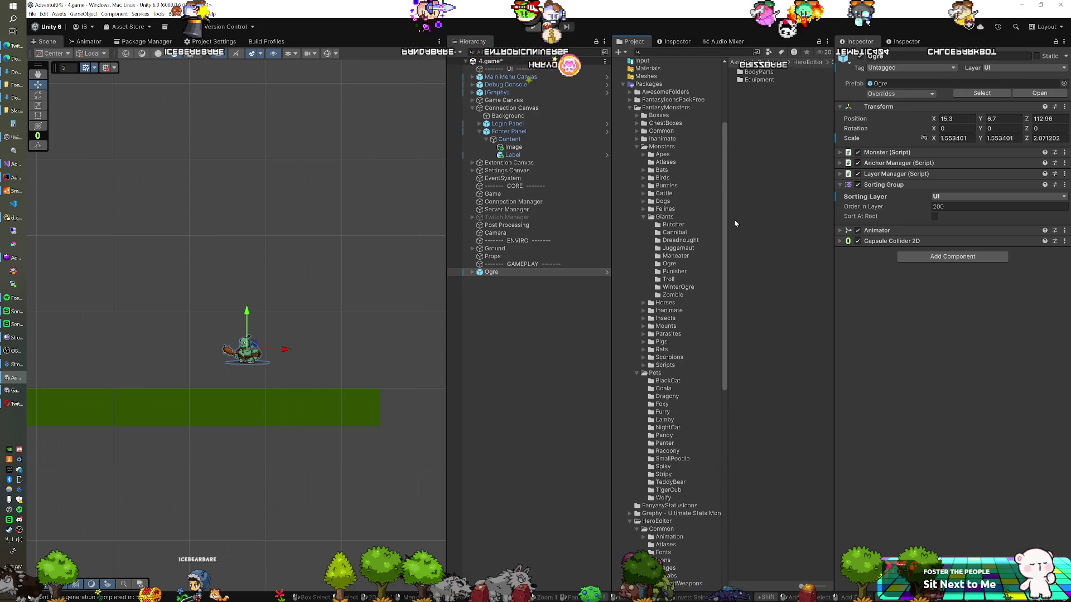
pyautogui.scroll(1, 692, 251)
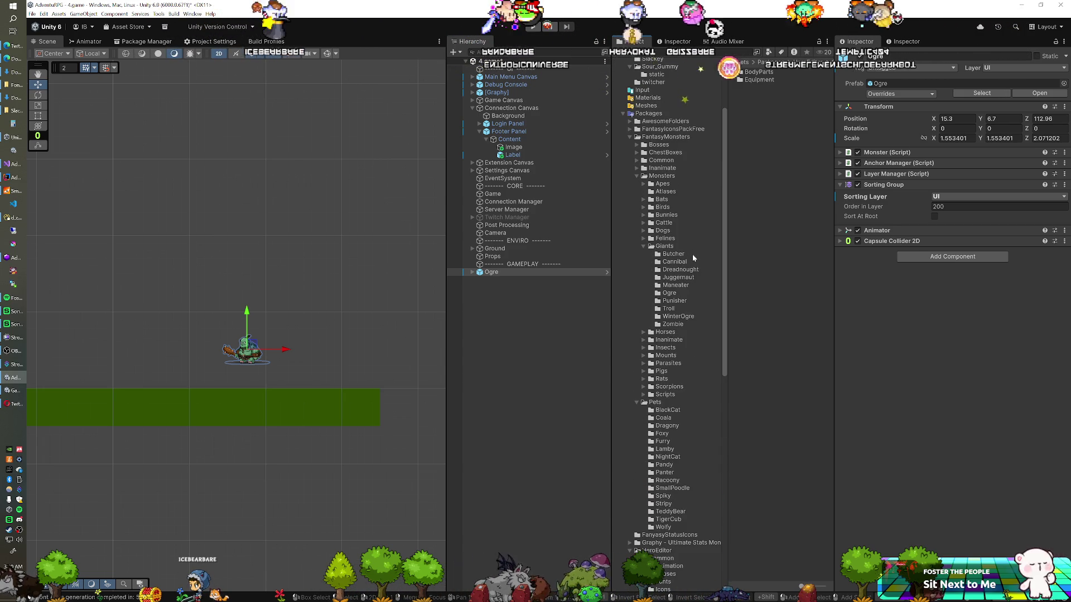
pyautogui.scroll(1, 691, 254)
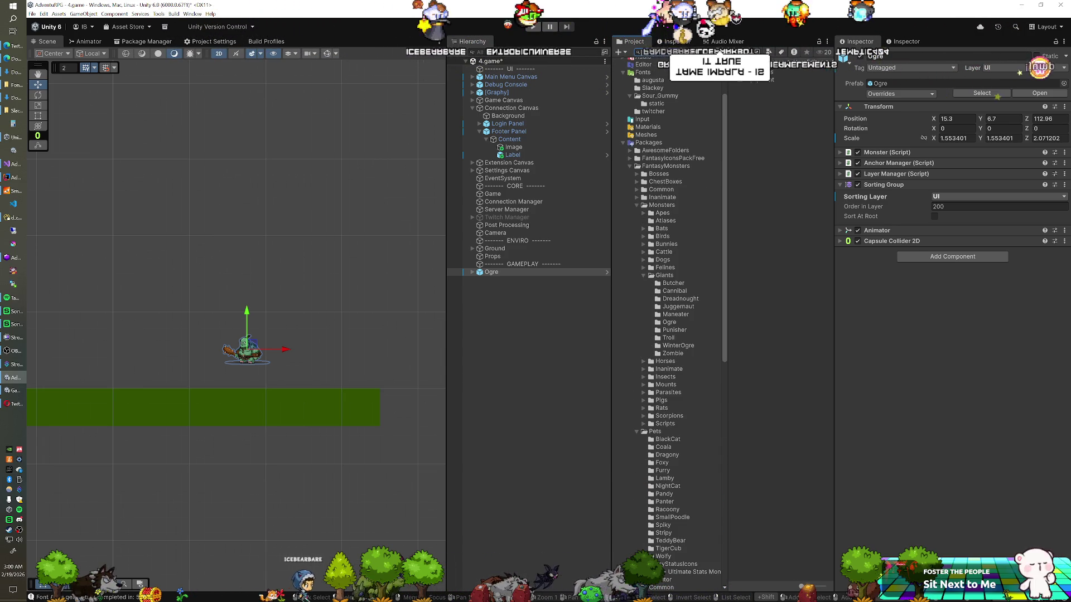
pyautogui.write('yvern')
pyautogui.scroll(-3, 680, 223)
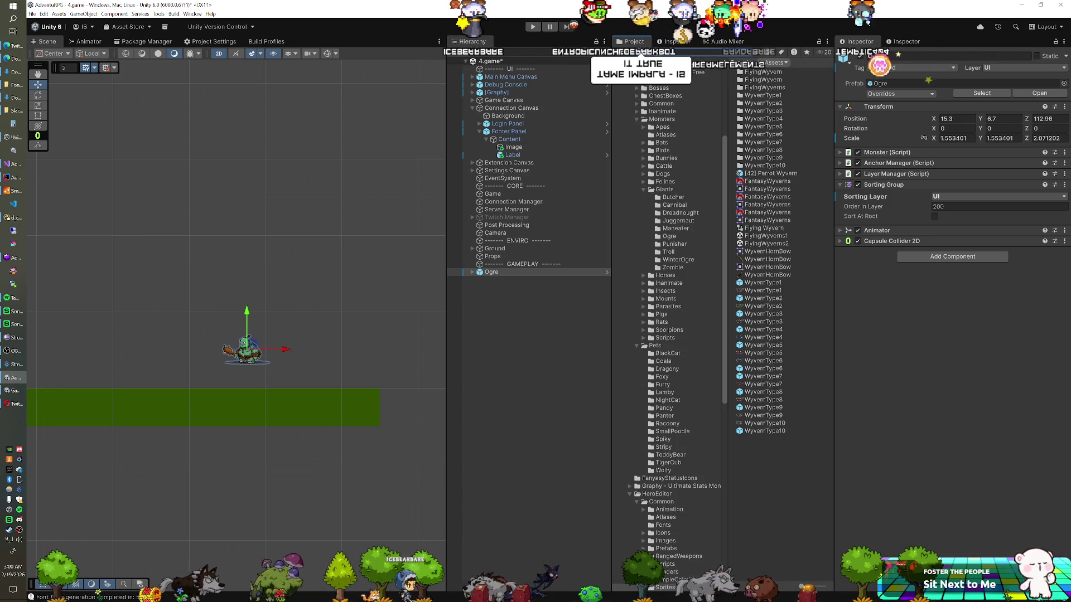
# - Go to the Bosses > FlyingWyverns folder and list its wyvern types
pyautogui.click(768, 87)
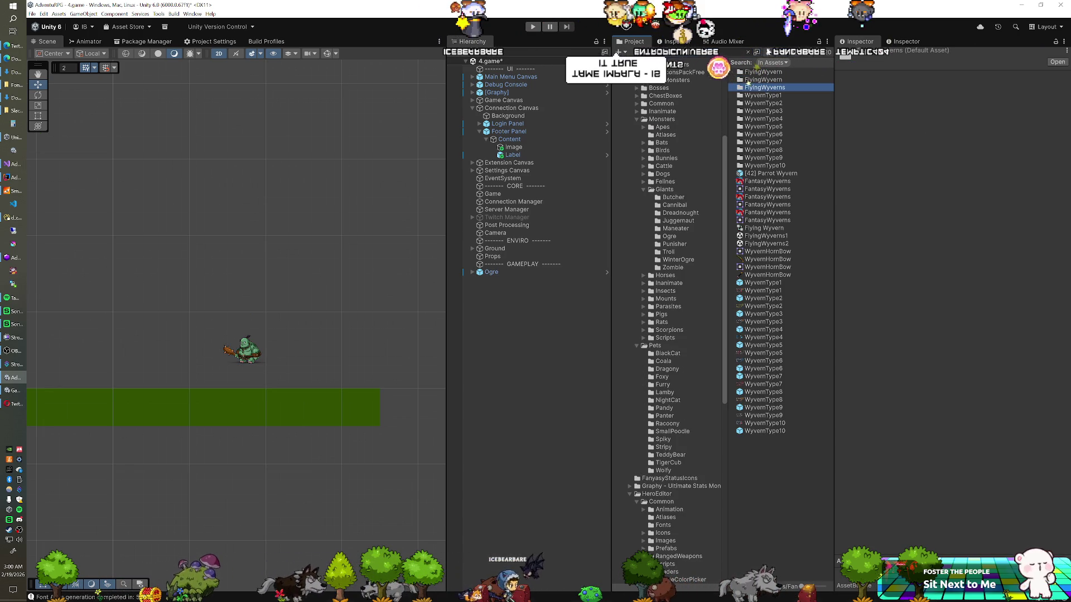
pyautogui.click(748, 52)
pyautogui.scroll(3, 662, 119)
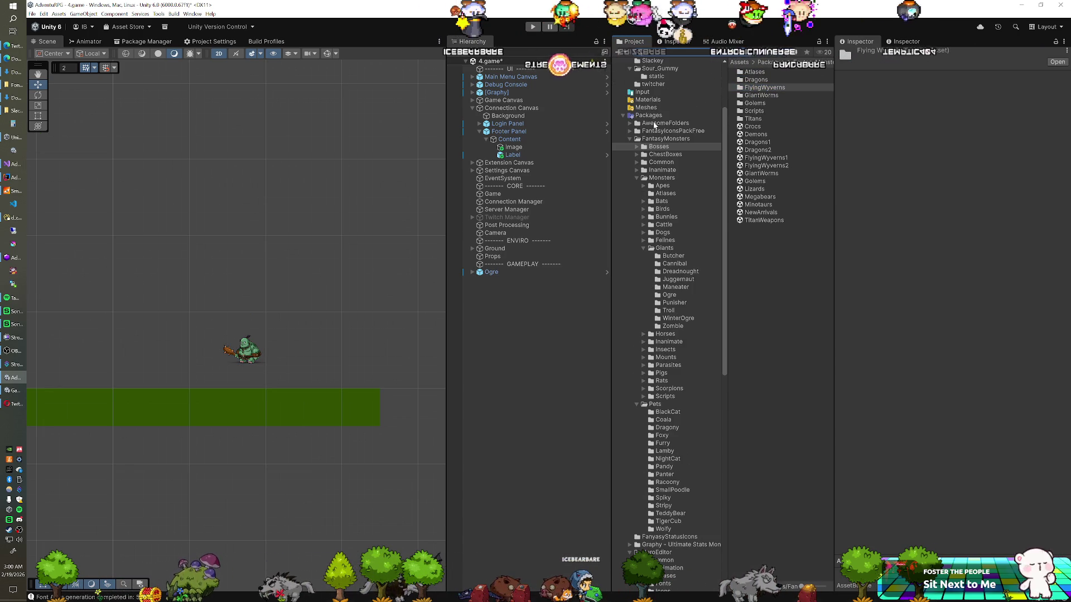
pyautogui.click(637, 147)
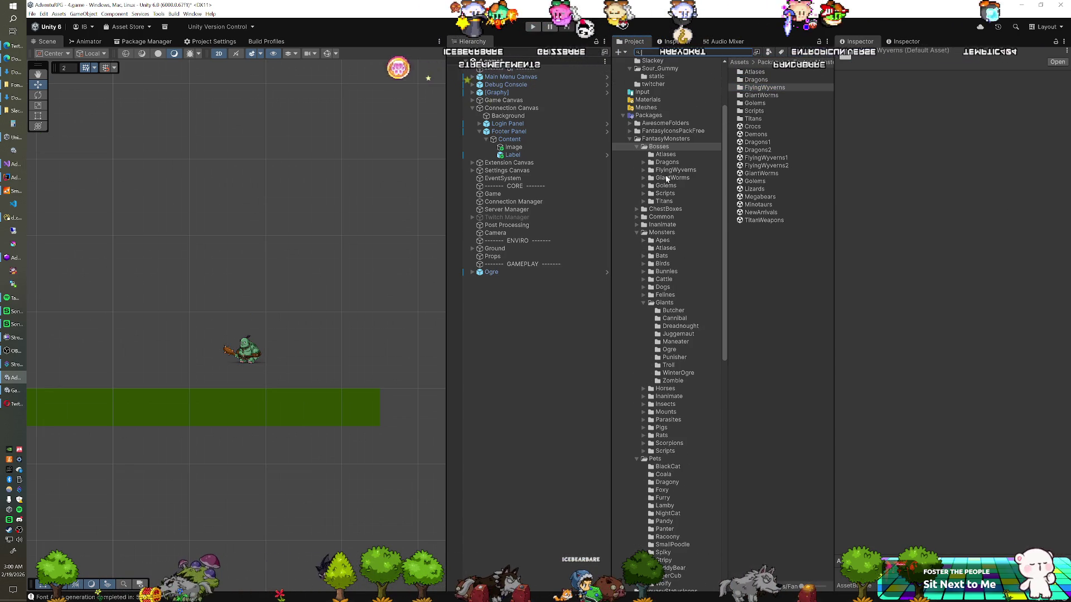
pyautogui.click(643, 170)
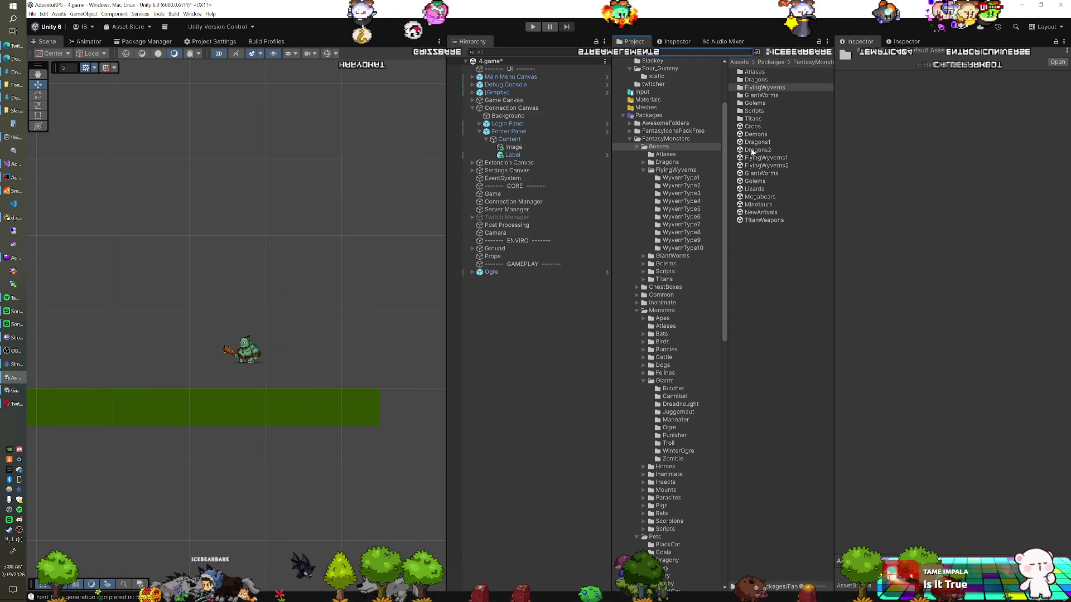
pyautogui.doubleClick(766, 88)
# - Select the WyvernType1 prefab and pop its preview into a floating window
pyautogui.click(762, 111)
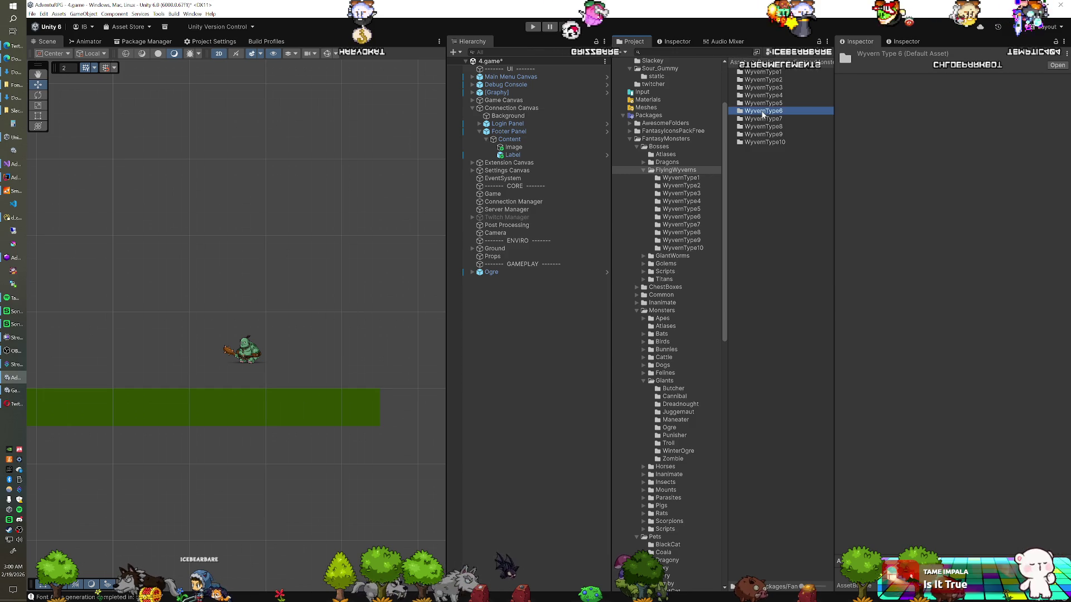
pyautogui.click(693, 177)
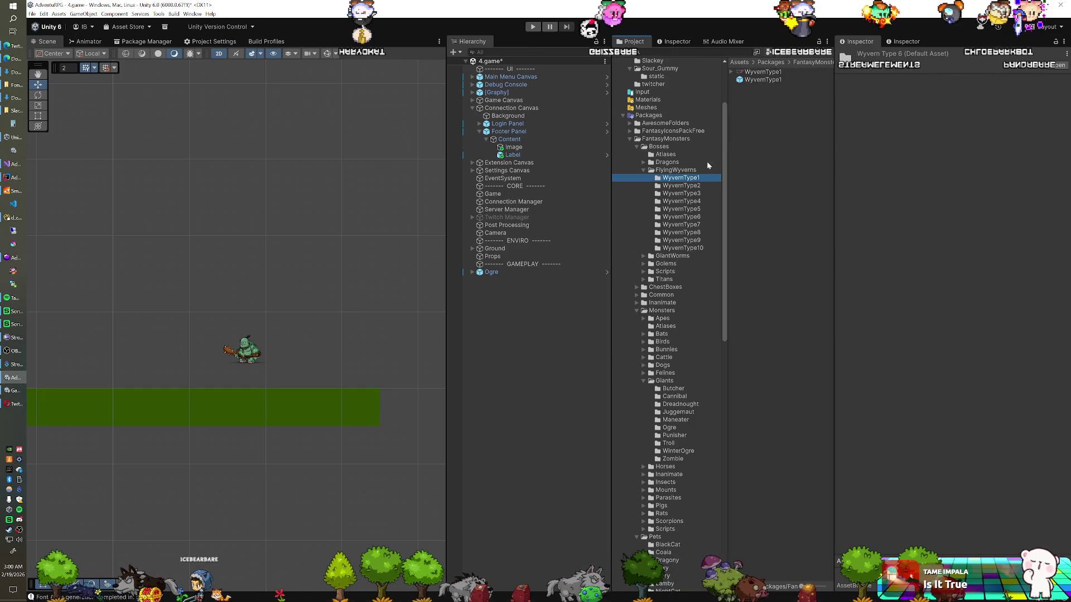
pyautogui.click(753, 81)
pyautogui.moveTo(944, 507); pyautogui.dragTo(293, 345)
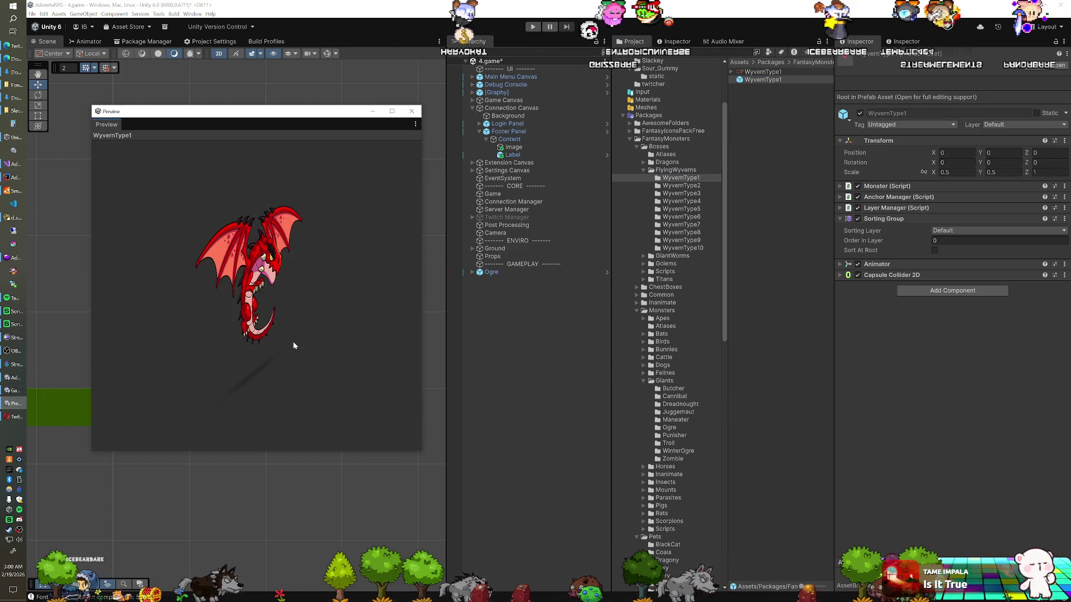
# - Preview the green WyvernType2, then the purple WyvernType3 prefab
pyautogui.click(681, 186)
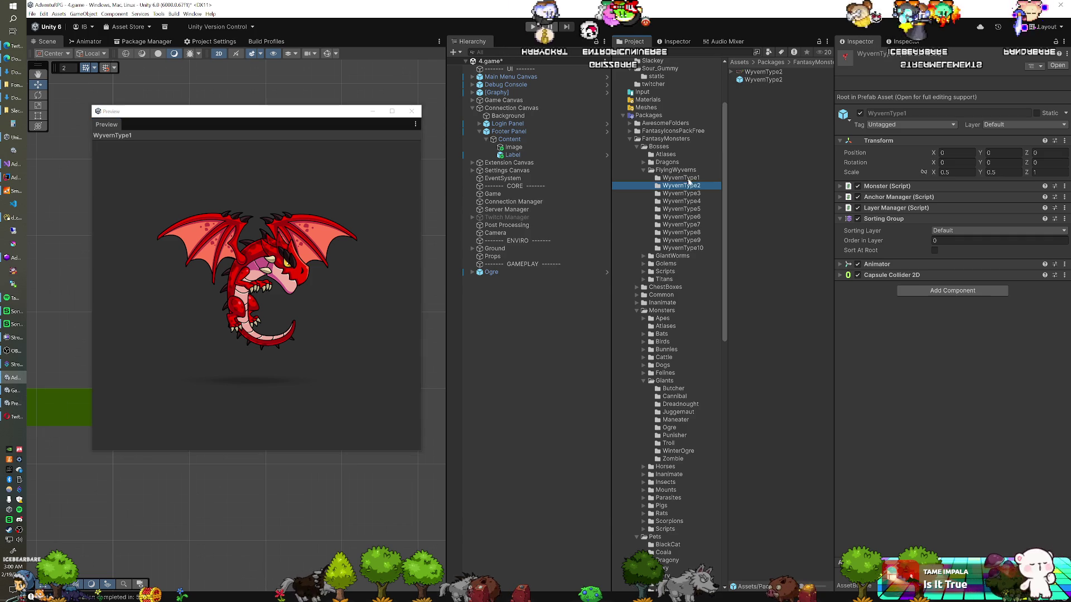
pyautogui.click(227, 227)
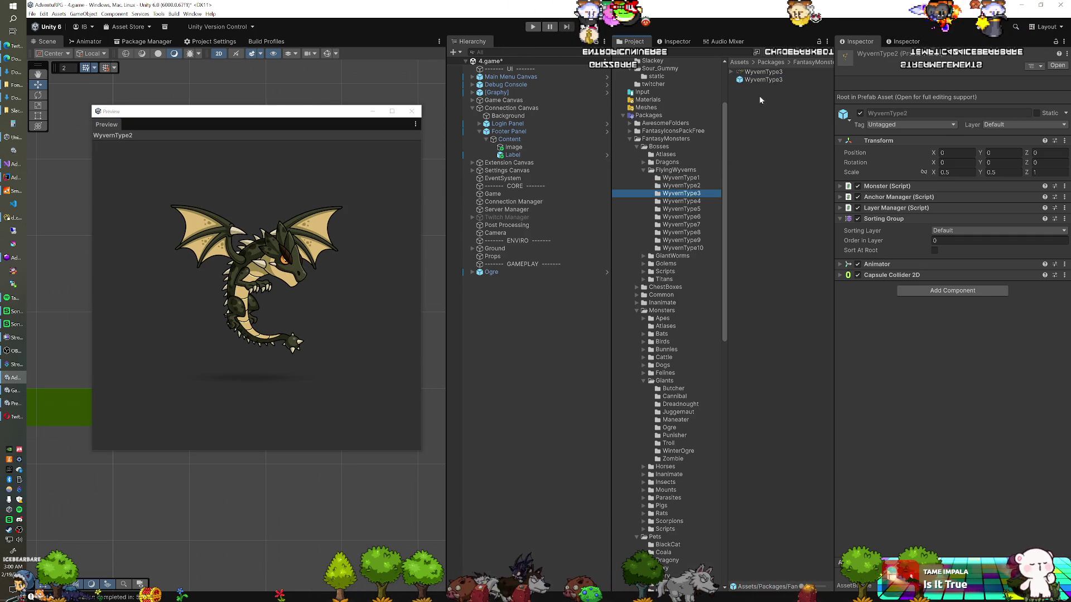
pyautogui.click(310, 277)
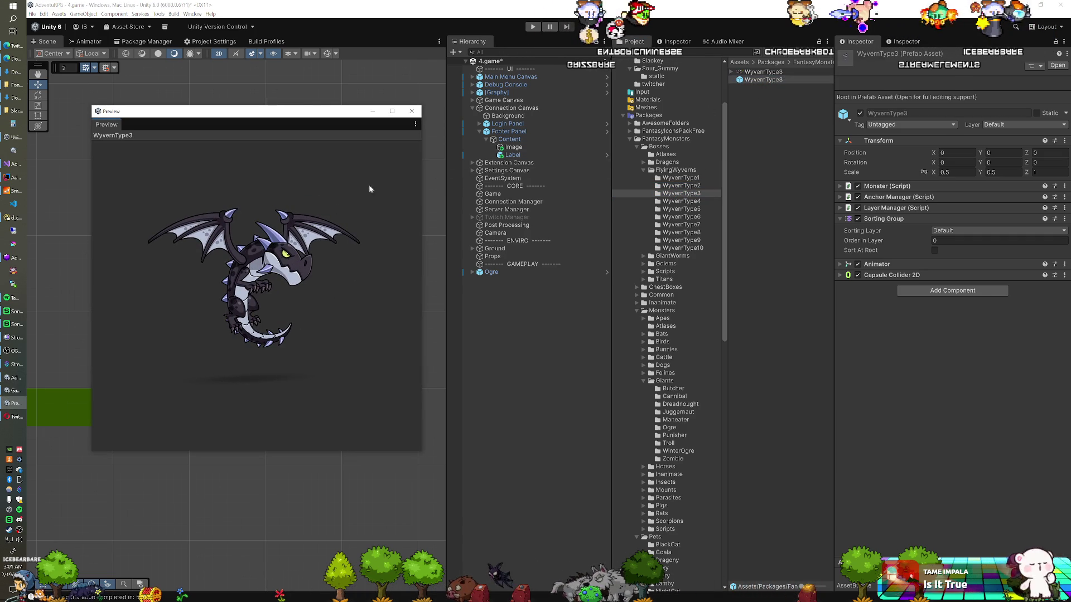
pyautogui.click(413, 113)
# - Add WyvernType3 at 0.8485 scale, mirrored, at -13.6, 6.8 left of the Ogre
pyautogui.moveTo(763, 79); pyautogui.dragTo(506, 312)
pyautogui.press('r')
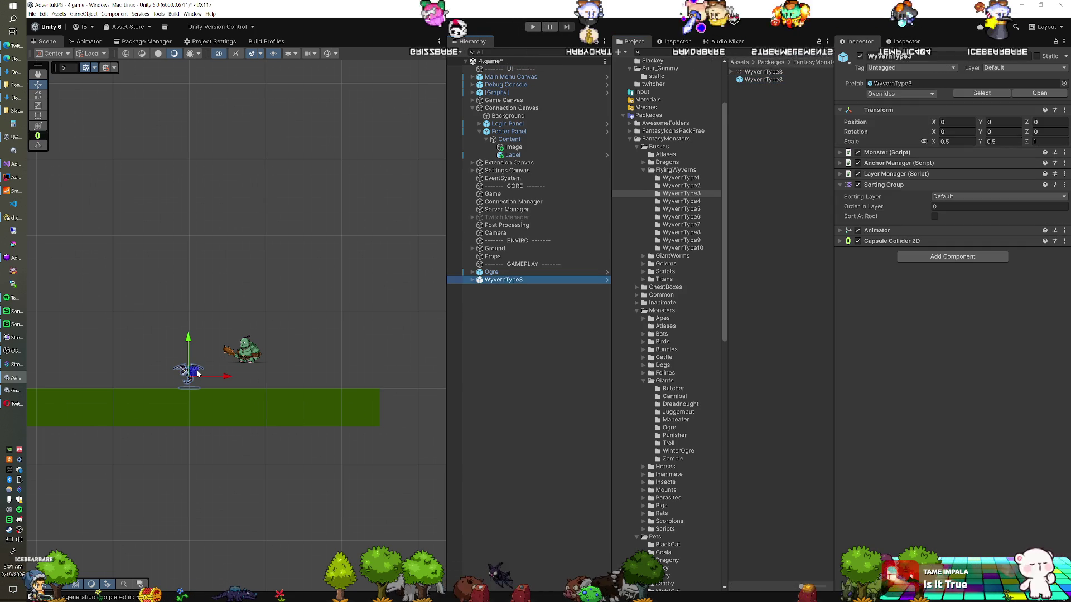
pyautogui.moveTo(191, 376); pyautogui.dragTo(214, 351)
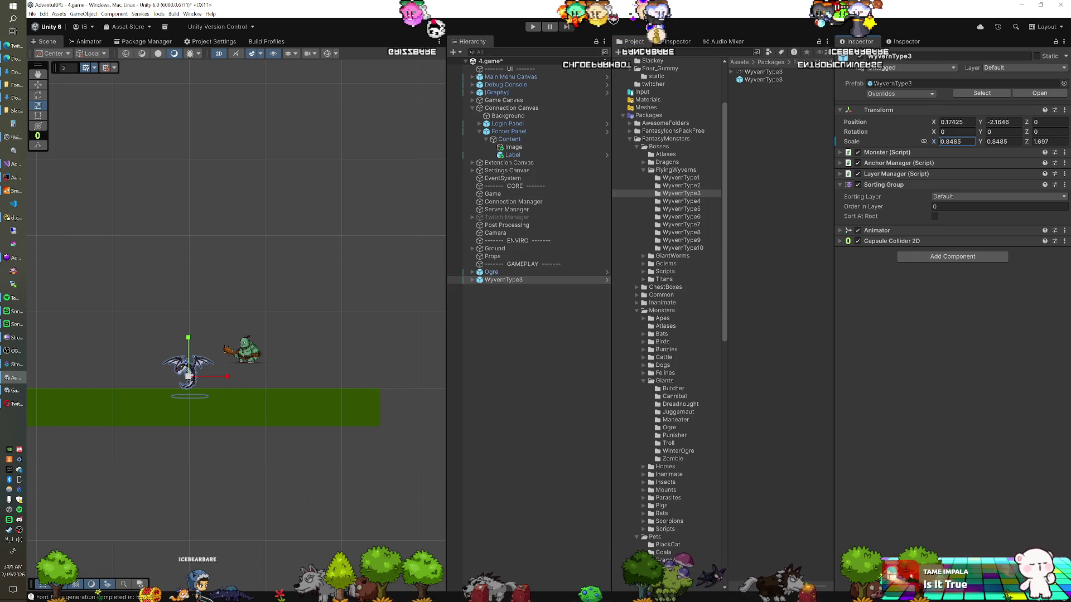
pyautogui.write('-0.8485')
pyautogui.press('w')
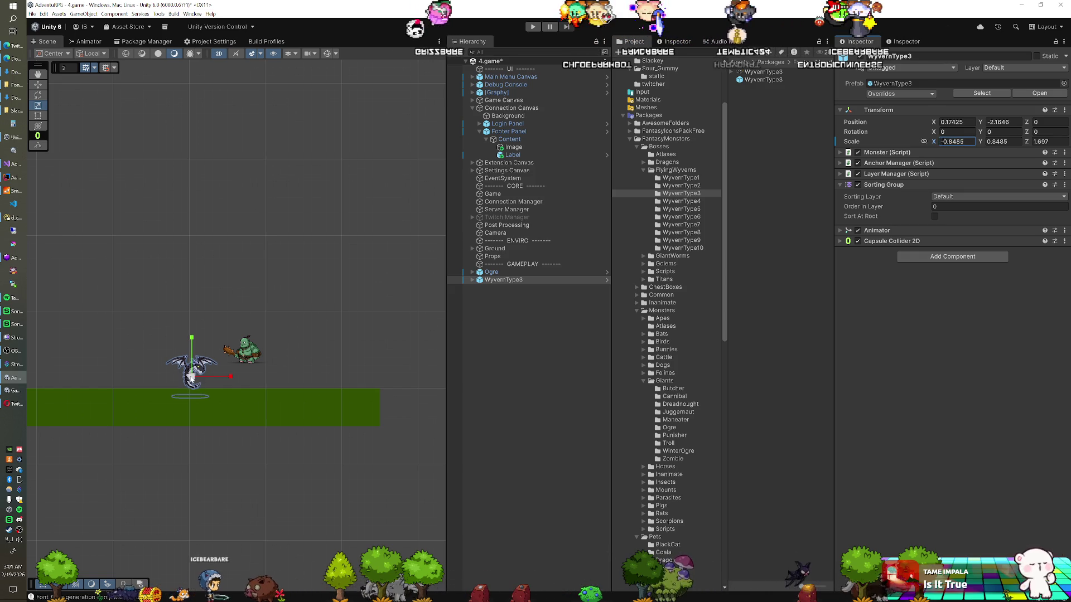
pyautogui.moveTo(195, 379)
pyautogui.mouseDown()
pyautogui.moveTo(157, 338)
pyautogui.moveTo(136, 337)
pyautogui.mouseUp()
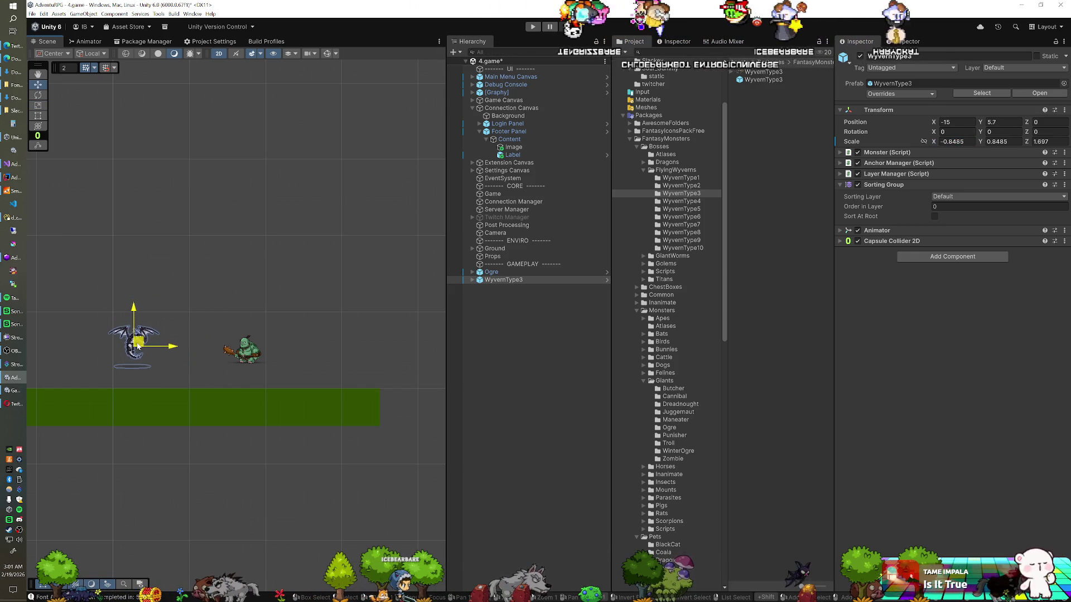
pyautogui.moveTo(137, 339); pyautogui.dragTo(145, 341)
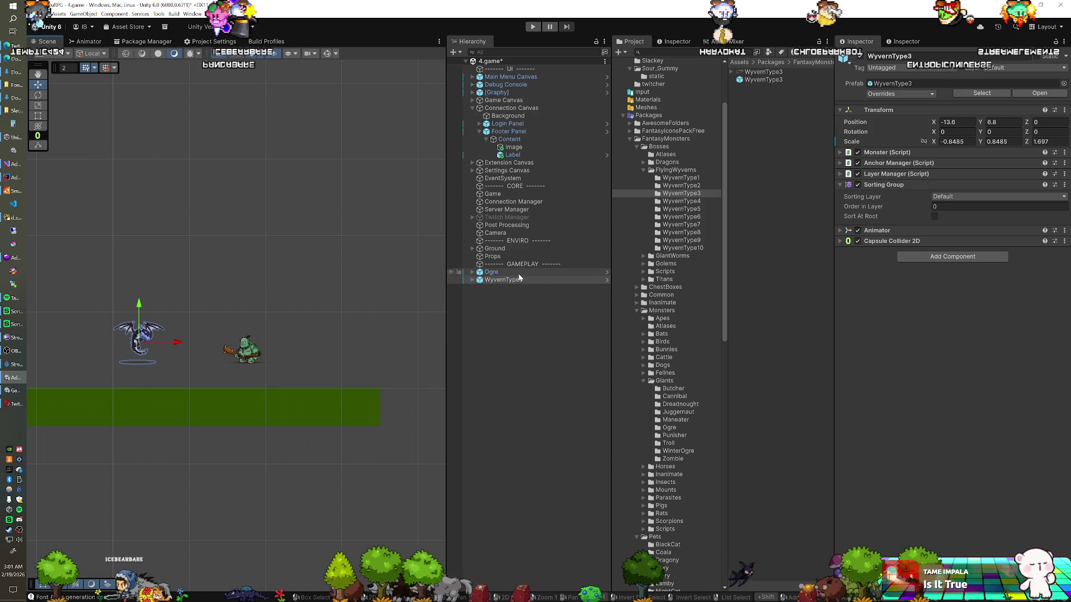
pyautogui.click(643, 256)
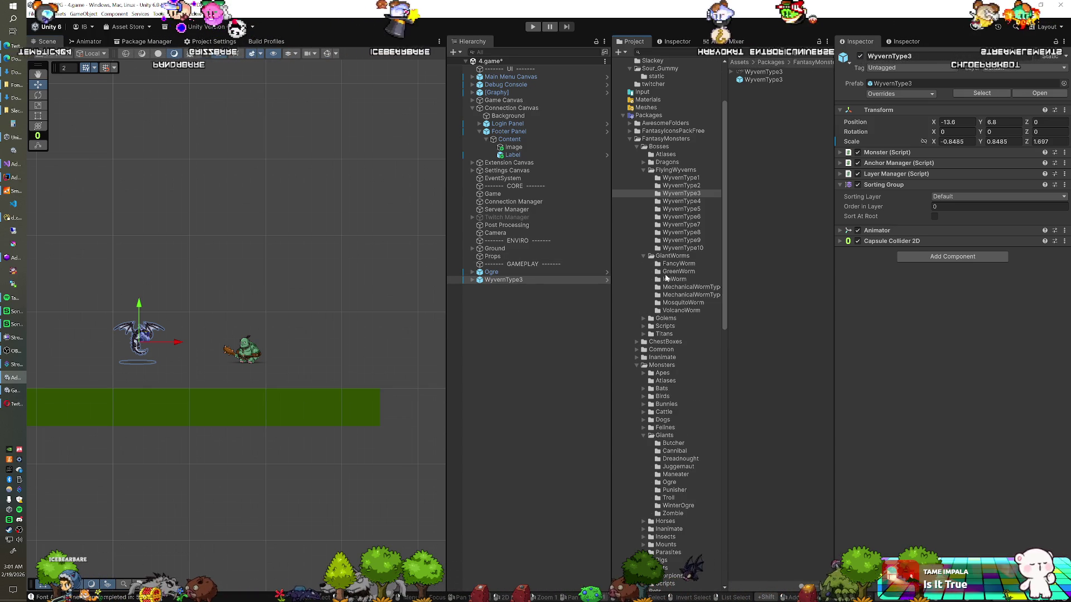
pyautogui.click(666, 279)
pyautogui.click(769, 79)
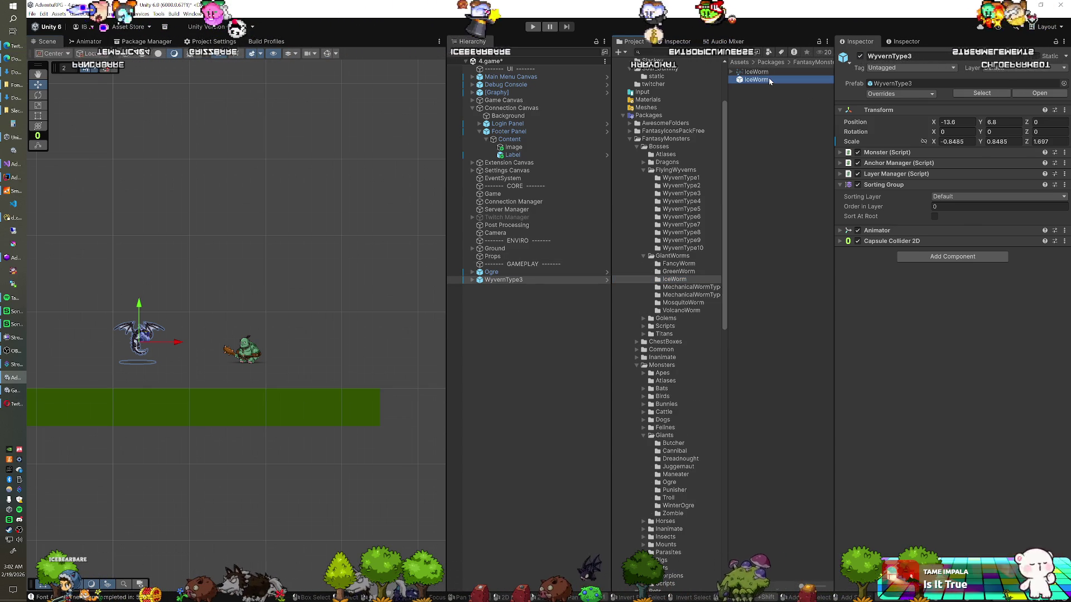
pyautogui.moveTo(768, 81)
pyautogui.mouseDown()
pyautogui.moveTo(578, 240)
pyautogui.moveTo(541, 290)
pyautogui.mouseUp()
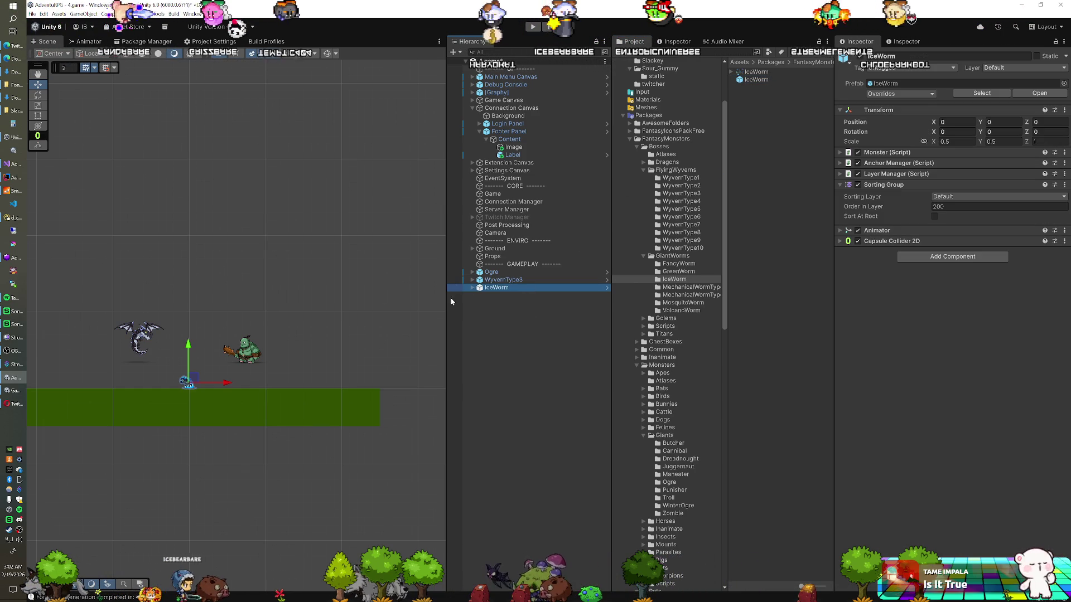
pyautogui.press('r')
pyautogui.moveTo(188, 383); pyautogui.dragTo(207, 353)
pyautogui.press('w')
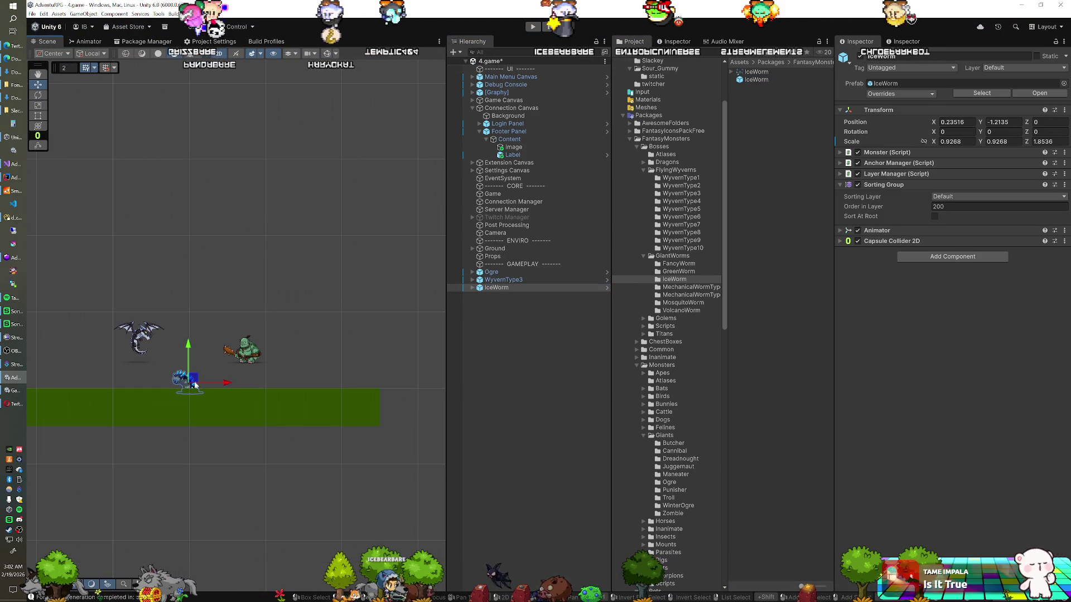
pyautogui.moveTo(218, 359); pyautogui.dragTo(220, 353)
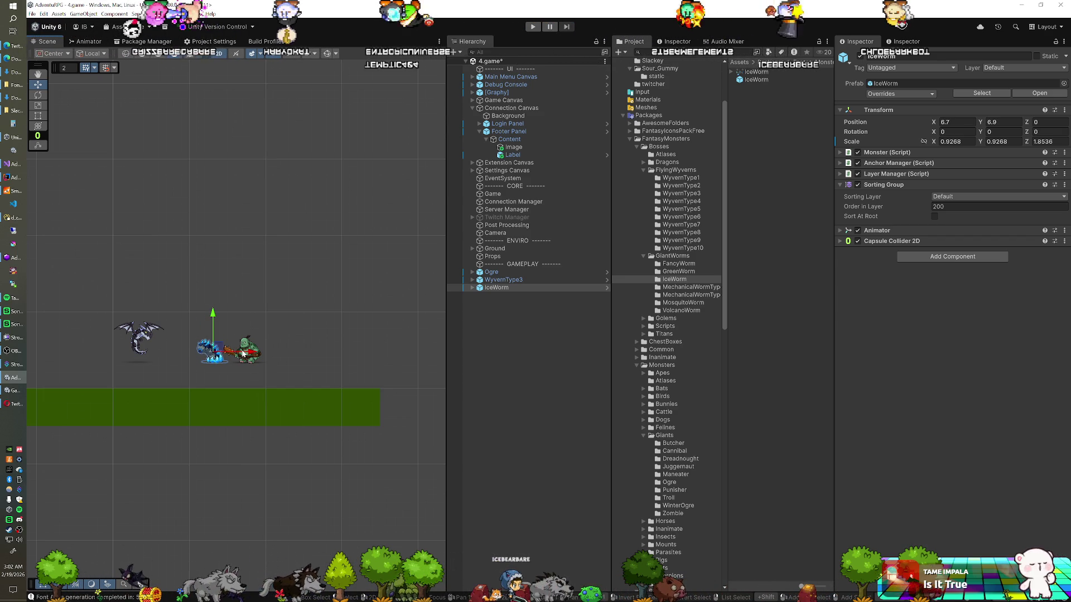
pyautogui.click(510, 286)
pyautogui.press('Delete')
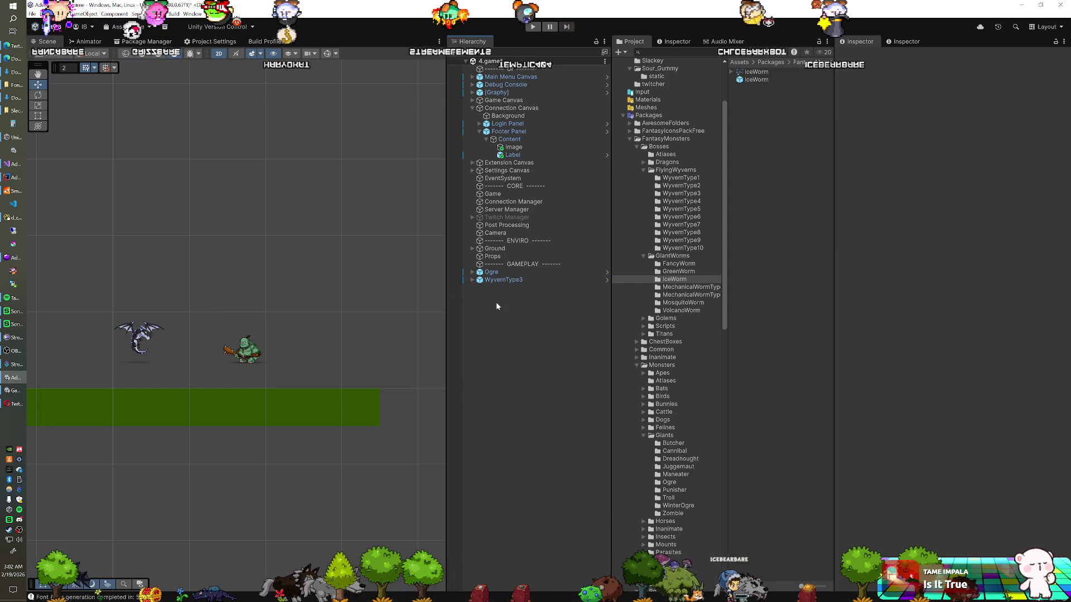
pyautogui.click(503, 274)
# - Scale the Ogre to 1.83581 and reposition it at 13.4, 7.6 over WyvernType3
pyautogui.press('r')
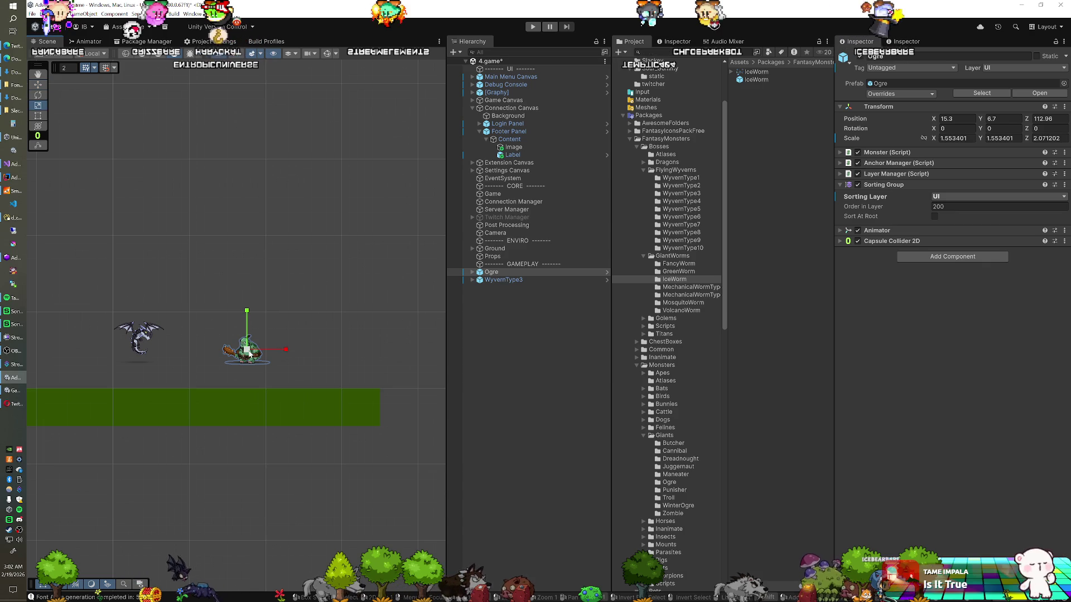
pyautogui.click(252, 352)
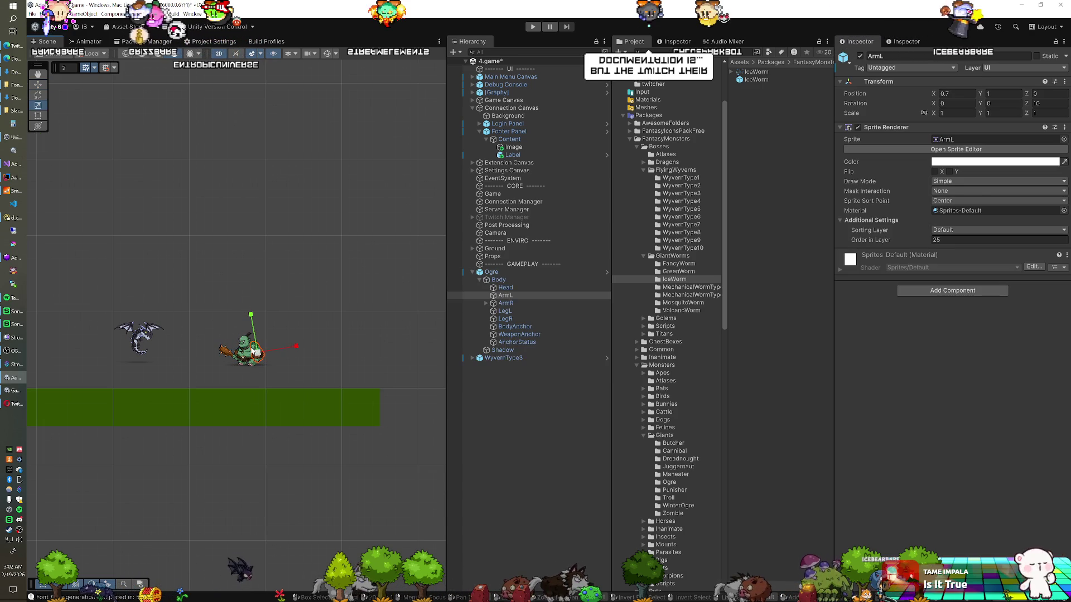
pyautogui.click(251, 350)
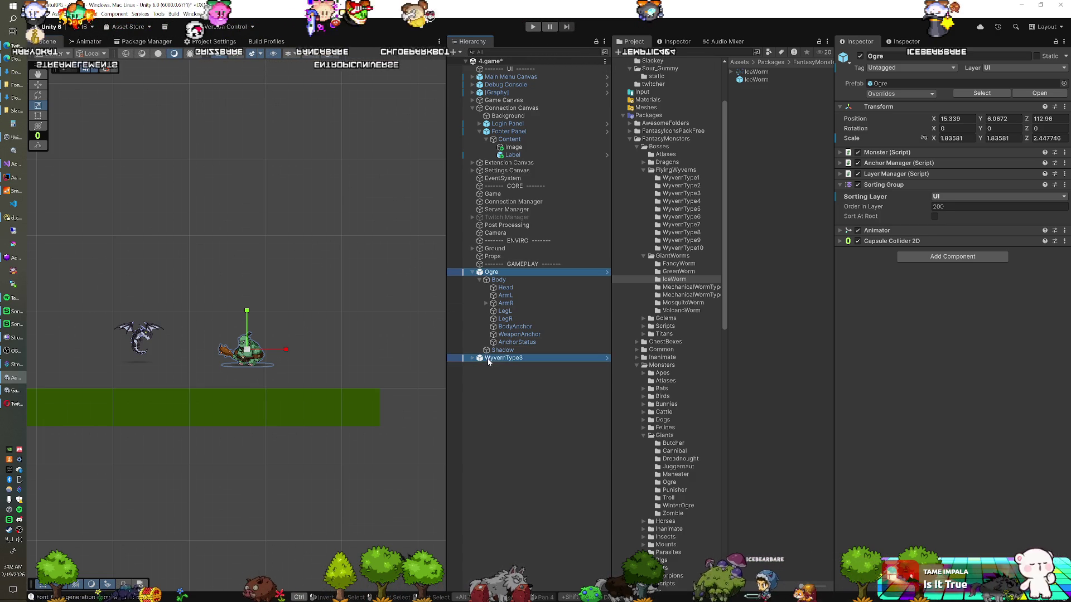
pyautogui.keyDown('ctrl'); pyautogui.click(503, 357); pyautogui.keyUp('ctrl')
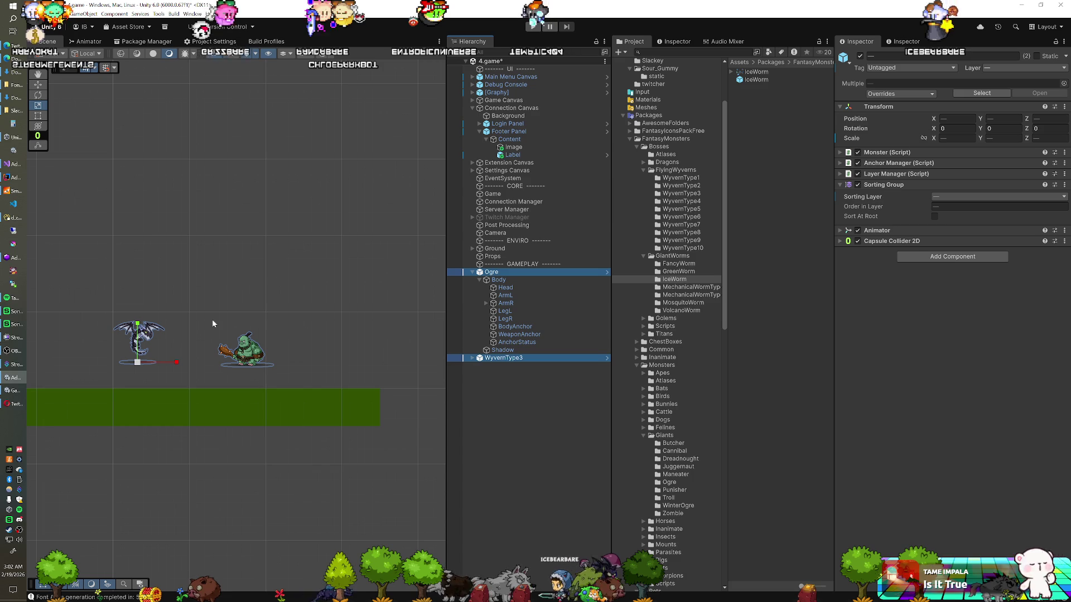
pyautogui.press('w')
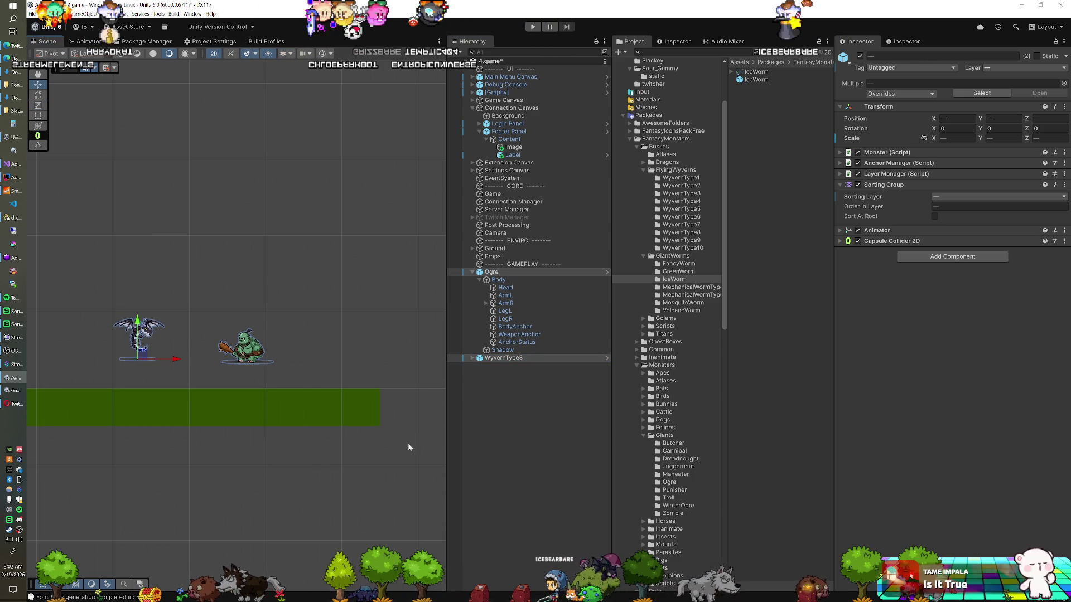
pyautogui.click(254, 343)
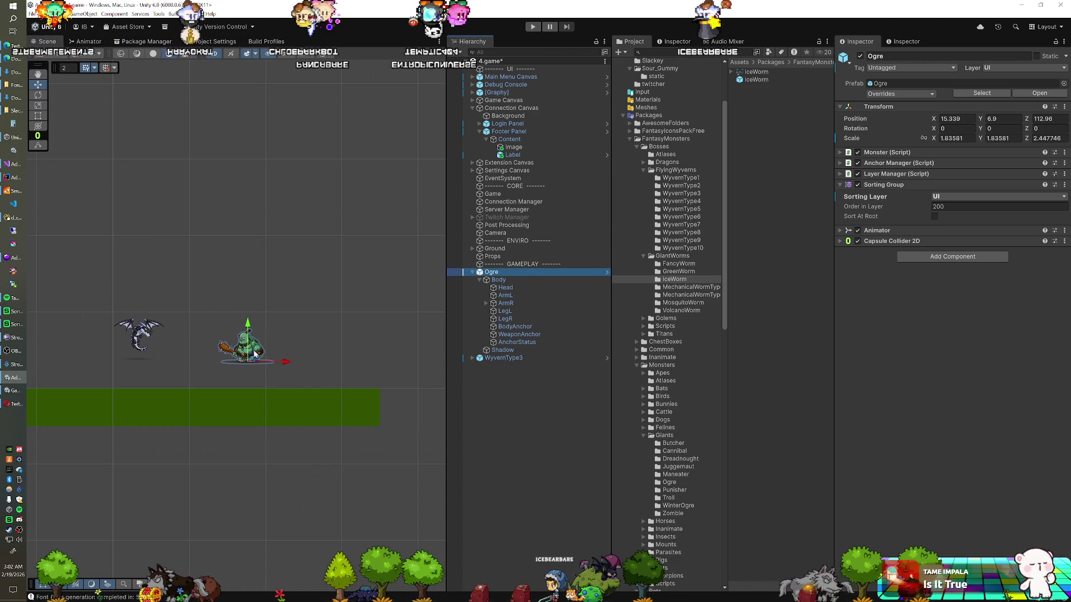
pyautogui.moveTo(252, 358); pyautogui.dragTo(155, 355)
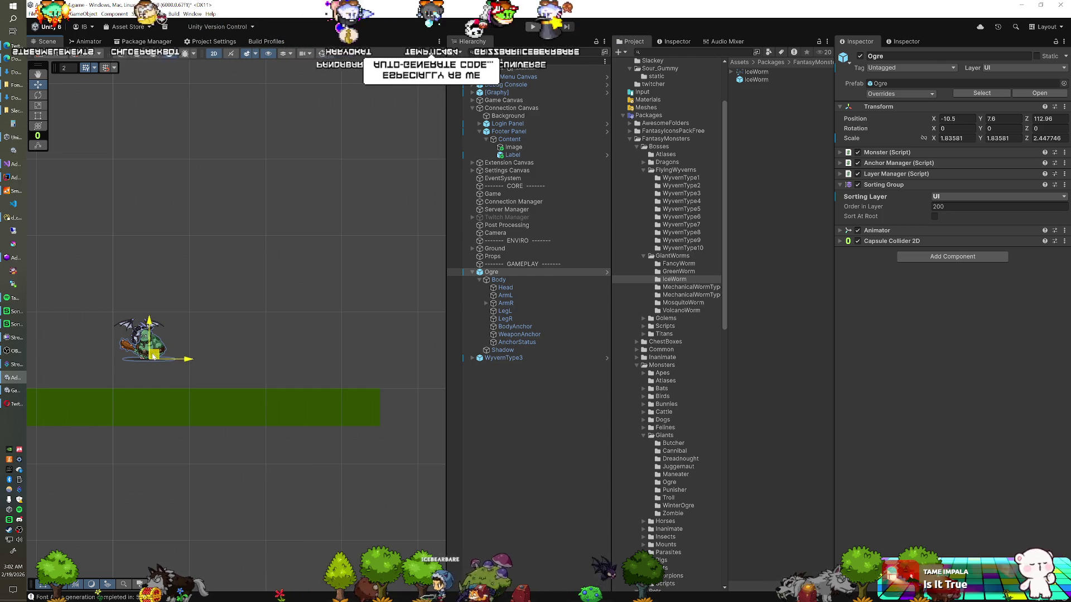
pyautogui.moveTo(191, 358); pyautogui.dragTo(282, 359)
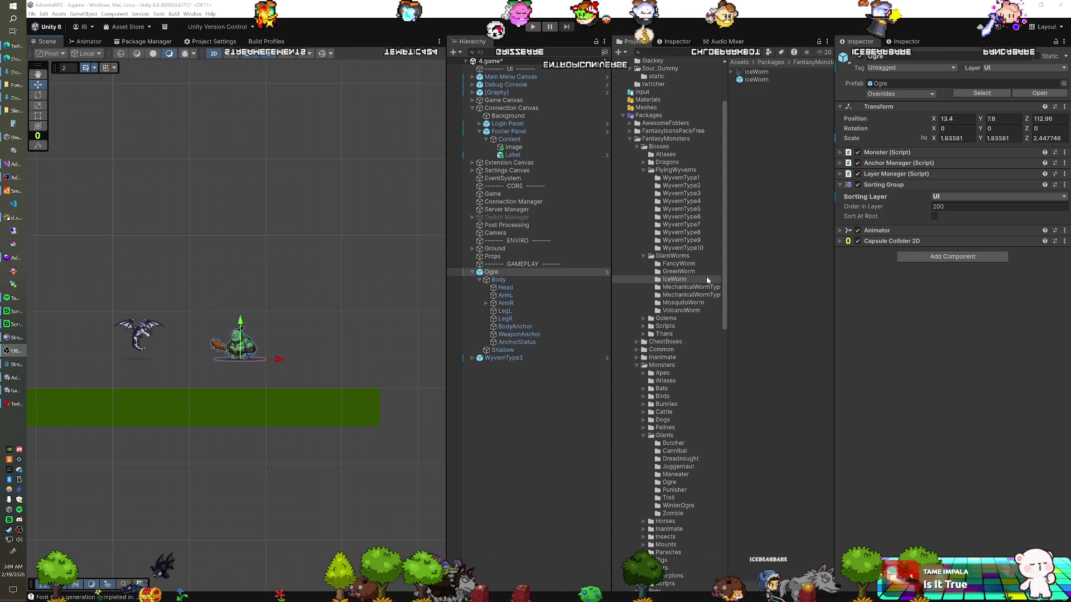
# - Search for 'tree' and show the prefabs in the Inanimate > Trees folder
pyautogui.scroll(-3, 706, 276)
pyautogui.scroll(-3, 706, 276)
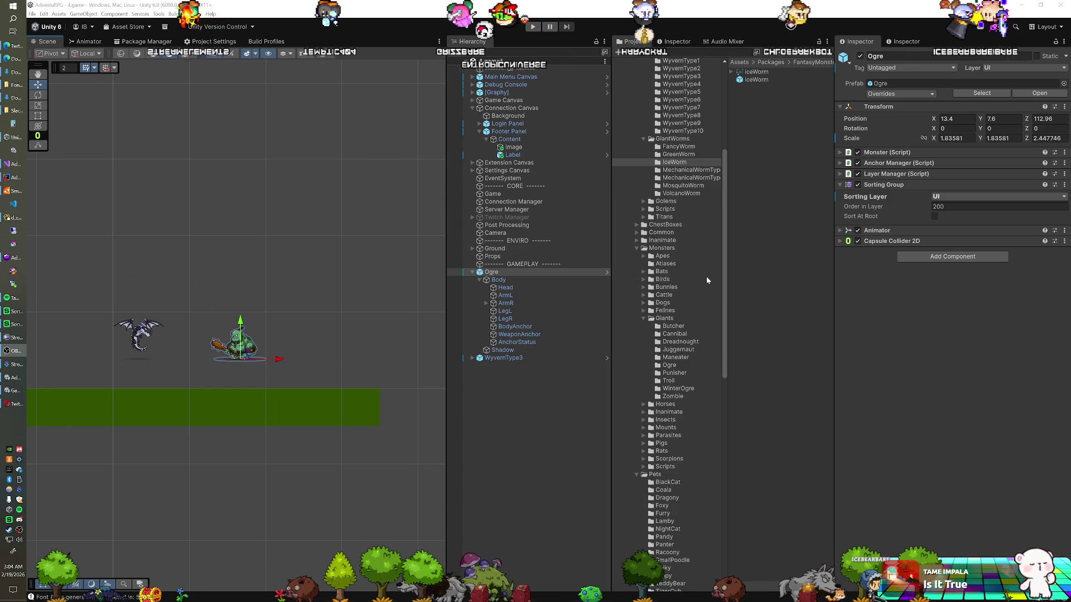
pyautogui.write('tree')
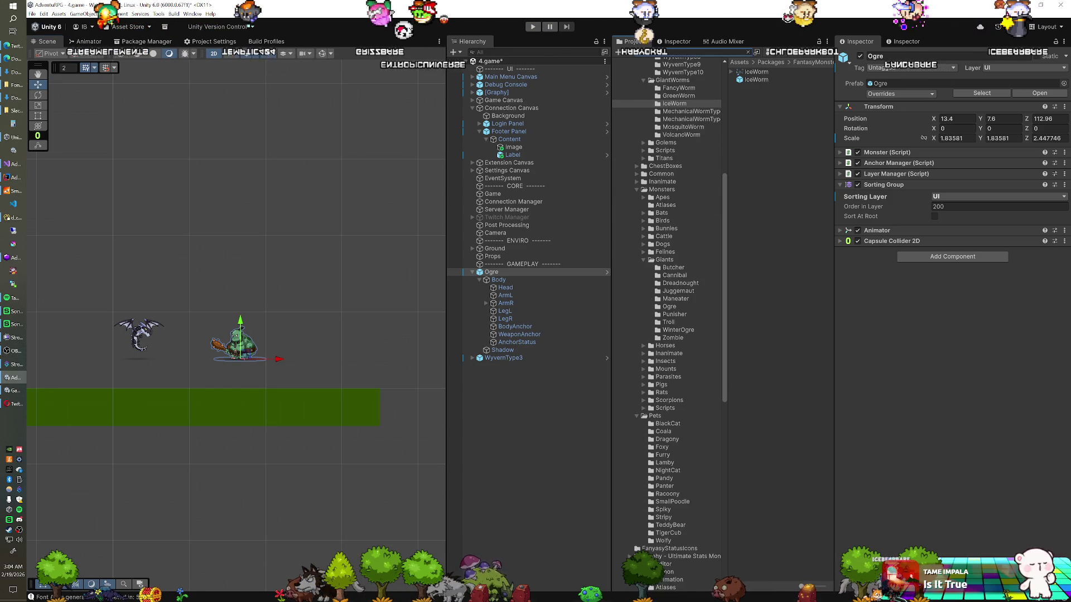
pyautogui.click(753, 87)
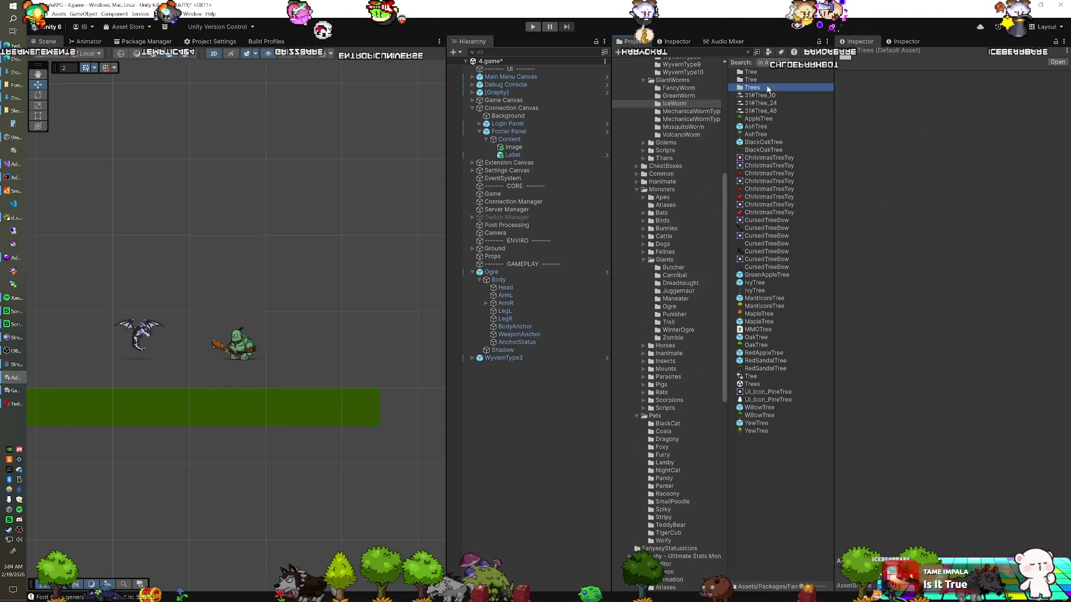
pyautogui.doubleClick(661, 182)
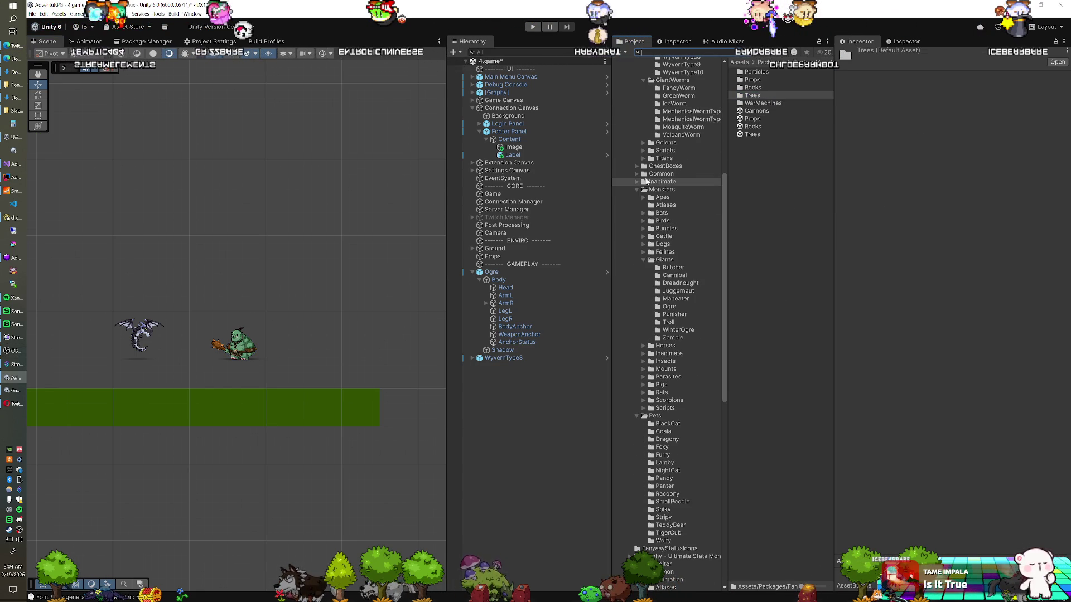
pyautogui.click(645, 198)
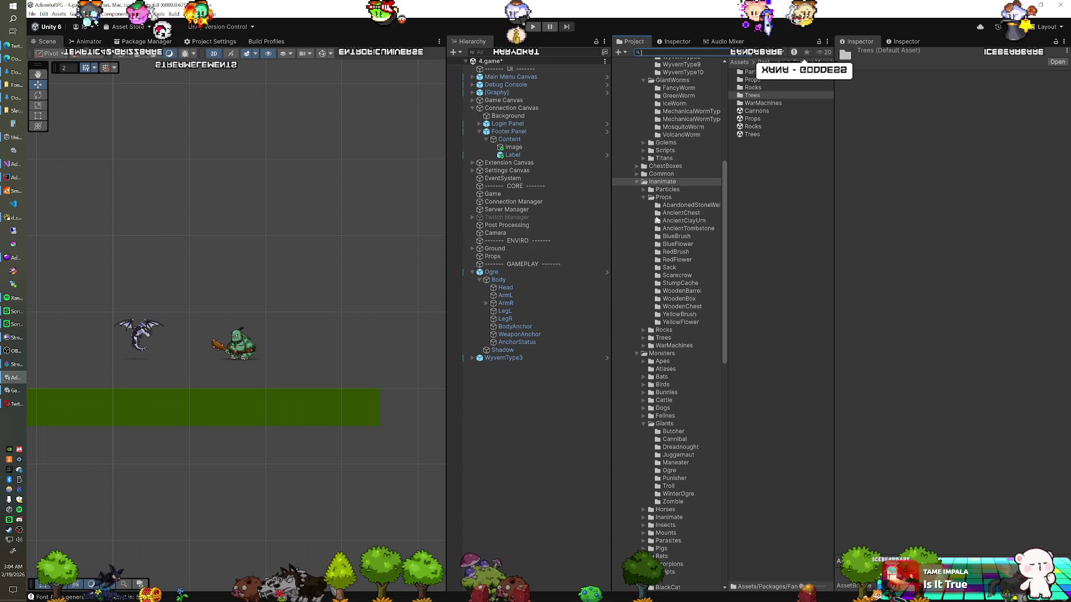
pyautogui.click(644, 213)
pyautogui.click(663, 214)
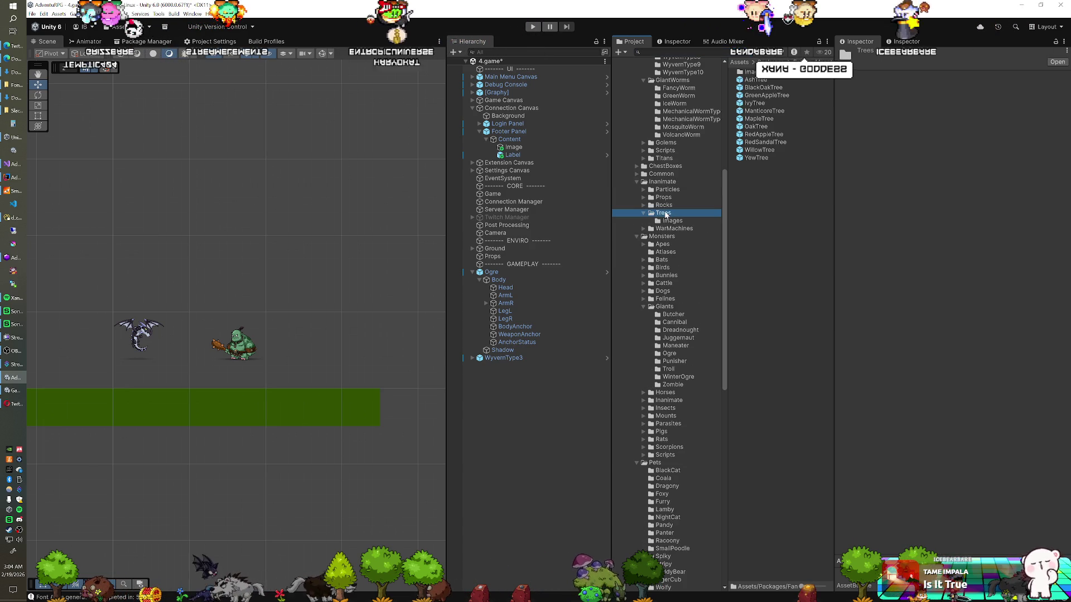
# - Inspect the GreenAppleTree, BlackOakTree and AshTree prefabs
pyautogui.click(761, 96)
pyautogui.click(762, 88)
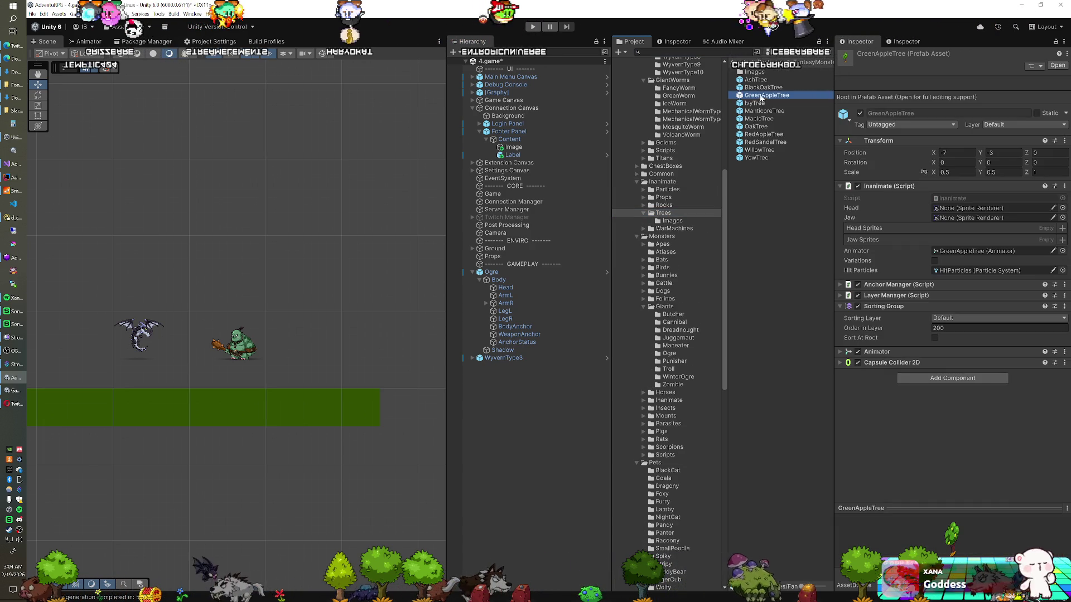
pyautogui.click(757, 80)
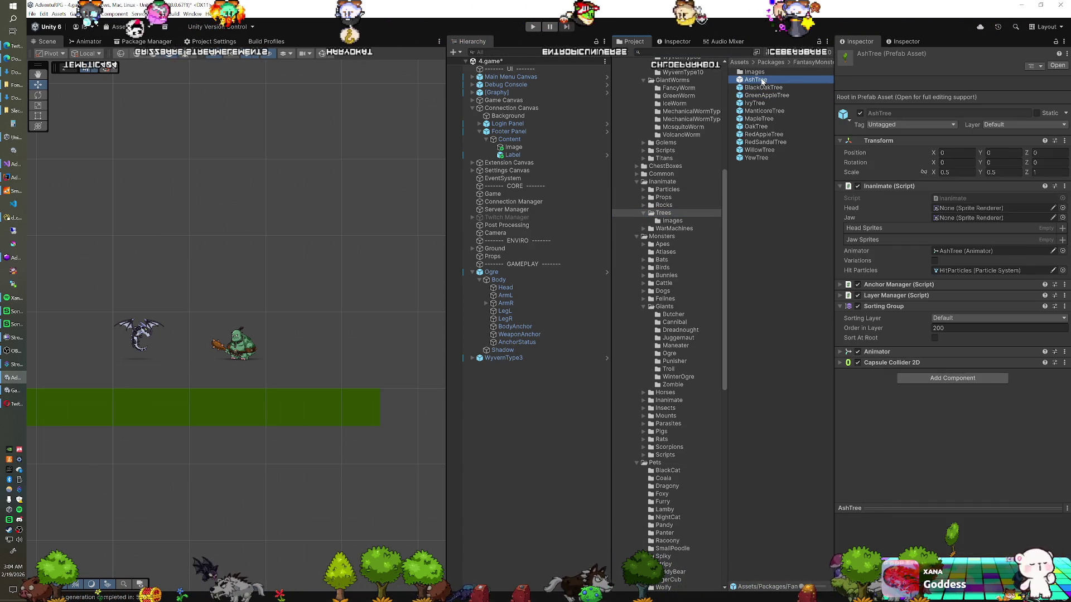
# - Add an AshTree to the scene, enlarge it over double size, and copy its Transform
pyautogui.moveTo(627, 251)
pyautogui.mouseDown()
pyautogui.moveTo(514, 387)
pyautogui.moveTo(518, 371)
pyautogui.mouseUp()
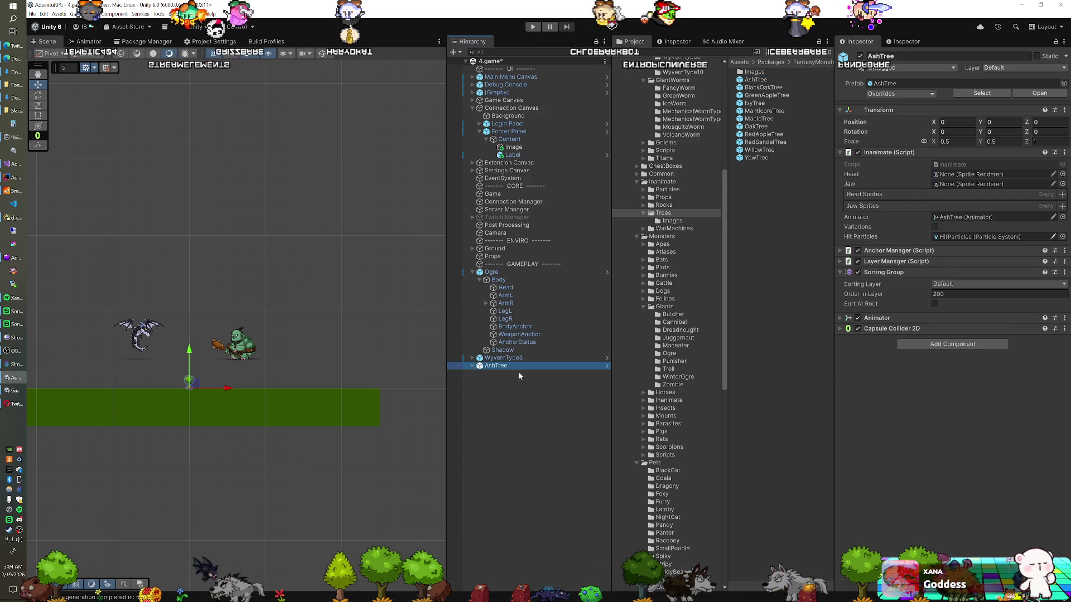
pyautogui.press('r')
pyautogui.moveTo(196, 385)
pyautogui.mouseDown()
pyautogui.moveTo(224, 350)
pyautogui.moveTo(237, 358)
pyautogui.mouseUp()
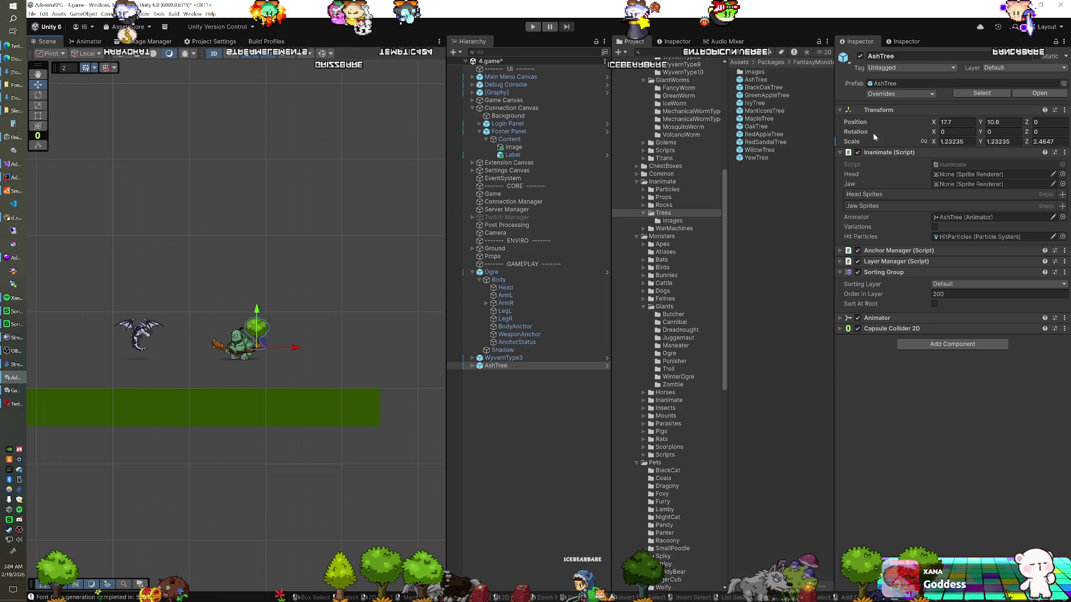
pyautogui.rightClick(874, 110)
pyautogui.moveTo(899, 180)
pyautogui.click(984, 206)
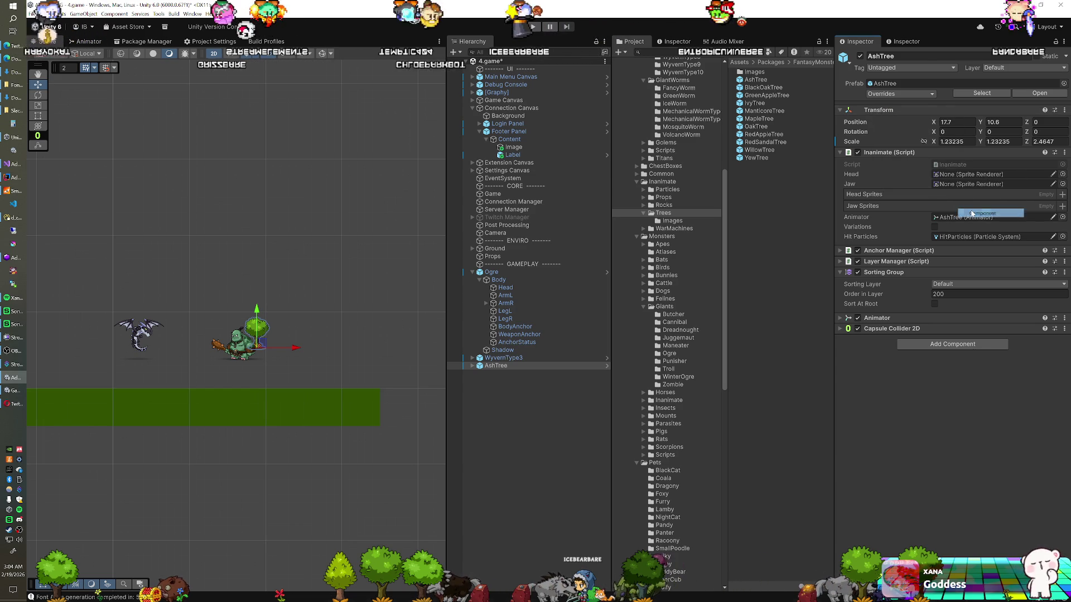
# - Add RedAppleTree, WillowTree, YewTree and MapleTree to the scene and select all four
pyautogui.click(764, 134)
pyautogui.moveTo(763, 134)
pyautogui.mouseDown()
pyautogui.moveTo(500, 437)
pyautogui.moveTo(524, 430)
pyautogui.mouseUp()
pyautogui.moveTo(756, 157)
pyautogui.mouseDown()
pyautogui.moveTo(525, 329)
pyautogui.moveTo(513, 424)
pyautogui.mouseUp()
pyautogui.moveTo(756, 118)
pyautogui.mouseDown()
pyautogui.moveTo(641, 299)
pyautogui.moveTo(502, 397)
pyautogui.mouseUp()
pyautogui.keyDown('shift'); pyautogui.click(500, 373); pyautogui.keyUp('shift')
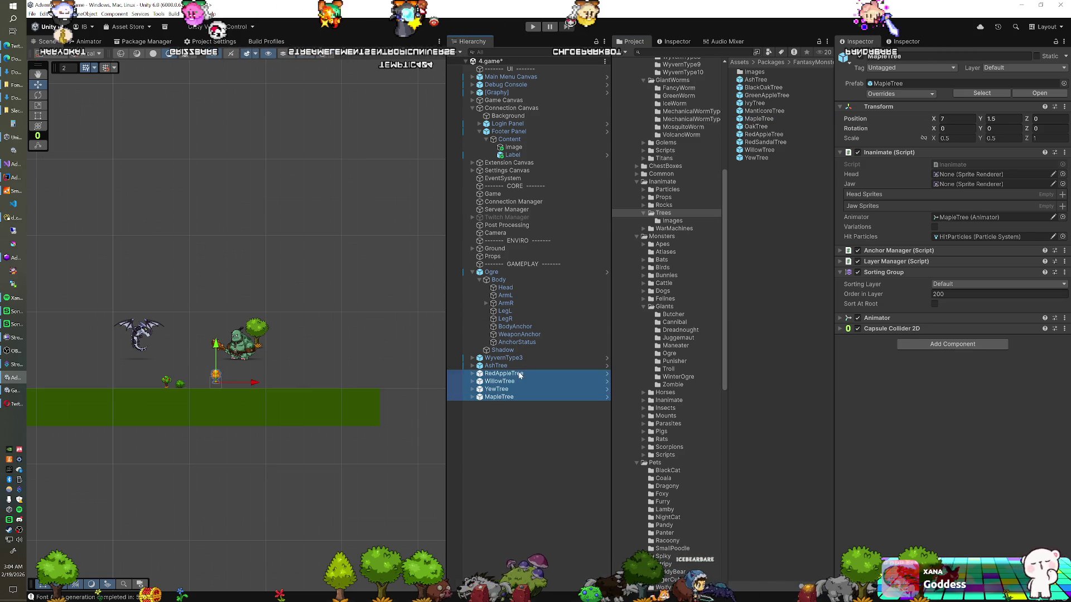
# - Paste the AshTree's Transform onto the four new trees for a matching 1.23235 scale
pyautogui.rightClick(878, 106)
pyautogui.moveTo(904, 174)
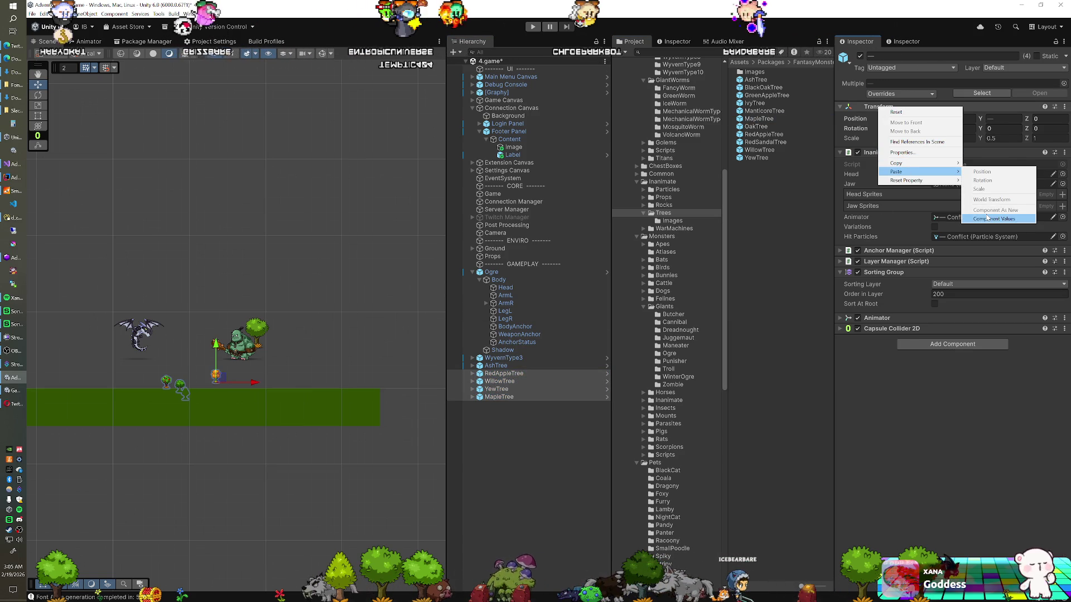
pyautogui.click(996, 216)
# - Move the WillowTree left and select all five trees, AshTree through MapleTree
pyautogui.click(524, 383)
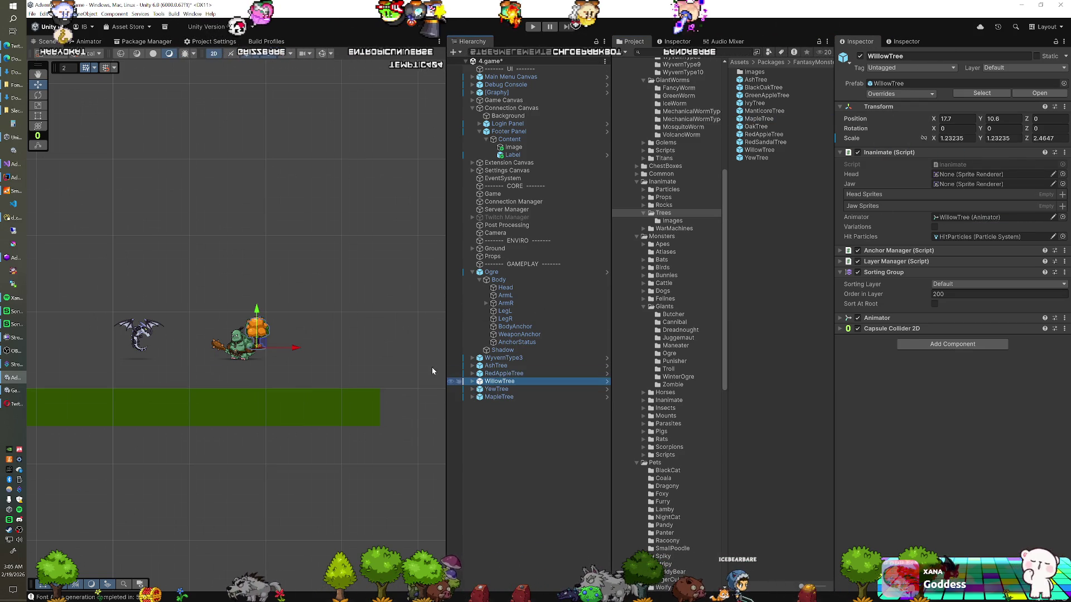
pyautogui.moveTo(298, 349); pyautogui.dragTo(203, 355)
pyautogui.click(280, 354)
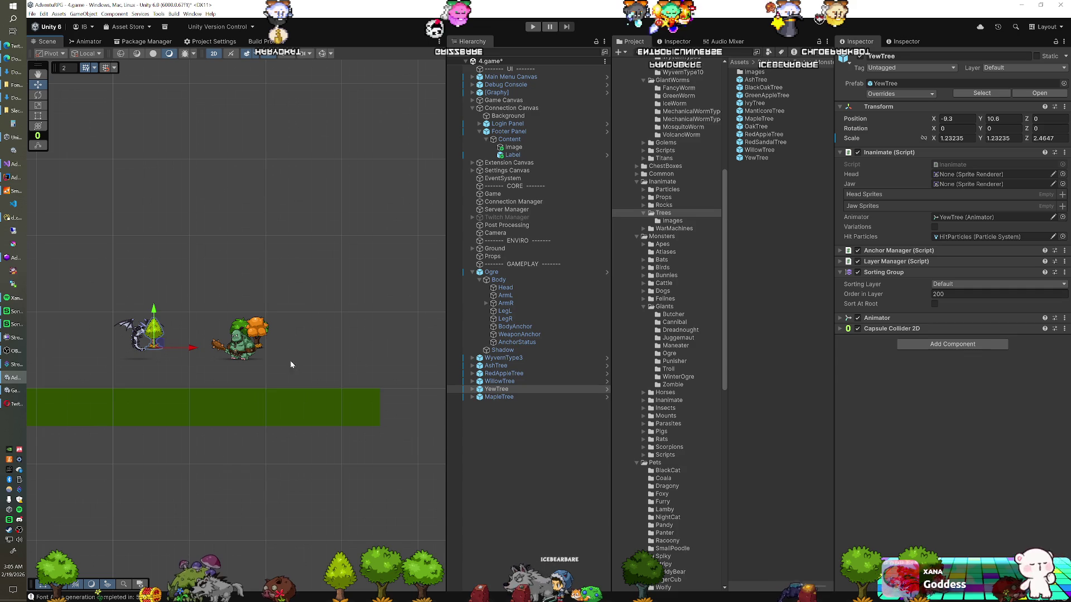
pyautogui.click(488, 398)
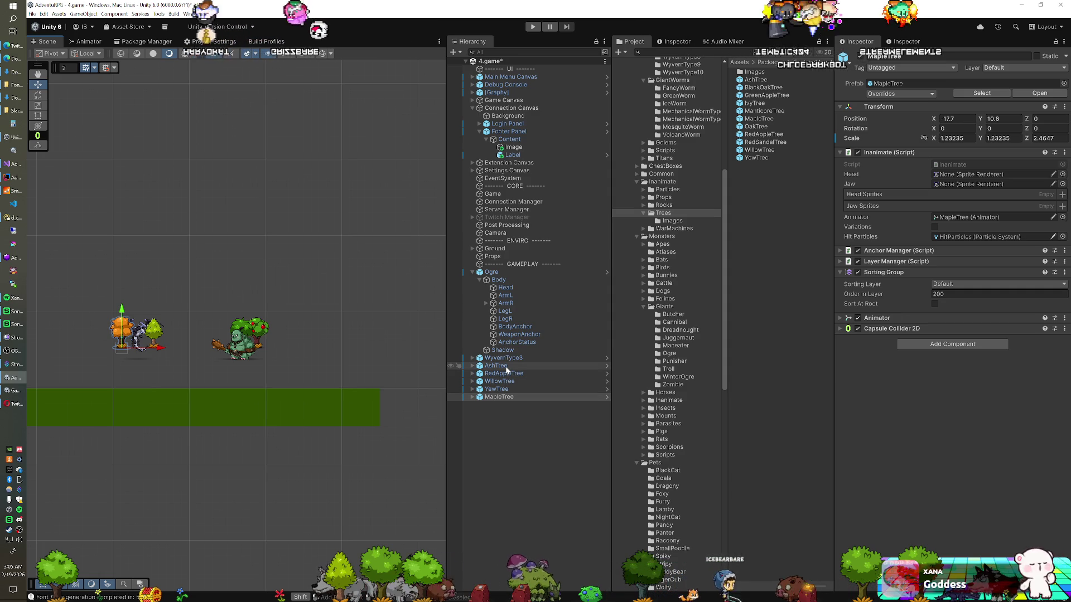
pyautogui.keyDown('shift'); pyautogui.click(506, 367); pyautogui.keyUp('shift')
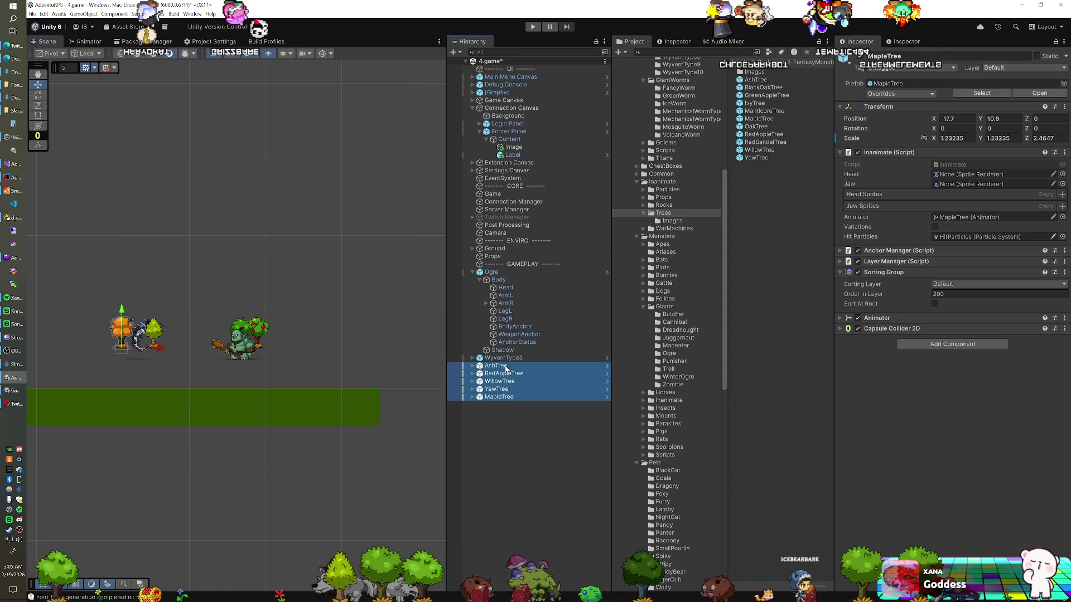
# - Put the five trees on the Background sorting layer and the wyvern on UI
pyautogui.click(954, 284)
pyautogui.click(956, 302)
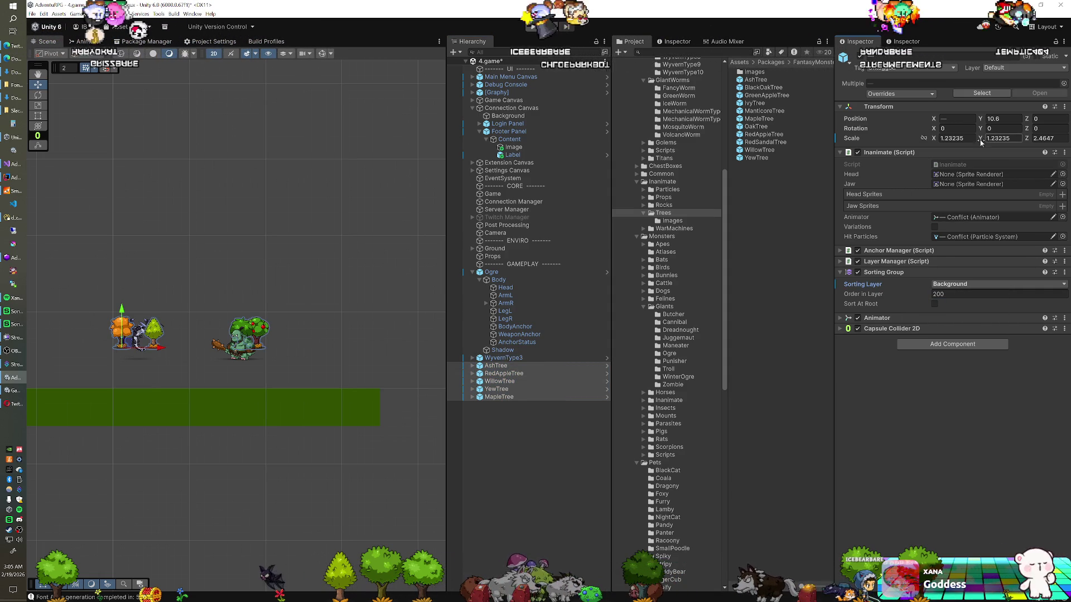
pyautogui.click(504, 357)
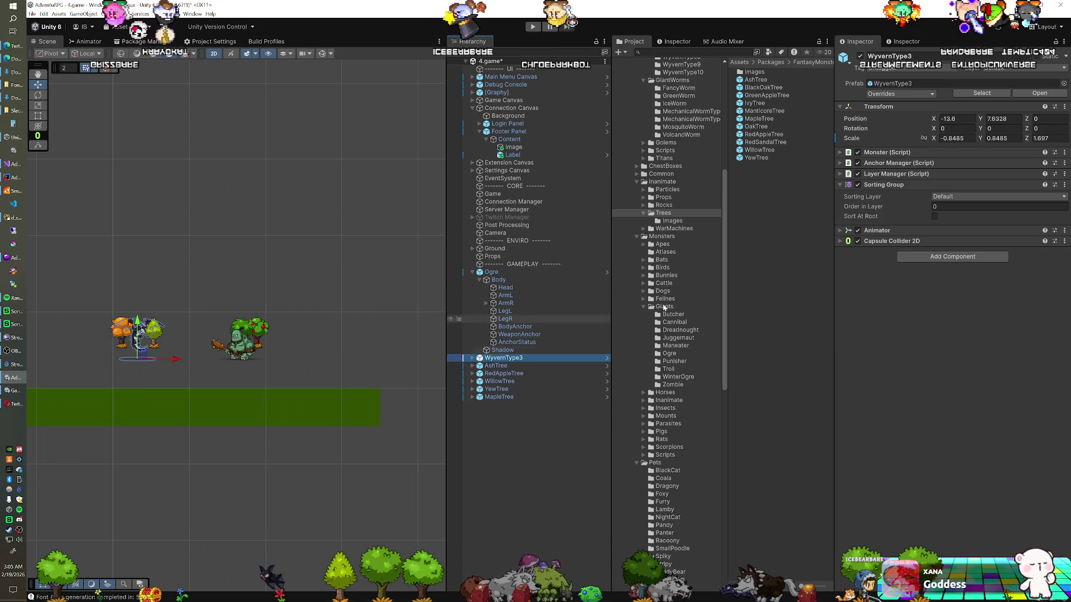
pyautogui.click(959, 196)
pyautogui.click(956, 293)
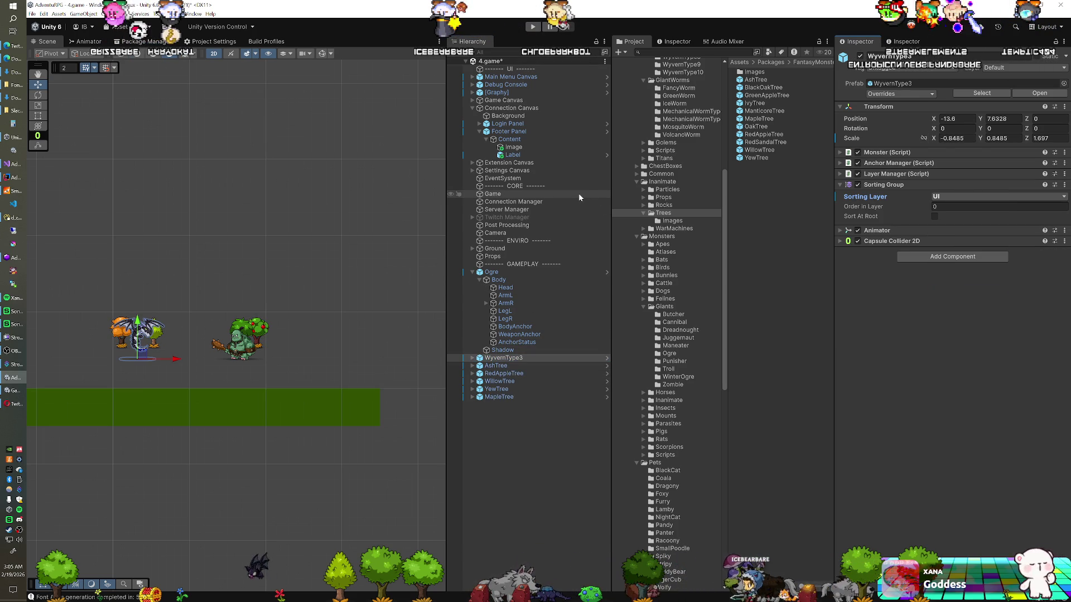
# - Shrink the five trees to scale 1.12654, then expand AshTree down to its Body
pyautogui.click(496, 366)
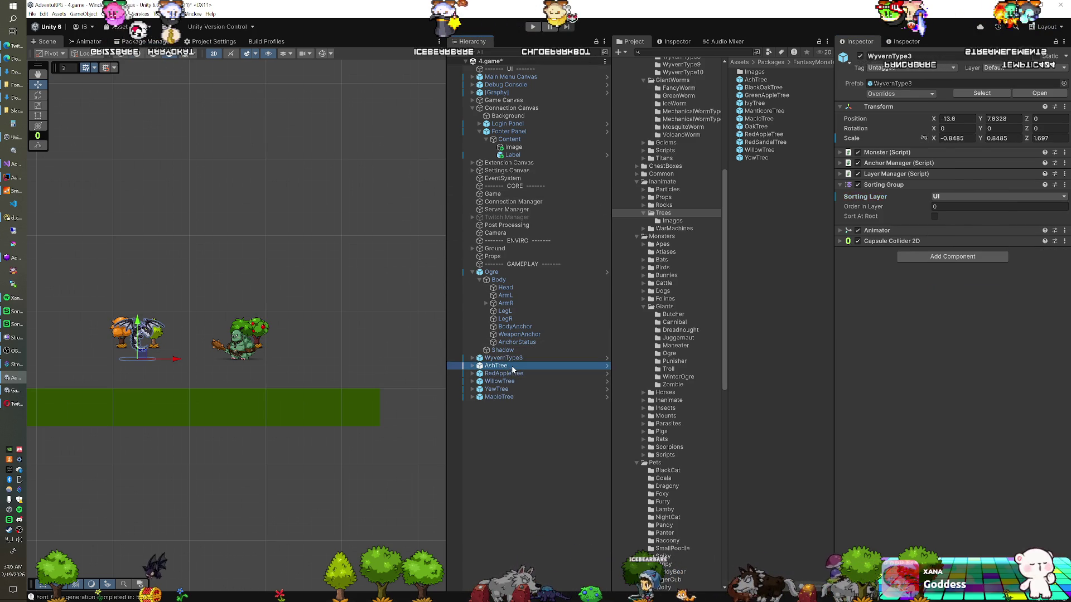
pyautogui.keyDown('shift'); pyautogui.click(500, 396); pyautogui.keyUp('shift')
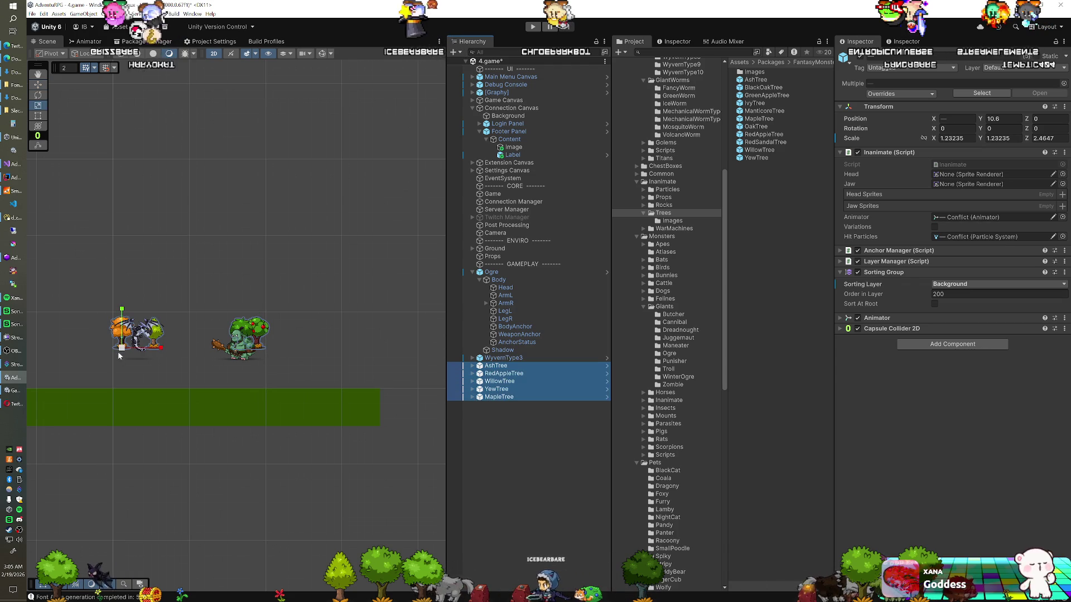
pyautogui.moveTo(122, 310); pyautogui.dragTo(119, 353)
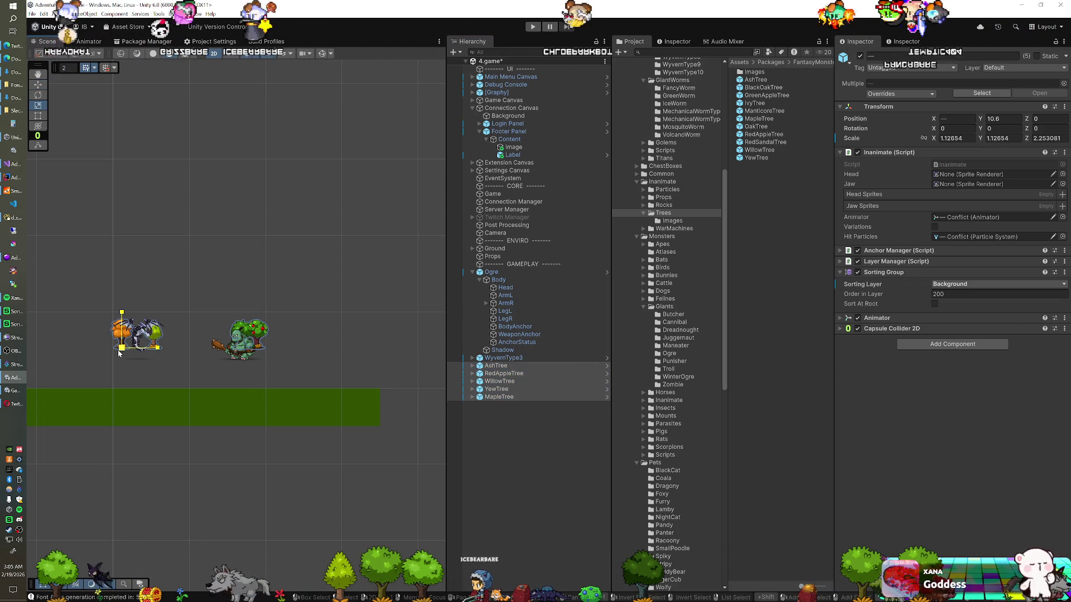
pyautogui.press('w')
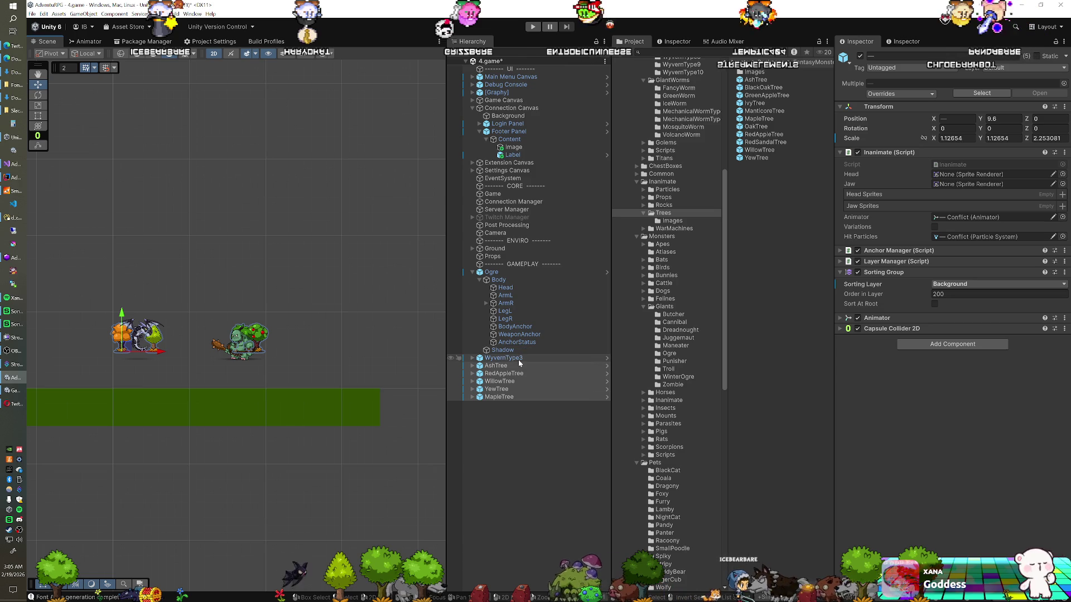
pyautogui.click(473, 366)
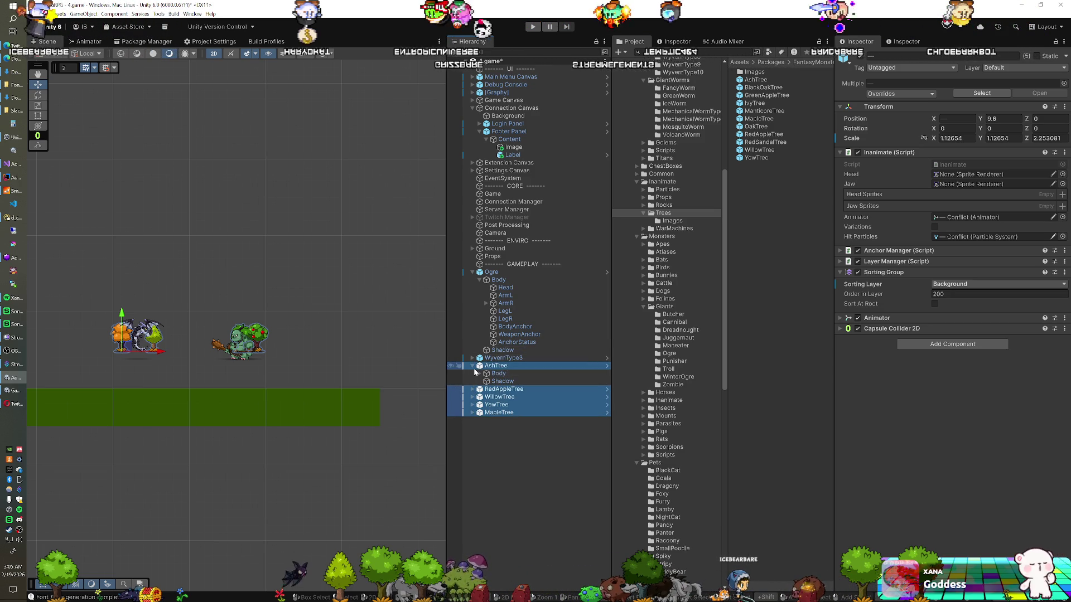
pyautogui.click(477, 374)
# - Tint AshTree's Trunk, Patch and Stump grey 7C7C7C and move AshTree to -15.2, 9.6
pyautogui.click(479, 373)
pyautogui.click(502, 382)
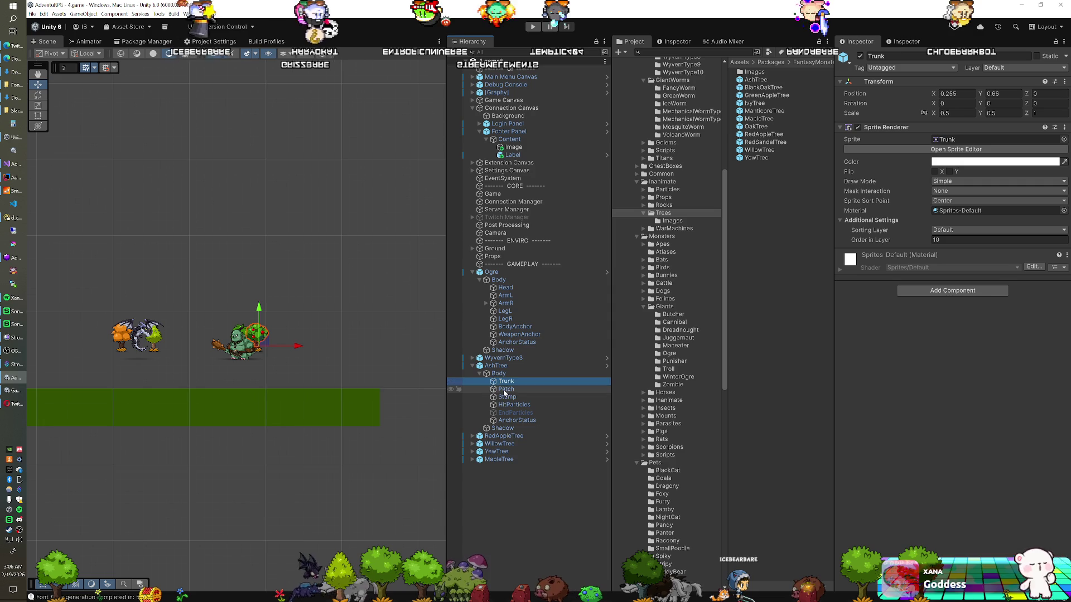
pyautogui.keyDown('shift'); pyautogui.click(509, 421); pyautogui.keyUp('shift')
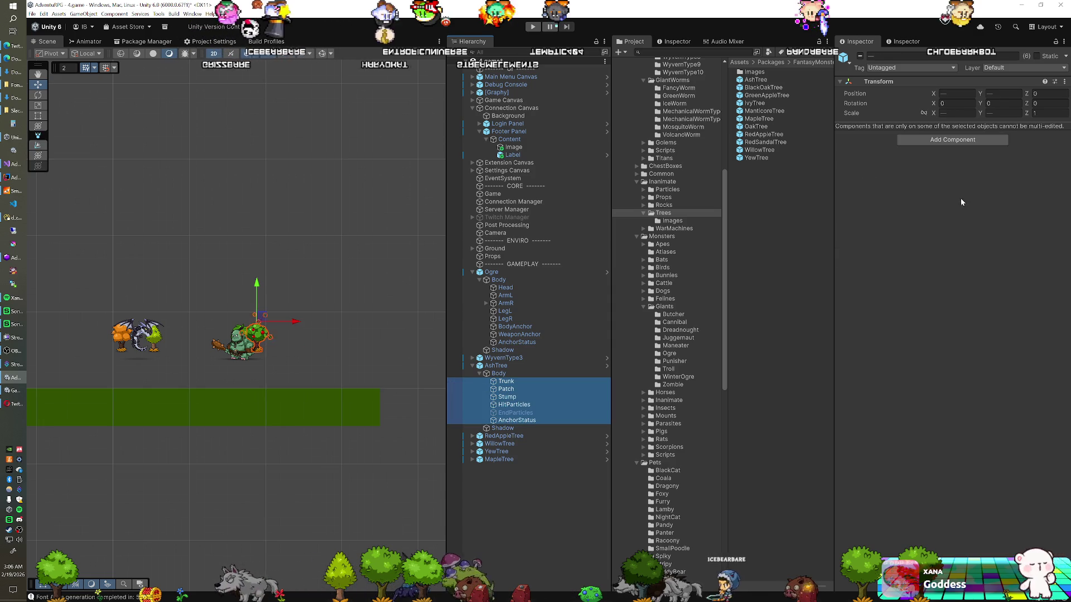
pyautogui.keyDown('ctrl'); pyautogui.click(531, 413); pyautogui.keyUp('ctrl')
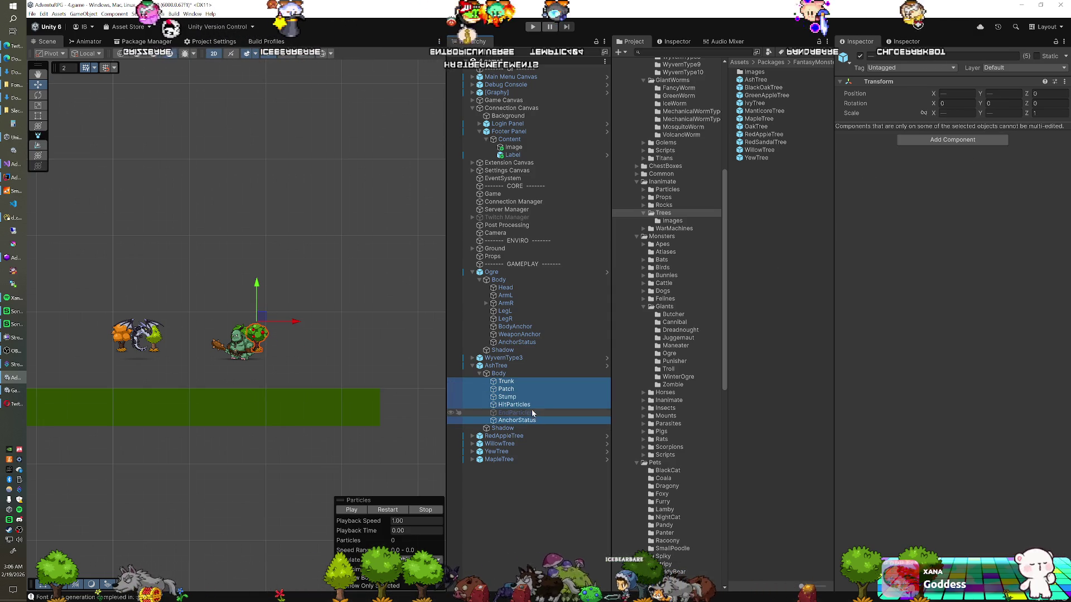
pyautogui.keyDown('ctrl'); pyautogui.click(532, 405); pyautogui.keyUp('ctrl')
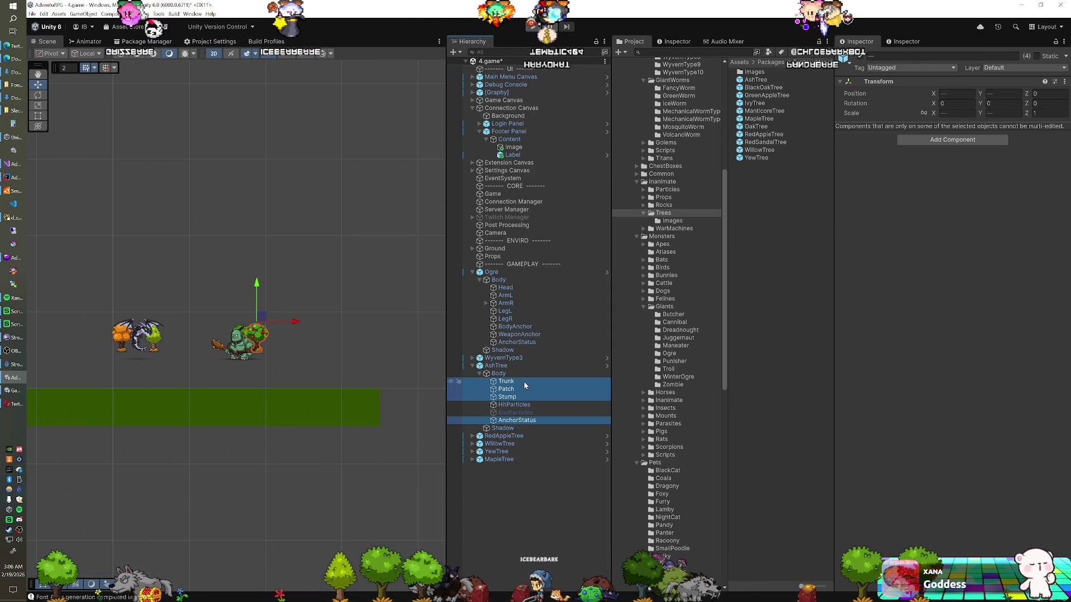
pyautogui.keyDown('ctrl'); pyautogui.click(517, 420); pyautogui.keyUp('ctrl')
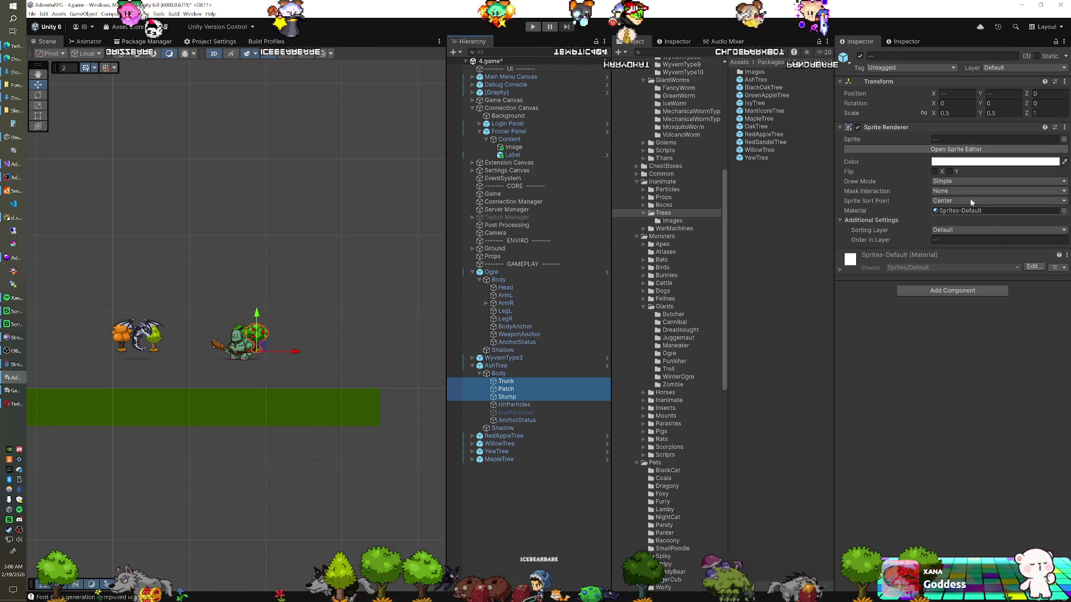
pyautogui.click(982, 163)
pyautogui.moveTo(987, 243); pyautogui.dragTo(966, 246)
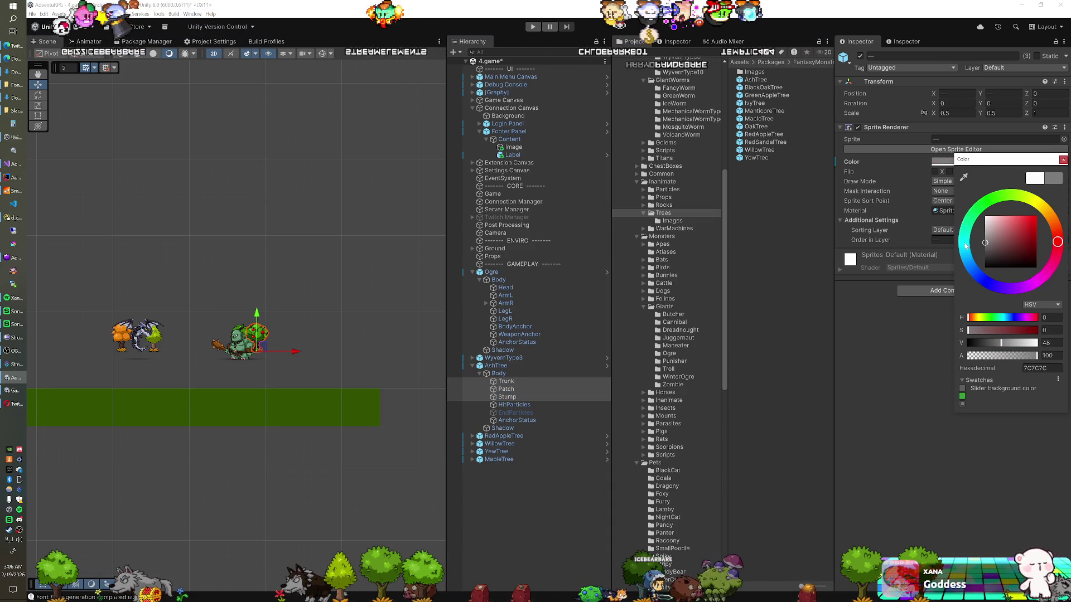
pyautogui.press('Escape')
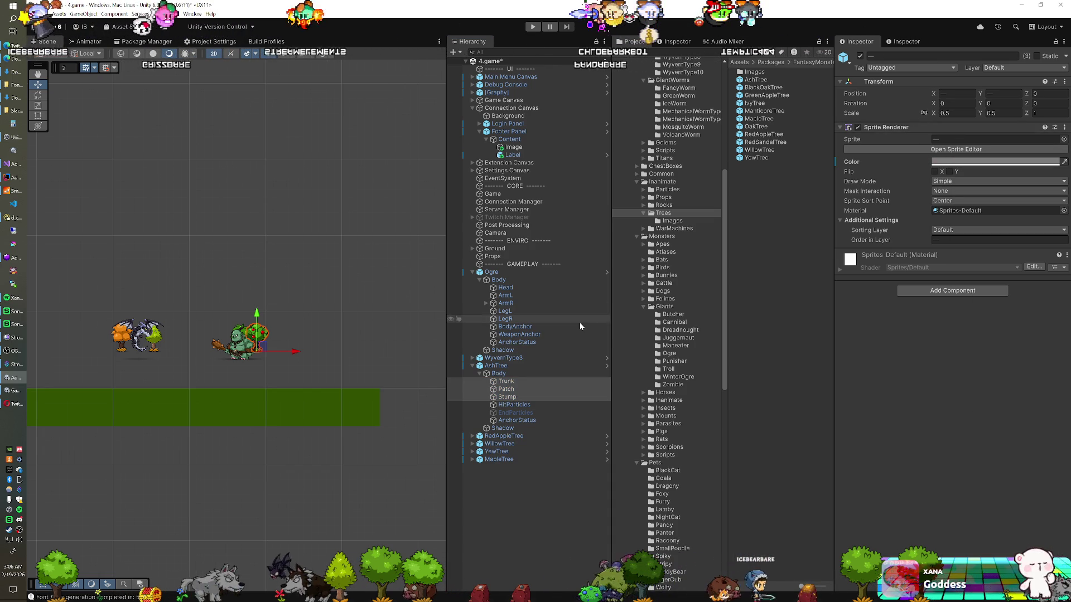
pyautogui.click(535, 365)
pyautogui.moveTo(294, 355); pyautogui.dragTo(168, 364)
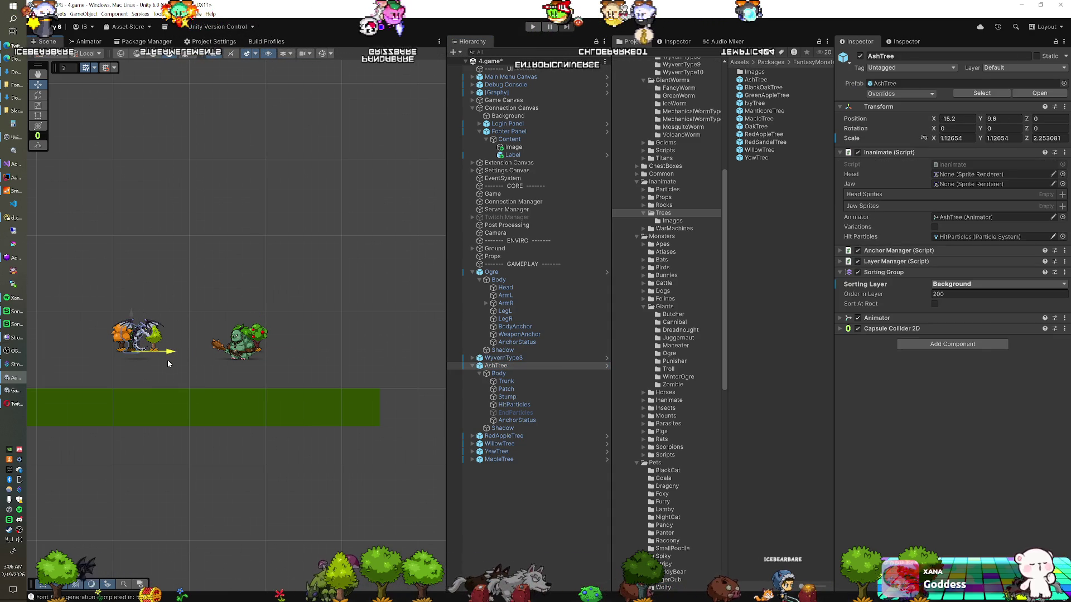
# - Copy AshTree's trunk colour and expand YewTree, MapleTree, WillowTree and RedAppleTree
pyautogui.click(506, 381)
pyautogui.rightClick(957, 164)
pyautogui.click(958, 164)
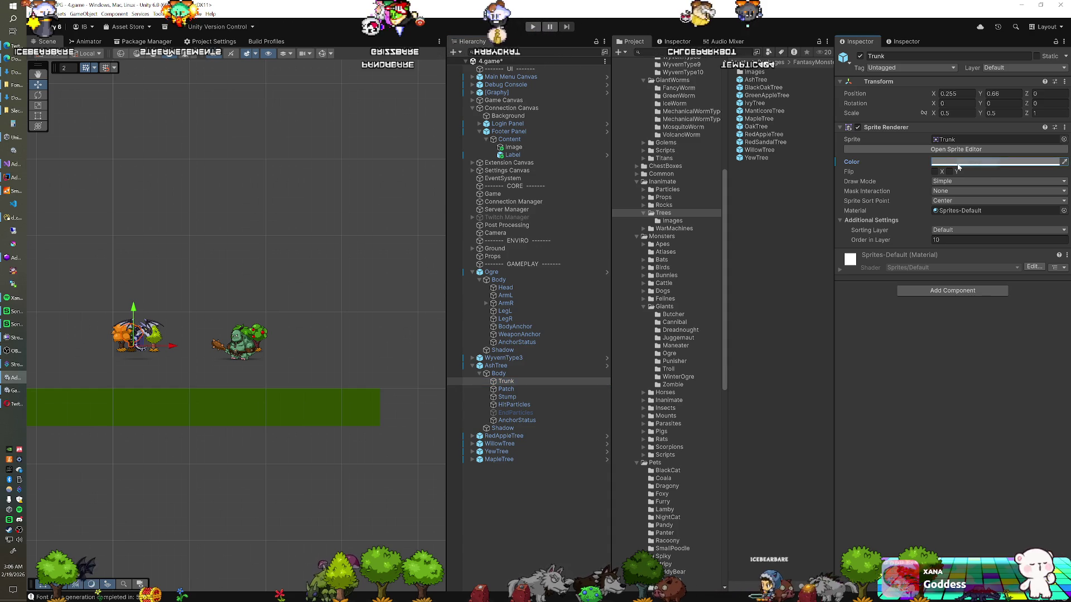
pyautogui.click(472, 459)
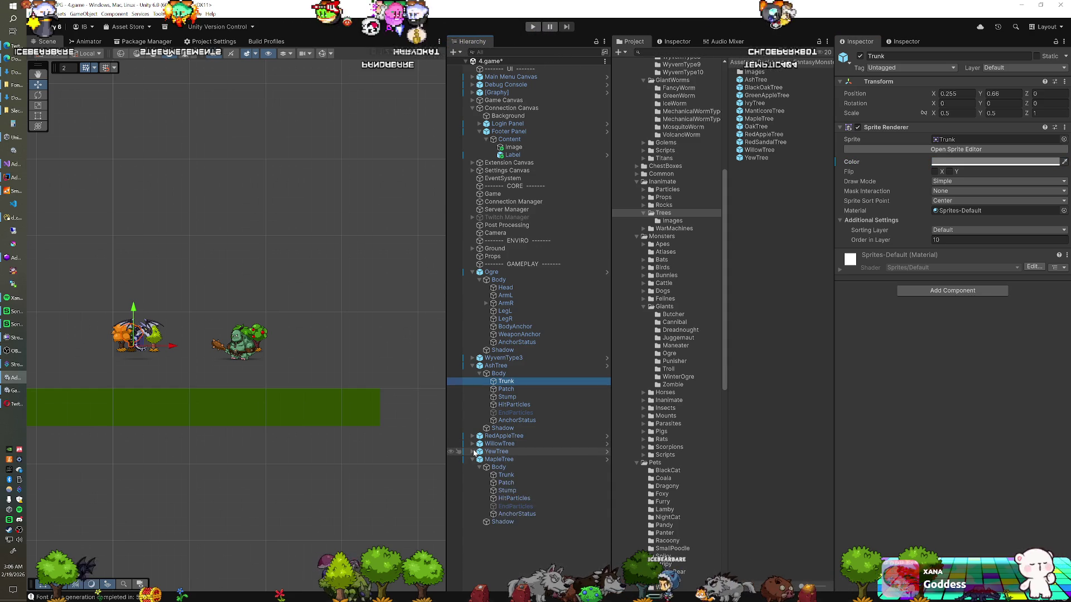
pyautogui.click(472, 451)
pyautogui.click(472, 443)
pyautogui.click(473, 436)
pyautogui.scroll(-3, 521, 386)
pyautogui.scroll(-3, 524, 406)
# - Select the Trunk, Patch and Stump of all five trees together
pyautogui.click(506, 541)
pyautogui.keyDown('shift'); pyautogui.click(507, 556); pyautogui.keyUp('shift')
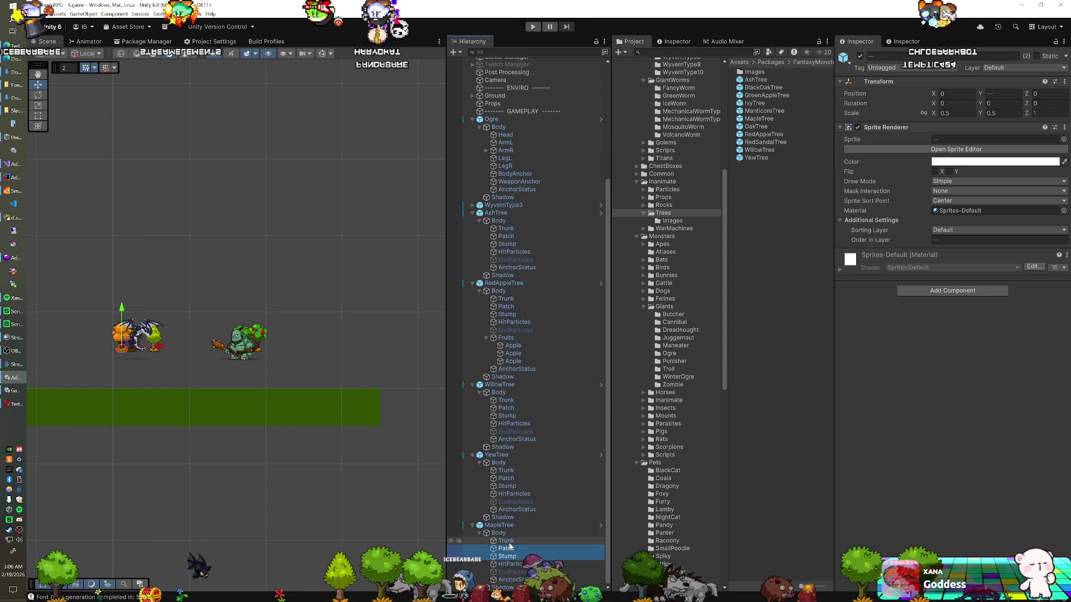
pyautogui.keyDown('ctrl'); pyautogui.click(507, 486); pyautogui.keyUp('ctrl')
pyautogui.keyDown('ctrl'); pyautogui.keyDown('shift'); pyautogui.click(506, 470); pyautogui.keyUp('shift'); pyautogui.keyUp('ctrl')
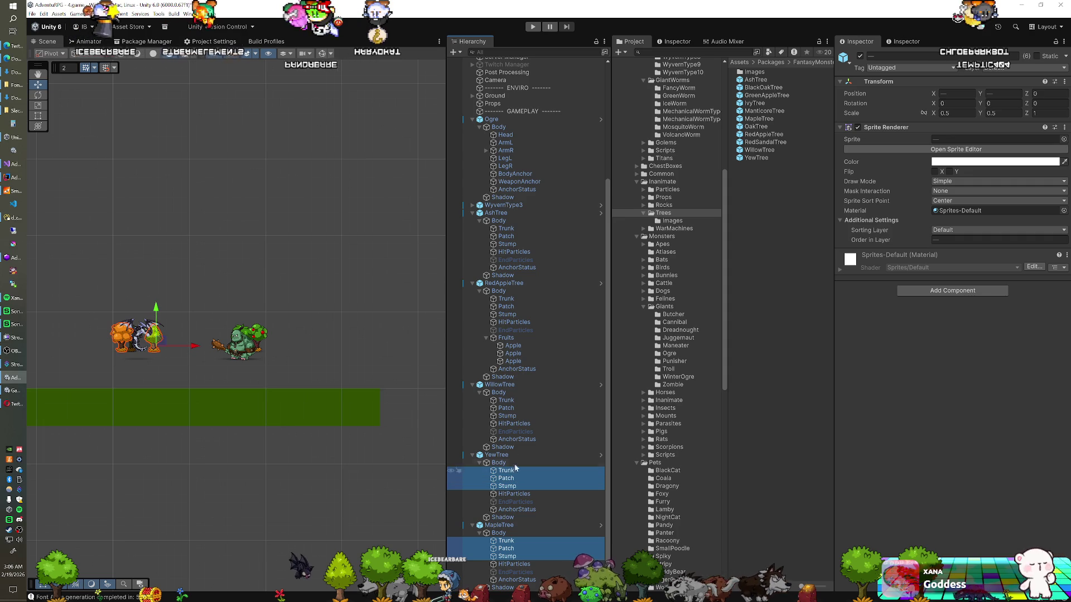
pyautogui.keyDown('ctrl'); pyautogui.click(507, 415); pyautogui.keyUp('ctrl')
pyautogui.keyDown('ctrl'); pyautogui.keyDown('shift'); pyautogui.click(506, 399); pyautogui.keyUp('shift'); pyautogui.keyUp('ctrl')
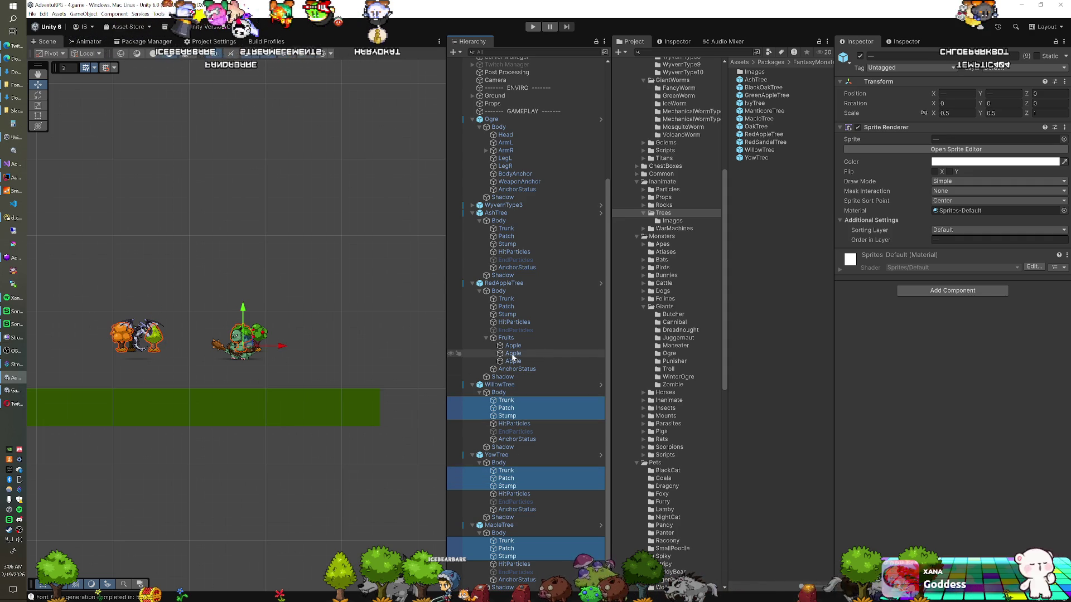
pyautogui.keyDown('ctrl'); pyautogui.click(507, 314); pyautogui.keyUp('ctrl')
pyautogui.keyDown('ctrl'); pyautogui.keyDown('shift'); pyautogui.click(506, 299); pyautogui.keyUp('shift'); pyautogui.keyUp('ctrl')
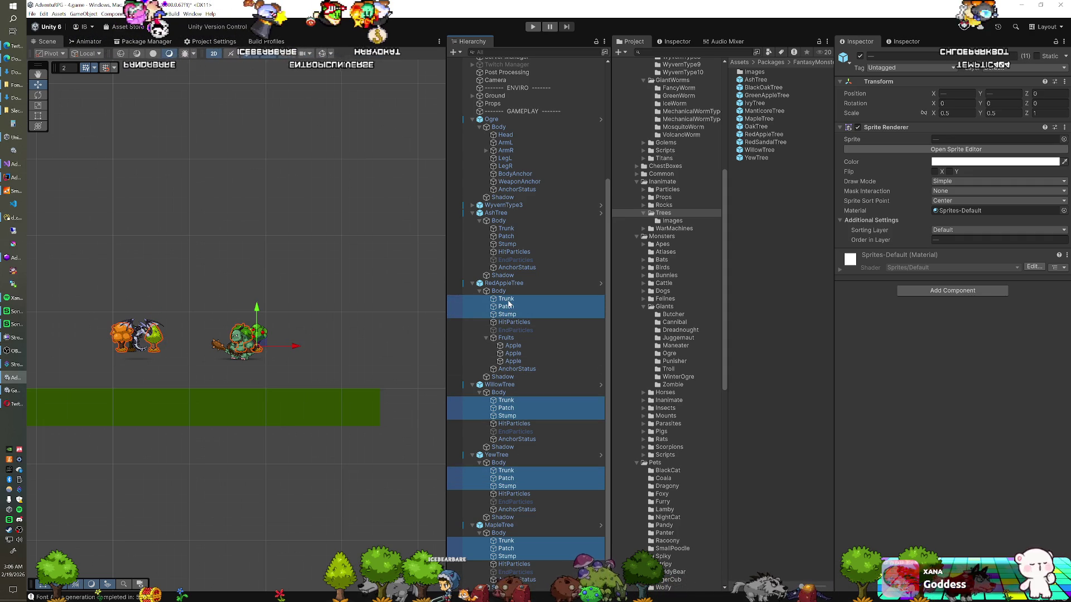
pyautogui.click(853, 161)
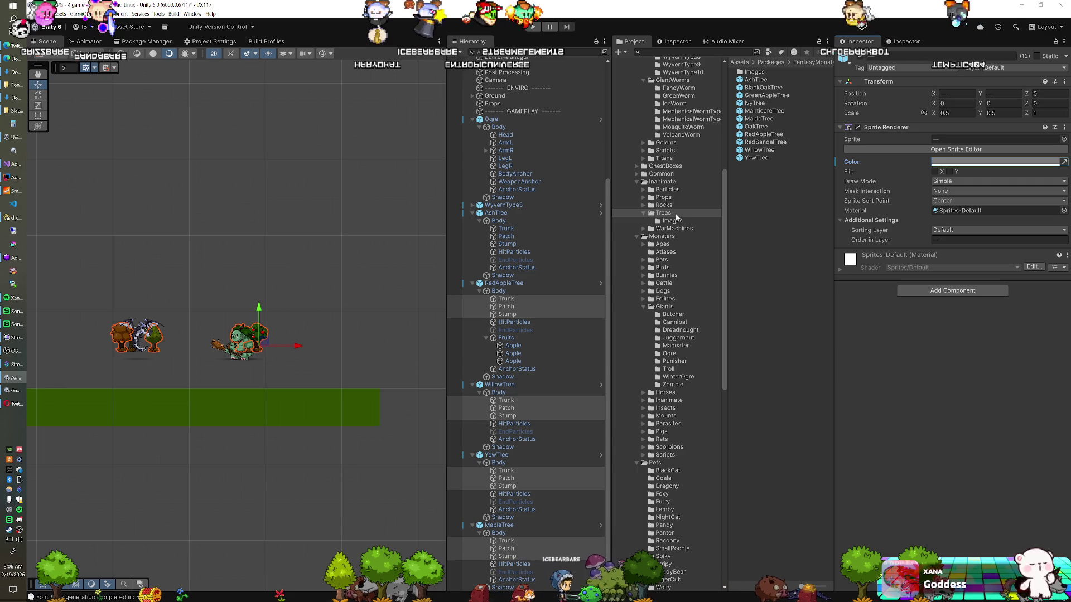
pyautogui.keyDown('ctrl'); pyautogui.click(506, 243); pyautogui.keyUp('ctrl')
pyautogui.keyDown('ctrl'); pyautogui.keyDown('shift'); pyautogui.click(506, 228); pyautogui.keyUp('shift'); pyautogui.keyUp('ctrl')
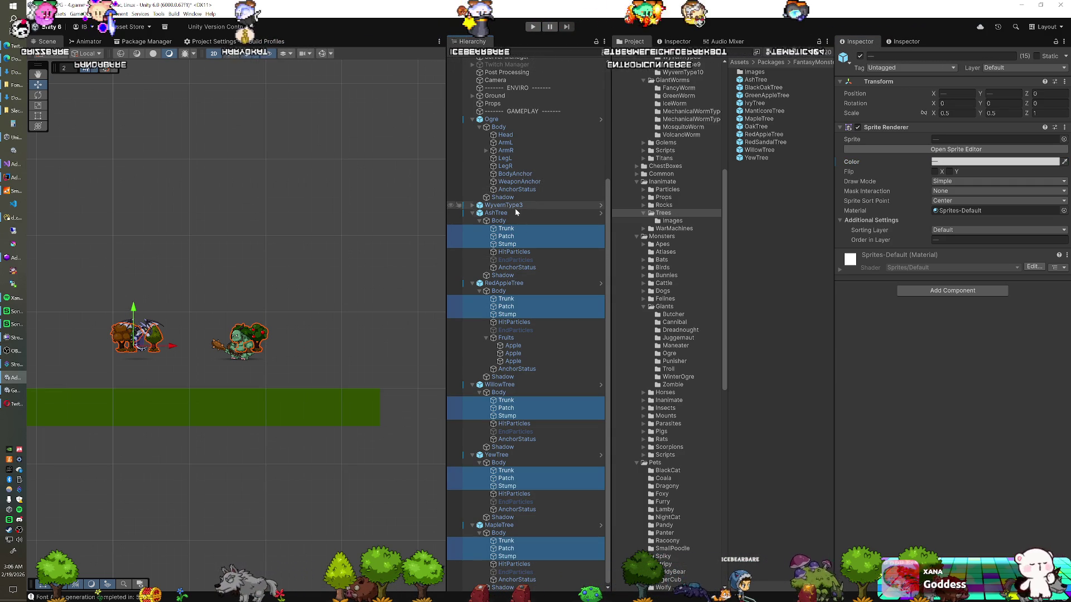
# - Darken all the selected trunk parts to a matching grey 848484
pyautogui.click(996, 161)
pyautogui.moveTo(994, 226); pyautogui.dragTo(979, 228)
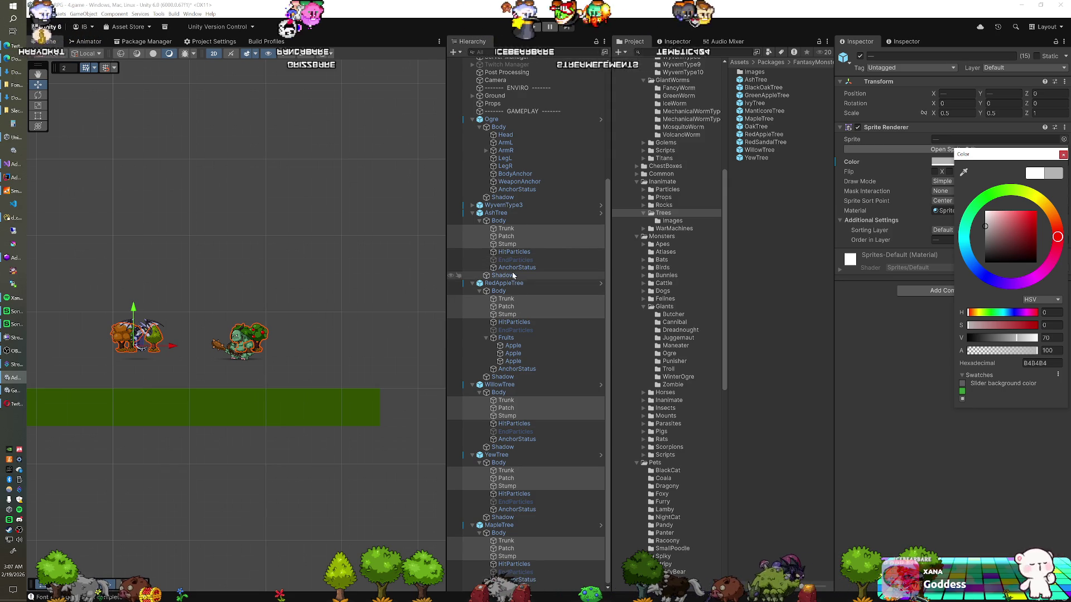
pyautogui.click(501, 214)
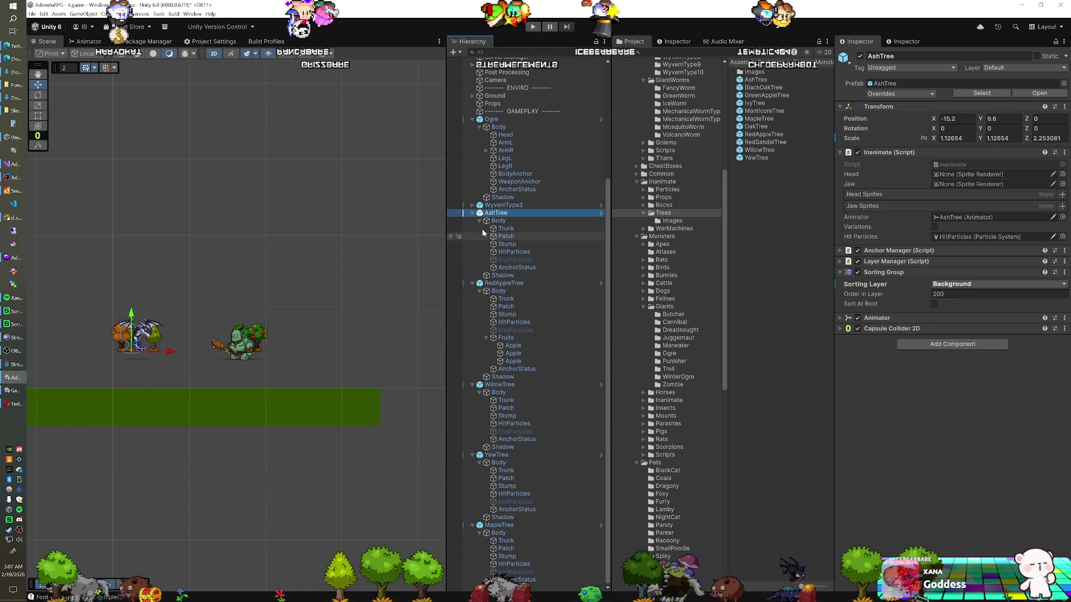
# - Resize all five trees, AshTree through MapleTree, to about 0.92 scale
pyautogui.scroll(5, 483, 112)
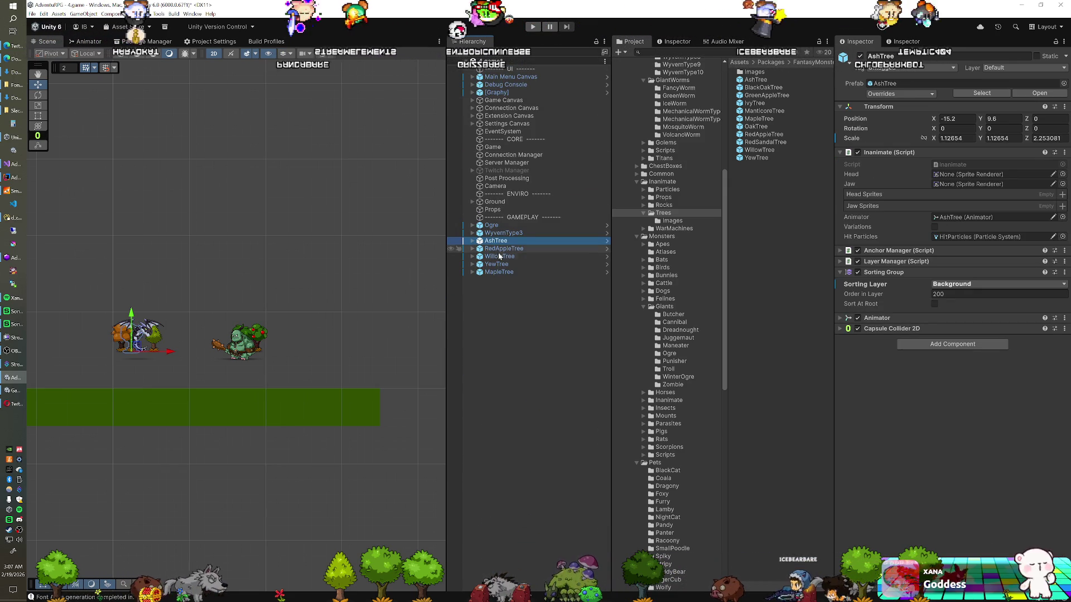
pyautogui.keyDown('shift'); pyautogui.click(499, 271); pyautogui.keyUp('shift')
pyautogui.press('r')
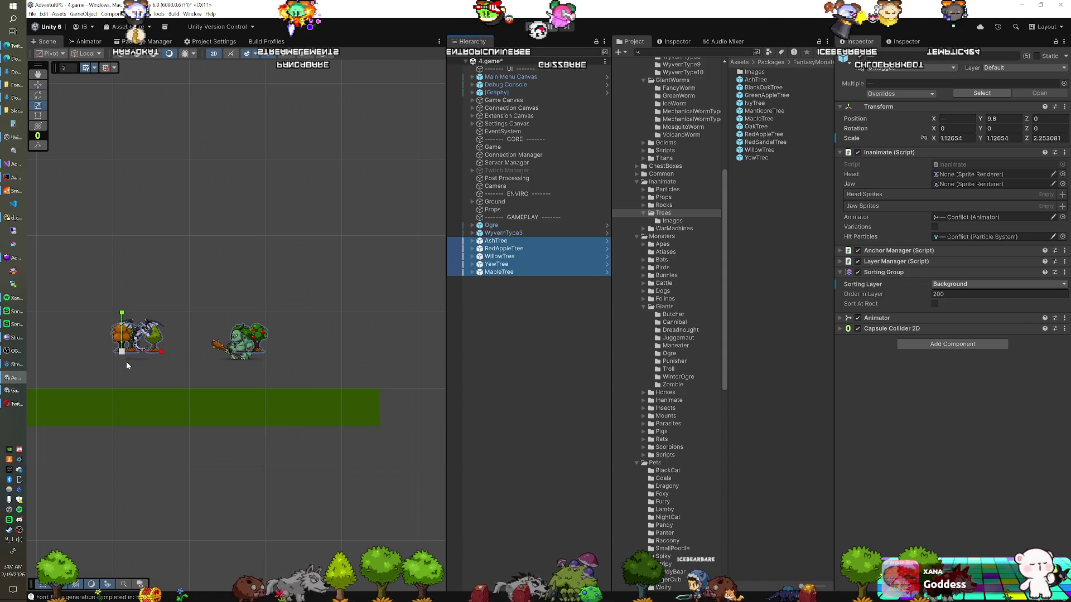
pyautogui.moveTo(122, 352); pyautogui.dragTo(129, 350)
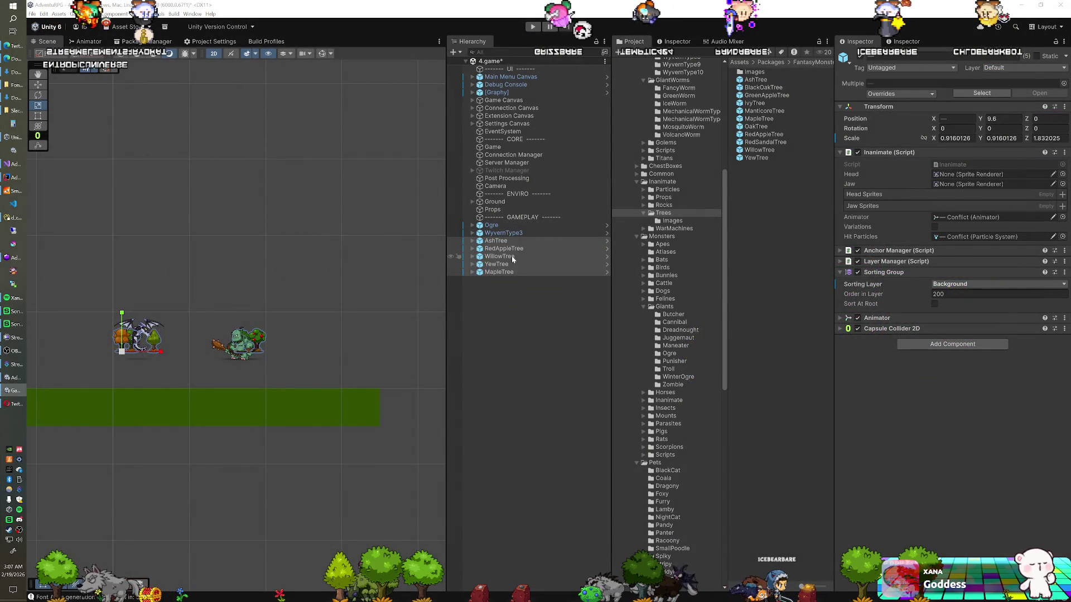
# - Move WillowTree left toward the other trees
pyautogui.click(513, 259)
pyautogui.press('w')
pyautogui.moveTo(279, 351); pyautogui.dragTo(252, 360)
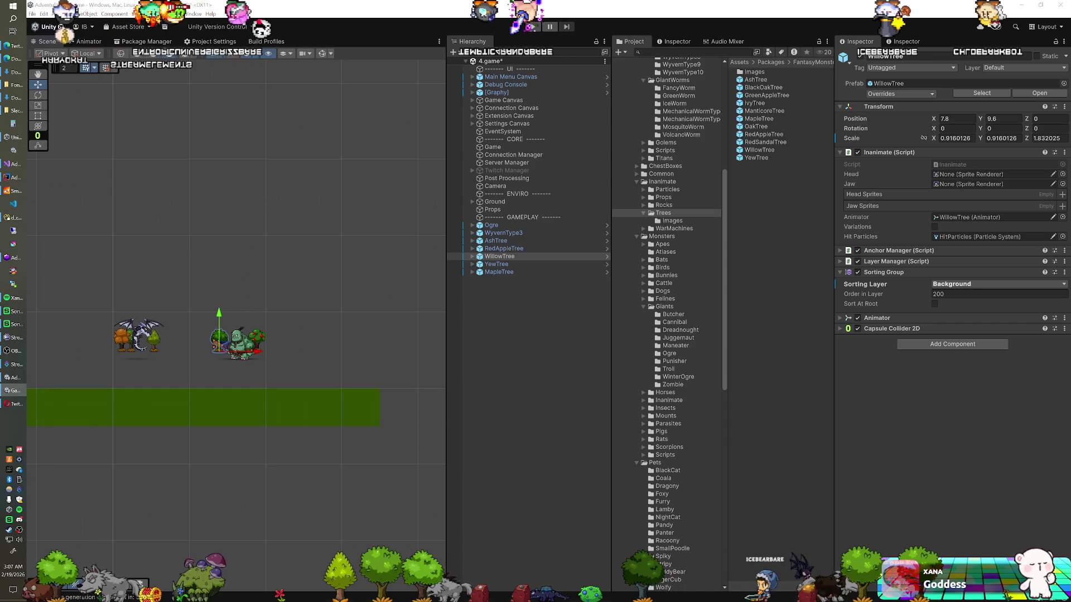
# - Preview the scene in Play mode and raise YewTree slightly higher
pyautogui.hotkey('ctrl', 'p')
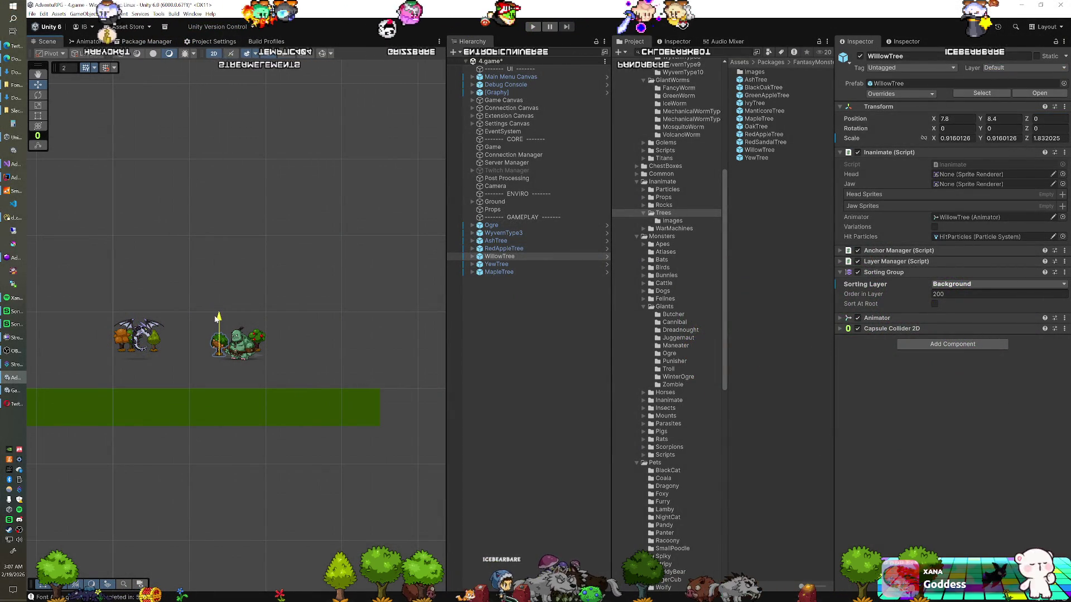
pyautogui.click(480, 264)
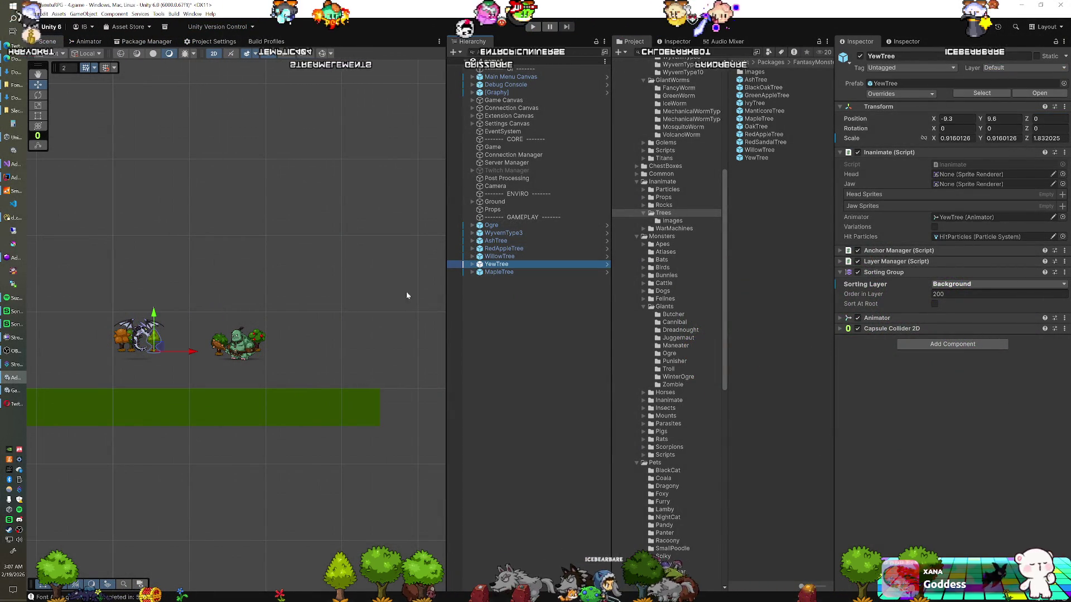
pyautogui.moveTo(154, 318); pyautogui.dragTo(154, 309)
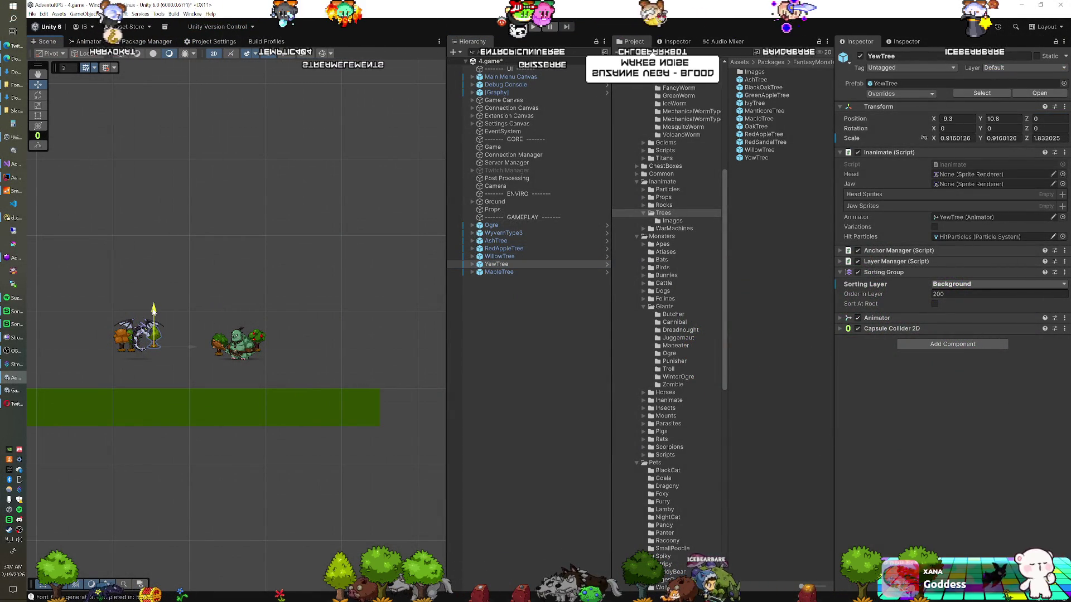
pyautogui.click(502, 272)
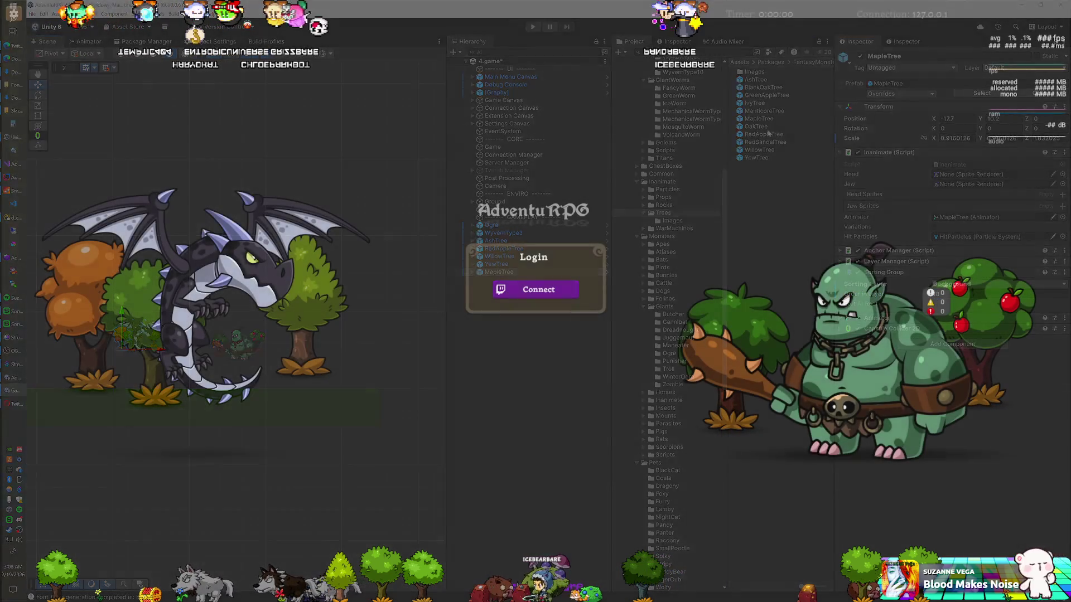
pyautogui.click(510, 240)
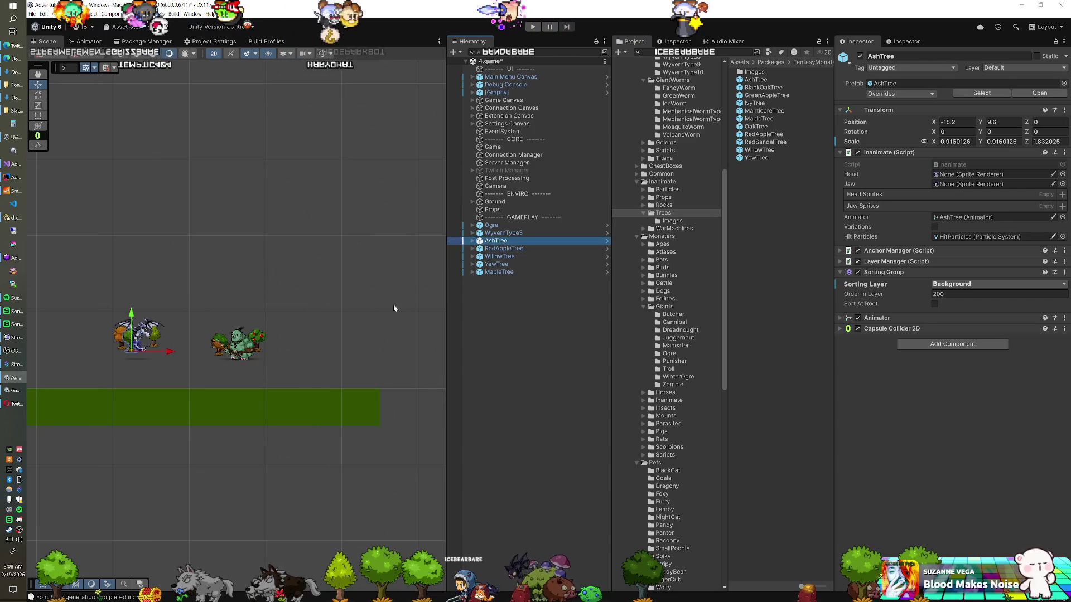
pyautogui.click(505, 248)
# - Duplicate YewTree and give the copy an Order in Layer of -12
pyautogui.click(505, 257)
pyautogui.click(505, 265)
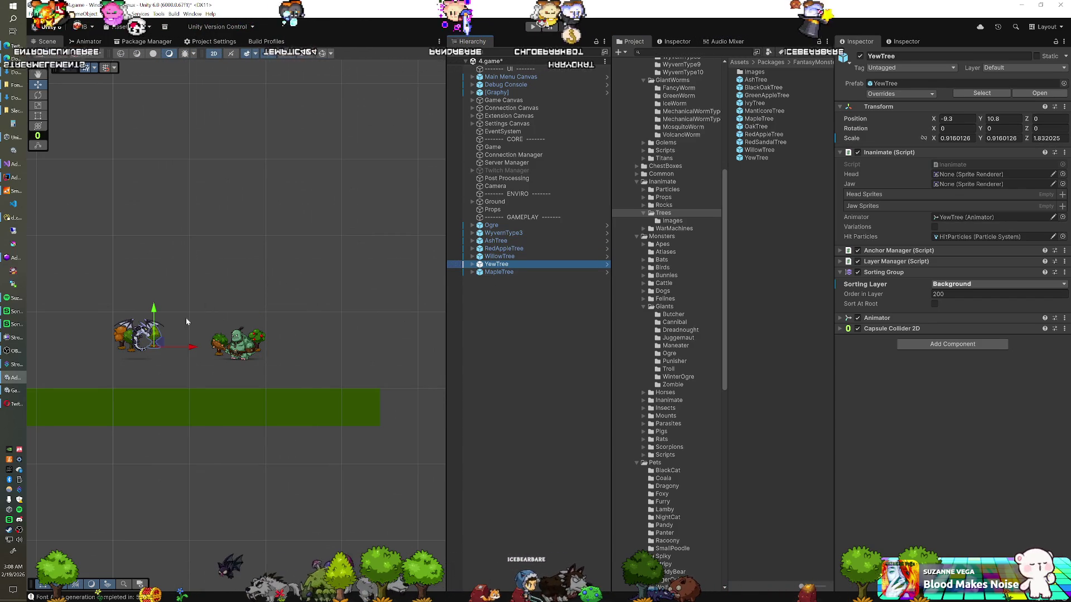
pyautogui.hotkey('ctrl', 'd')
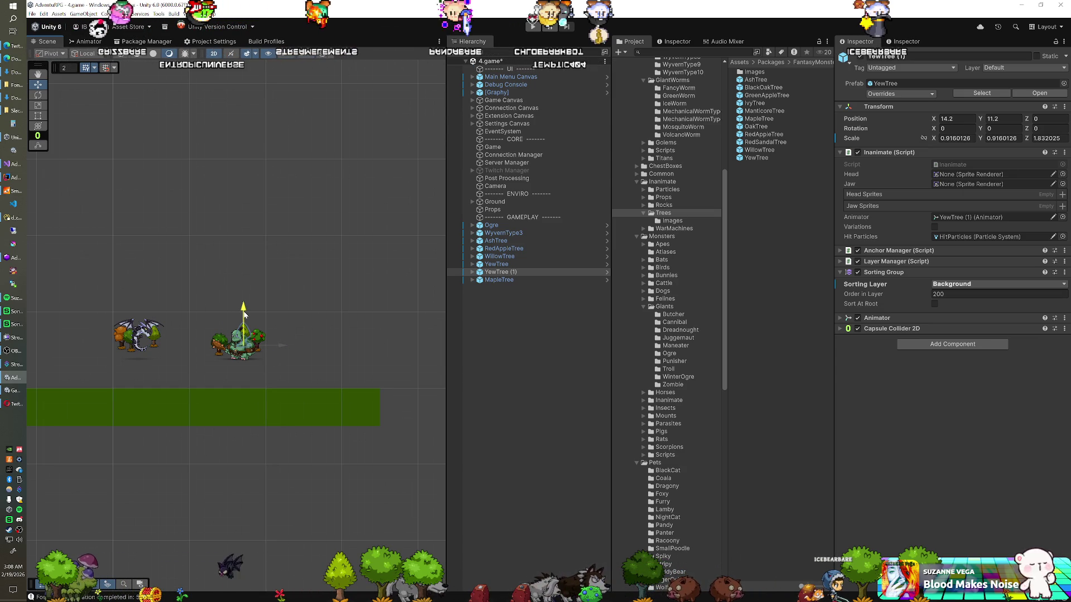
pyautogui.moveTo(275, 346); pyautogui.dragTo(268, 346)
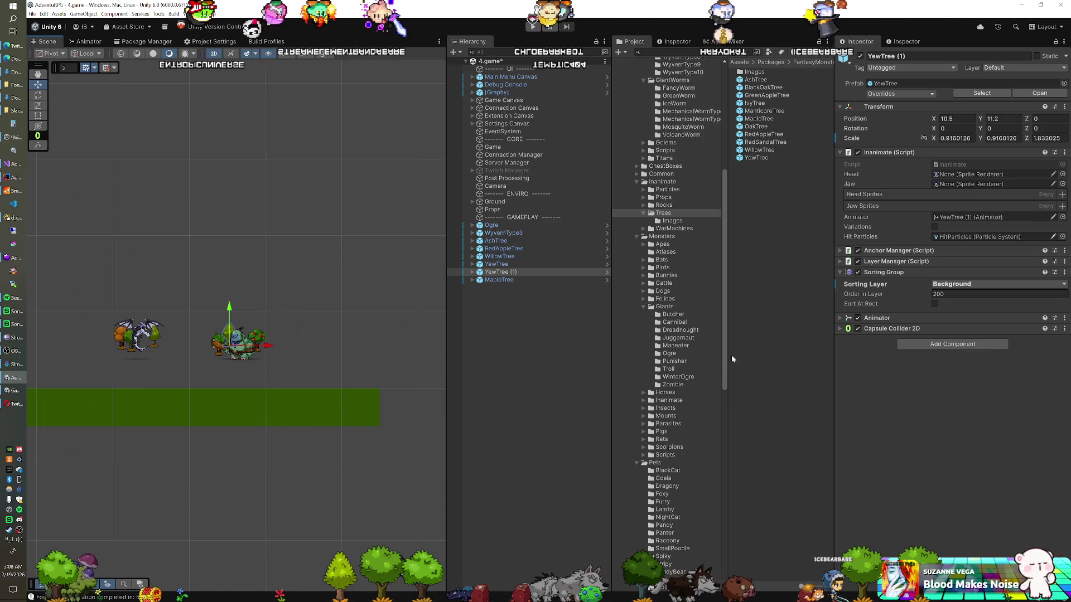
pyautogui.click(929, 294)
pyautogui.write('150')
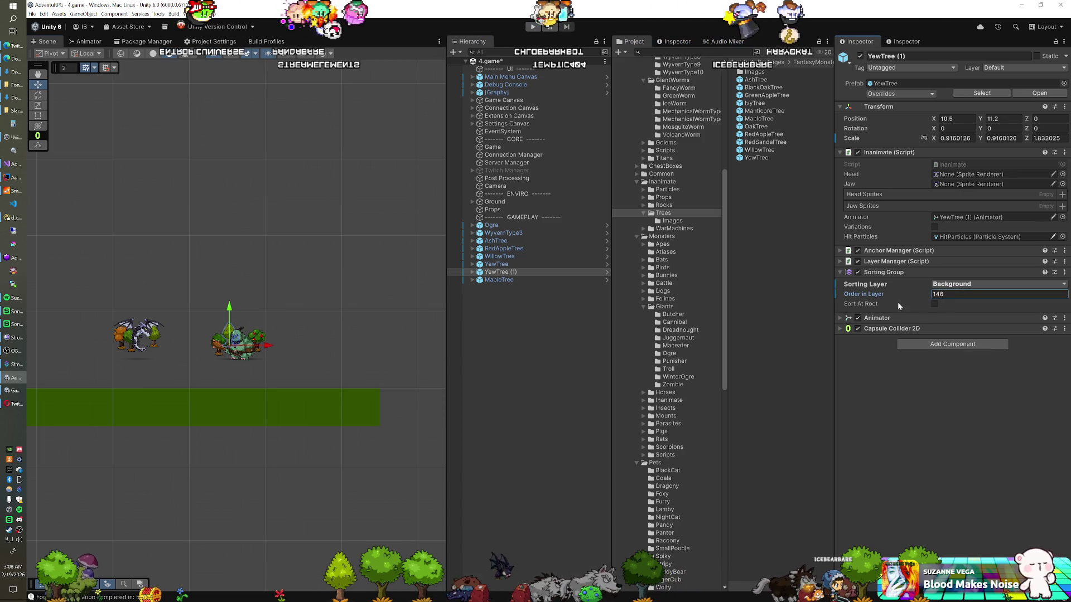
pyautogui.press('BackSpace')
pyautogui.press('BackSpace')
pyautogui.press('BackSpace')
pyautogui.write('-12')
pyautogui.press('Return')
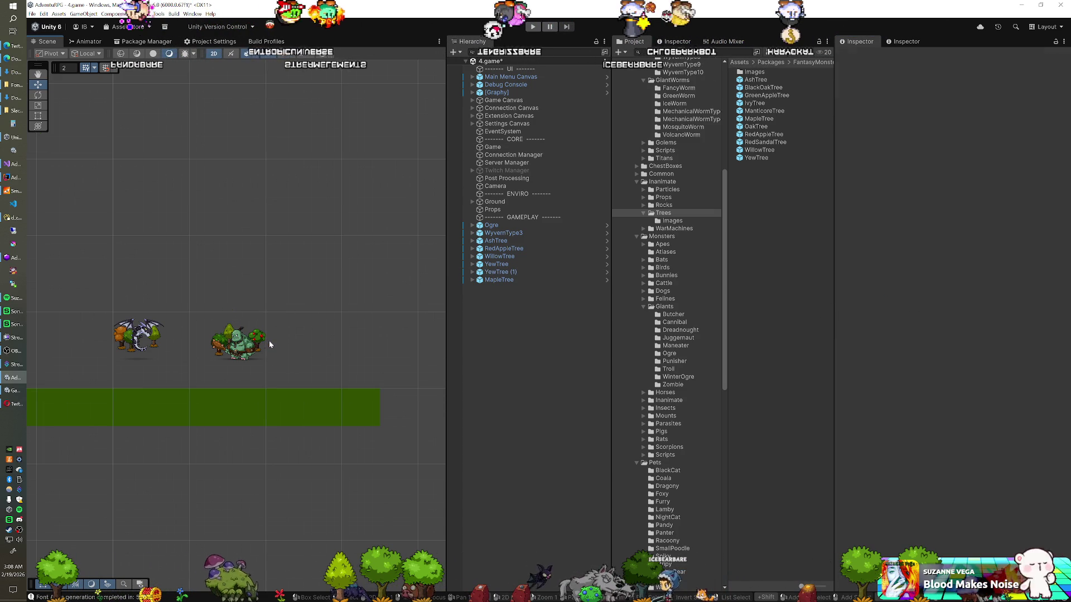
# - Shift the YewTree copy right, nudge WillowTree and RedAppleTree (to 18.5) right, then test-run
pyautogui.click(502, 272)
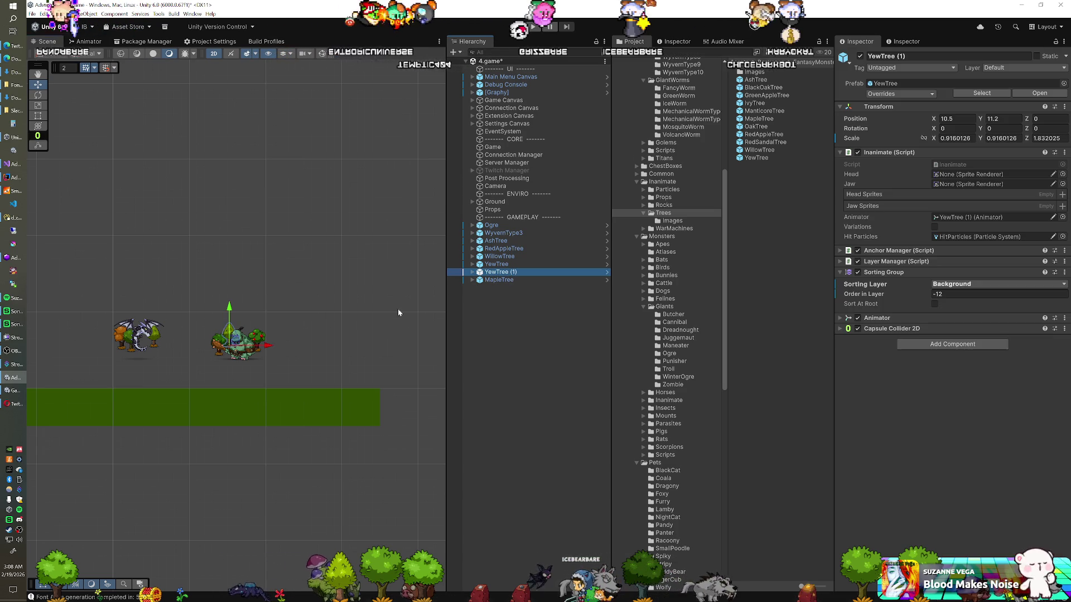
pyautogui.moveTo(269, 345); pyautogui.dragTo(288, 345)
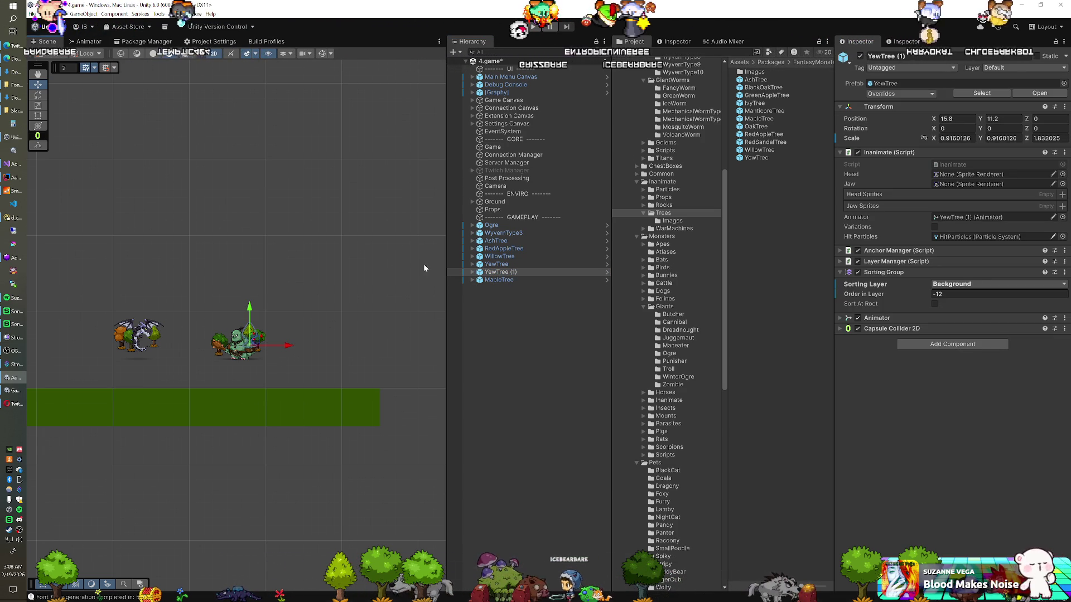
pyautogui.click(511, 257)
pyautogui.moveTo(259, 356); pyautogui.dragTo(263, 357)
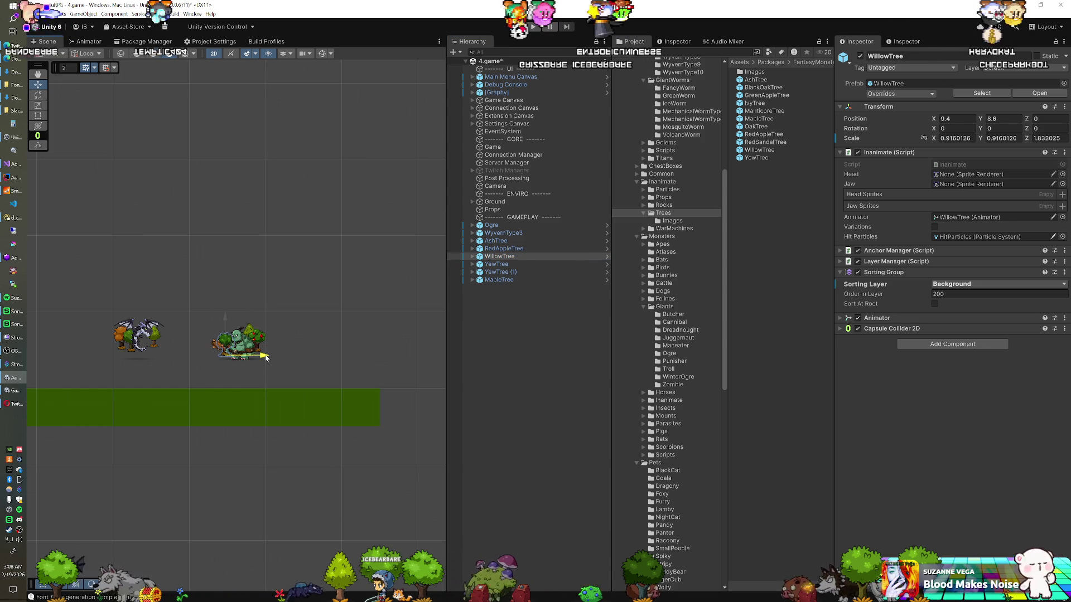
pyautogui.click(504, 248)
pyautogui.moveTo(295, 356); pyautogui.dragTo(298, 356)
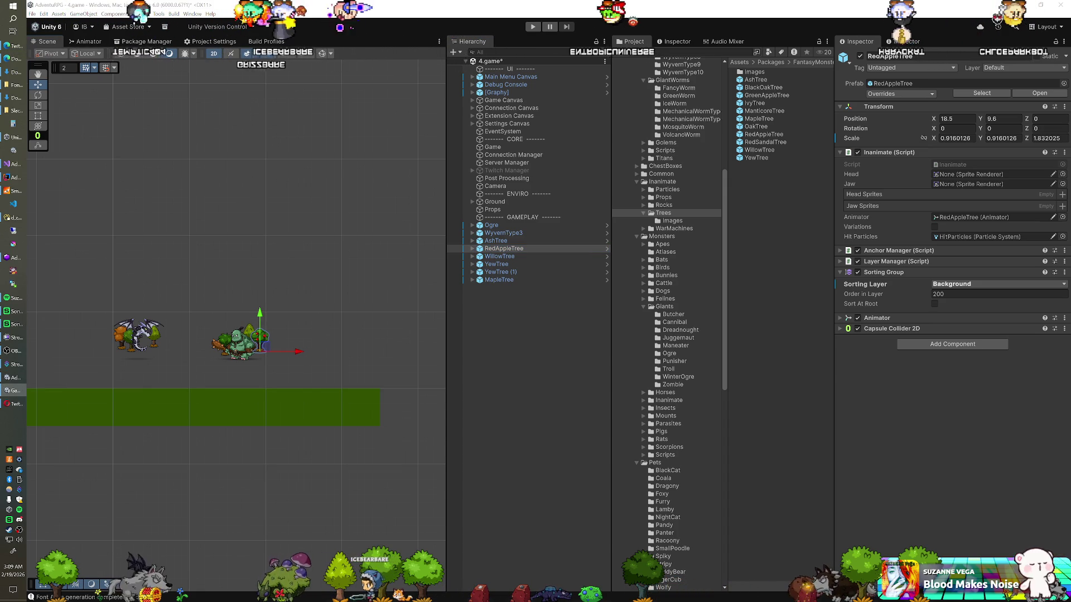
pyautogui.hotkey('ctrl', 'p')
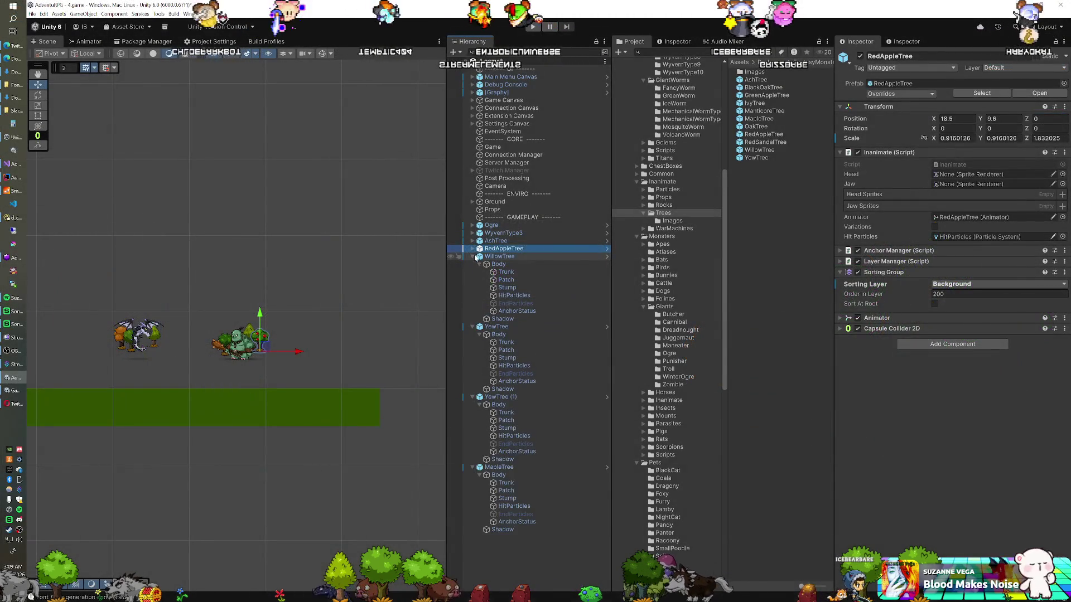
# - Expand AshTree in the Hierarchy to reveal its parts
pyautogui.click(473, 240)
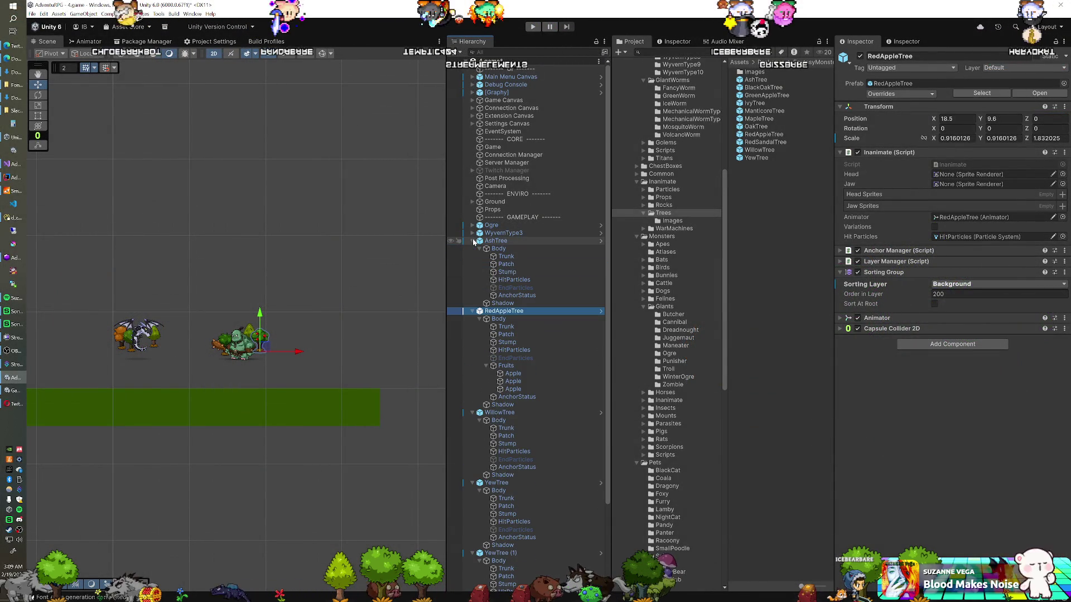
# - Select the Trunk, Patch and Stump under all six trees, including YewTree (1)
pyautogui.click(506, 256)
pyautogui.keyDown('shift'); pyautogui.click(507, 271); pyautogui.keyUp('shift')
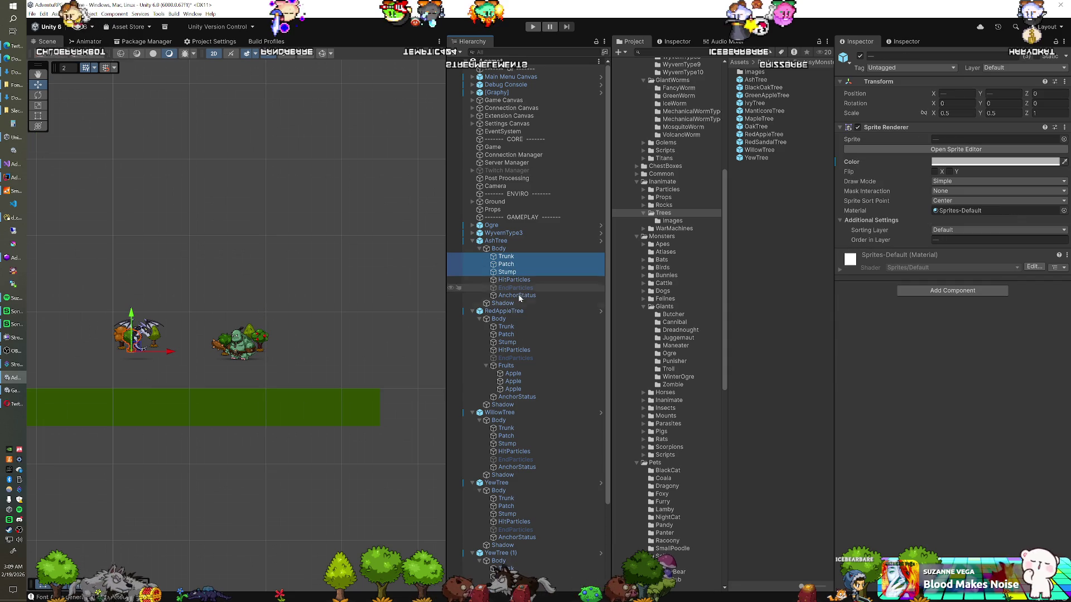
pyautogui.keyDown('ctrl'); pyautogui.click(516, 327); pyautogui.keyUp('ctrl')
pyautogui.keyDown('ctrl'); pyautogui.keyDown('shift'); pyautogui.click(516, 342); pyautogui.keyUp('shift'); pyautogui.keyUp('ctrl')
pyautogui.keyDown('ctrl'); pyautogui.click(505, 428); pyautogui.keyUp('ctrl')
pyautogui.keyDown('ctrl'); pyautogui.keyDown('shift'); pyautogui.click(507, 443); pyautogui.keyUp('shift'); pyautogui.keyUp('ctrl')
pyautogui.scroll(-3, 526, 381)
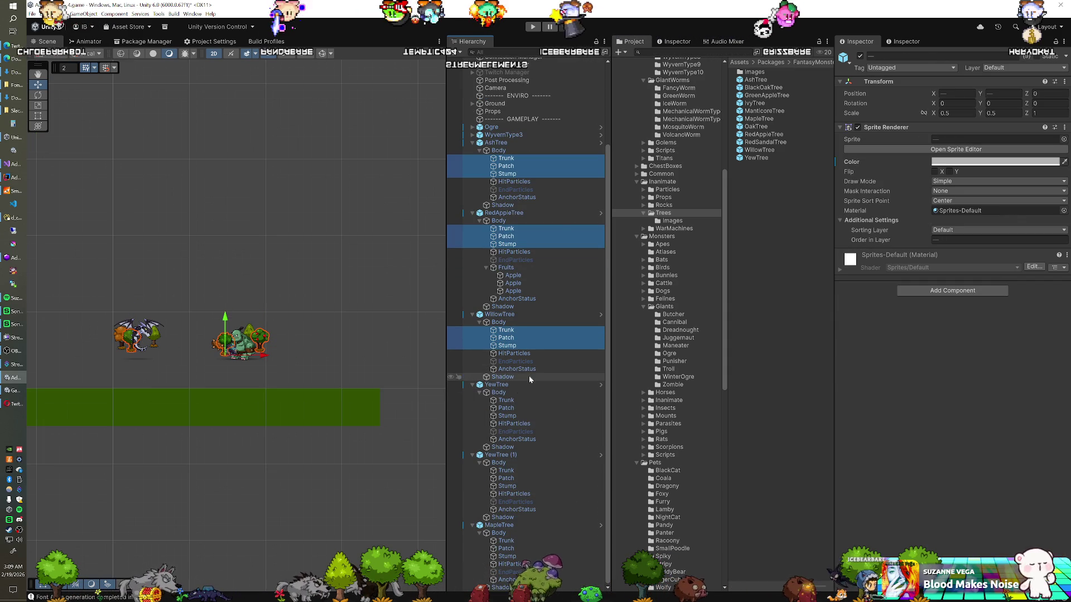
pyautogui.keyDown('ctrl'); pyautogui.click(506, 400); pyautogui.keyUp('ctrl')
pyautogui.keyDown('ctrl'); pyautogui.keyDown('shift'); pyautogui.click(513, 416); pyautogui.keyUp('shift'); pyautogui.keyUp('ctrl')
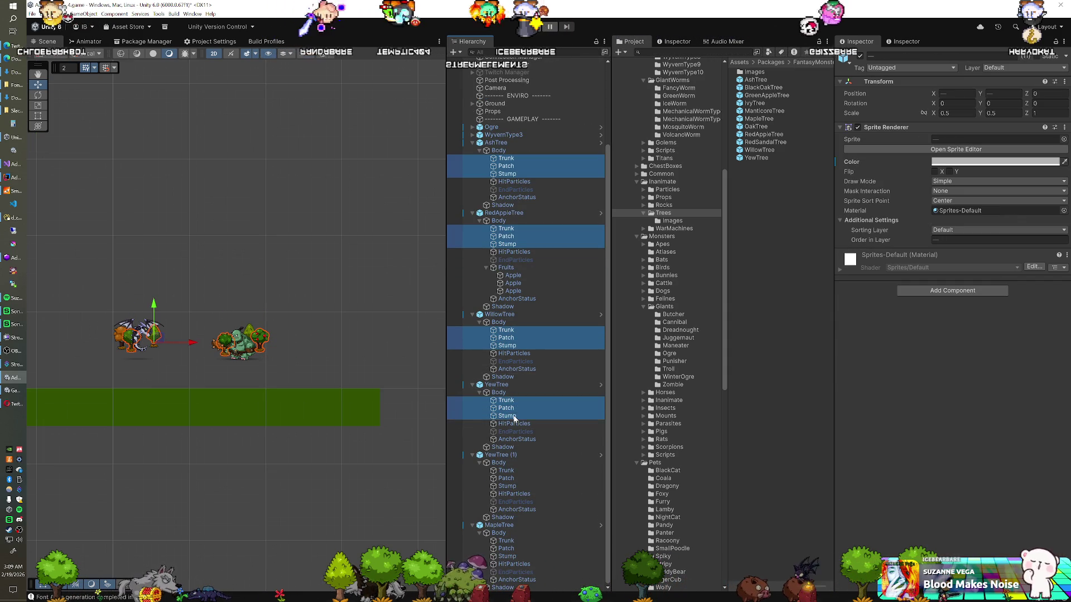
pyautogui.keyDown('ctrl'); pyautogui.click(518, 473); pyautogui.keyUp('ctrl')
pyautogui.keyDown('ctrl'); pyautogui.keyDown('shift'); pyautogui.click(517, 487); pyautogui.keyUp('shift'); pyautogui.keyUp('ctrl')
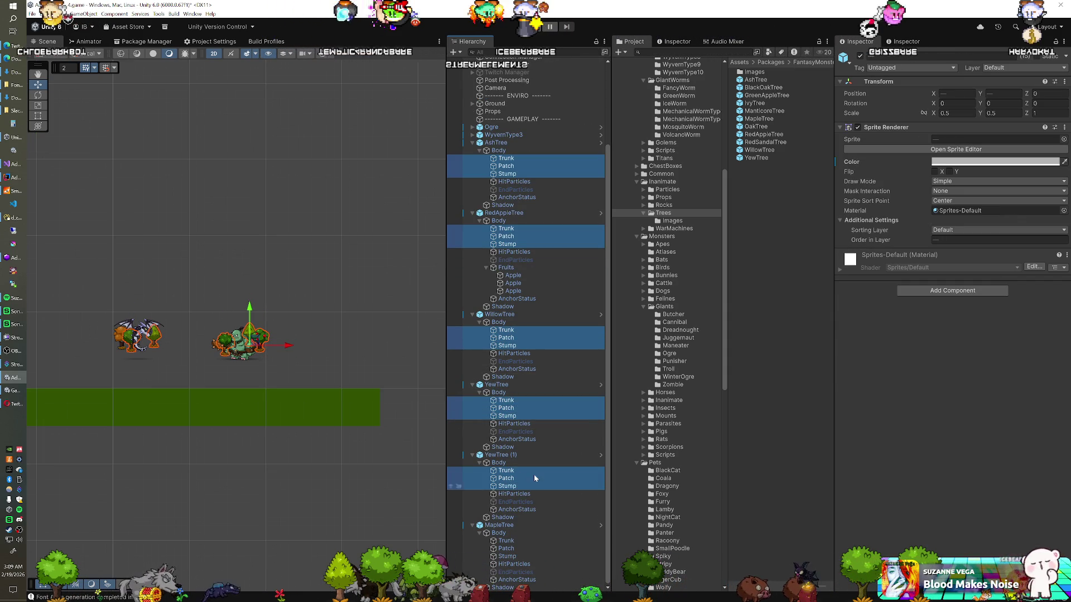
pyautogui.keyDown('ctrl'); pyautogui.click(525, 541); pyautogui.keyUp('ctrl')
pyautogui.keyDown('ctrl'); pyautogui.keyDown('shift'); pyautogui.click(529, 557); pyautogui.keyUp('shift'); pyautogui.keyUp('ctrl')
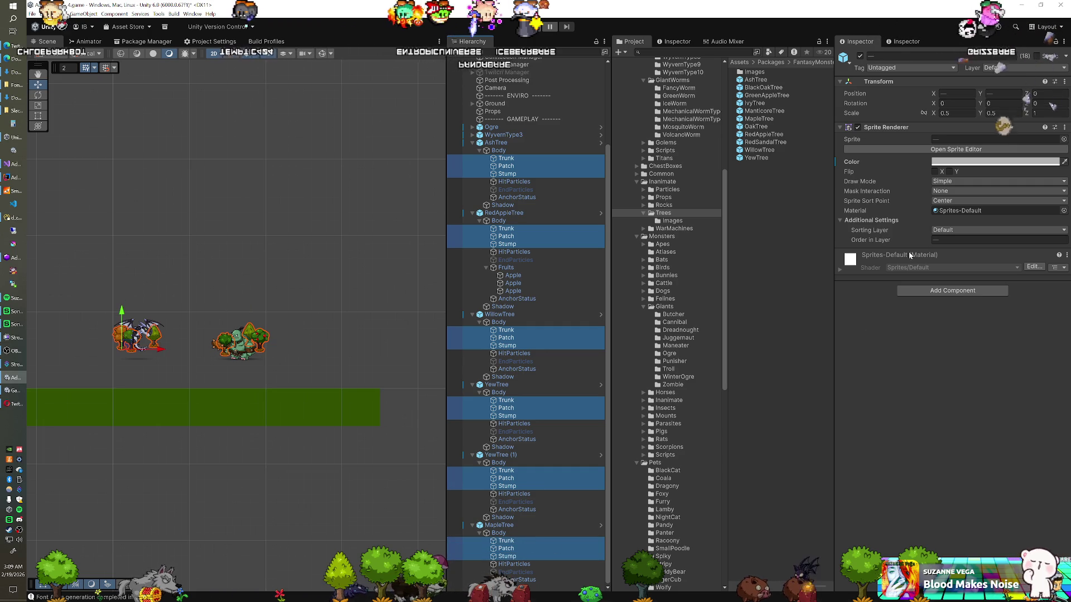
# - Darken the 18 selected sprites to grey 848484 and close the colour picker
pyautogui.click(981, 162)
pyautogui.moveTo(984, 230); pyautogui.dragTo(981, 233)
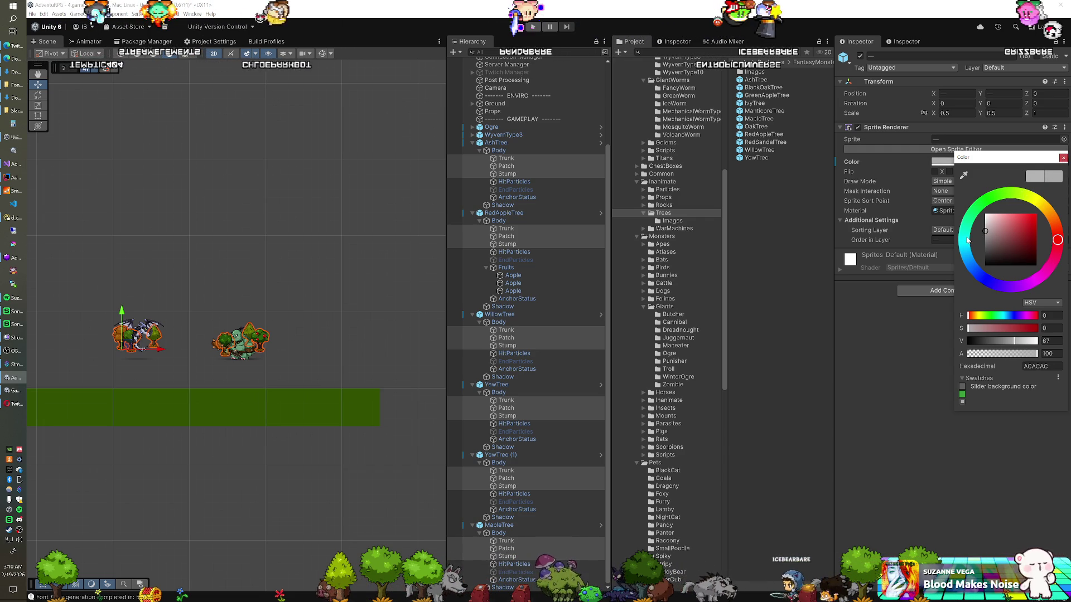
pyautogui.moveTo(977, 234); pyautogui.dragTo(978, 241)
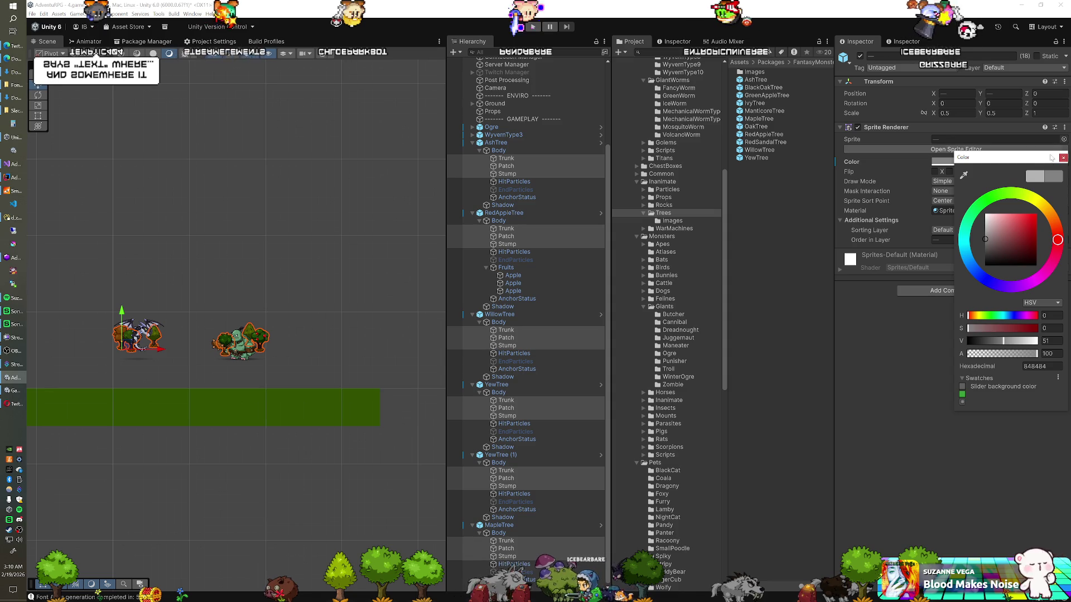
pyautogui.click(1063, 158)
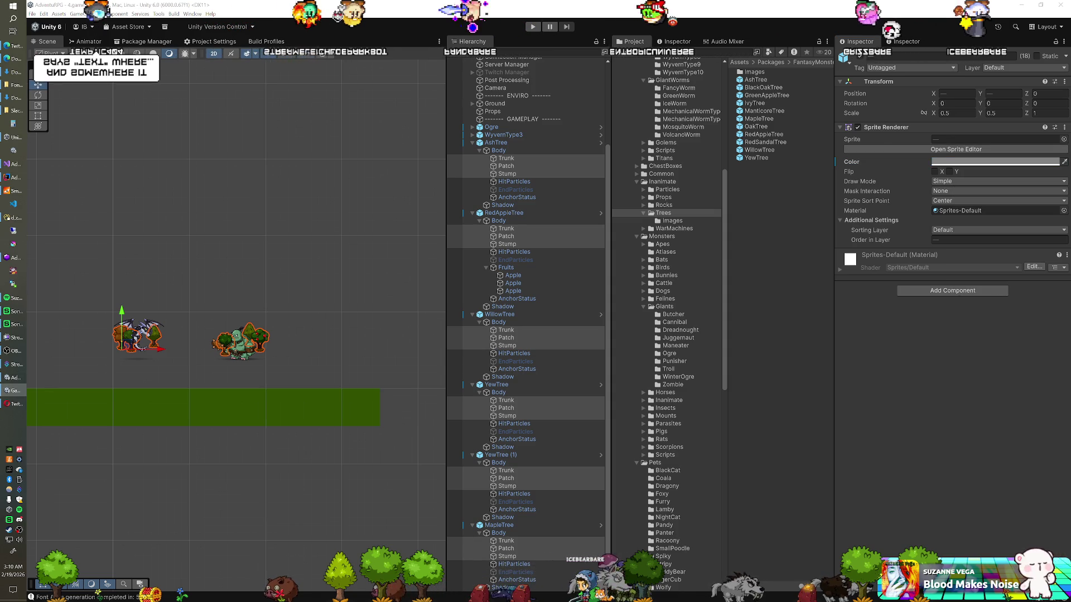